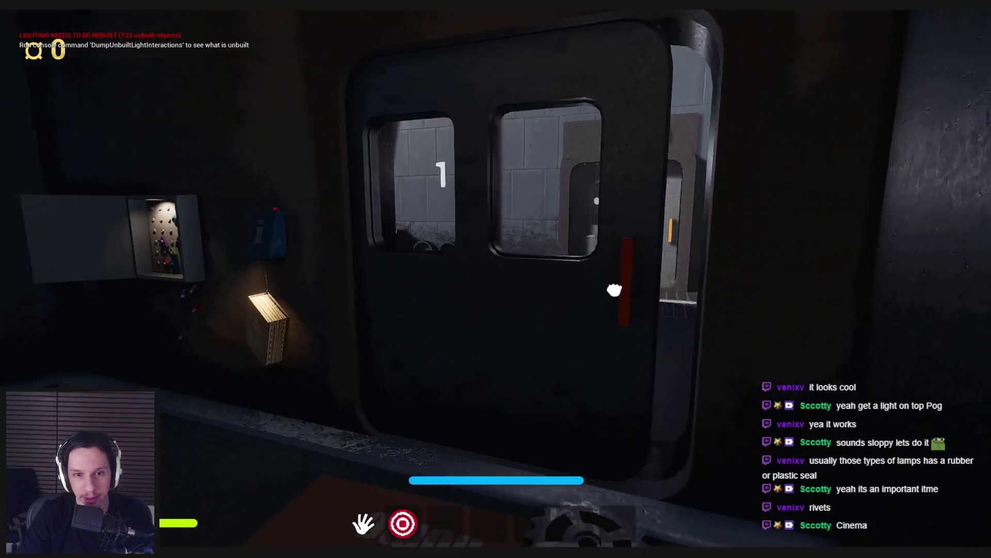
Step: Open the door, fit the held gear into its socket, and walk to the key cabinet
click(610, 287)
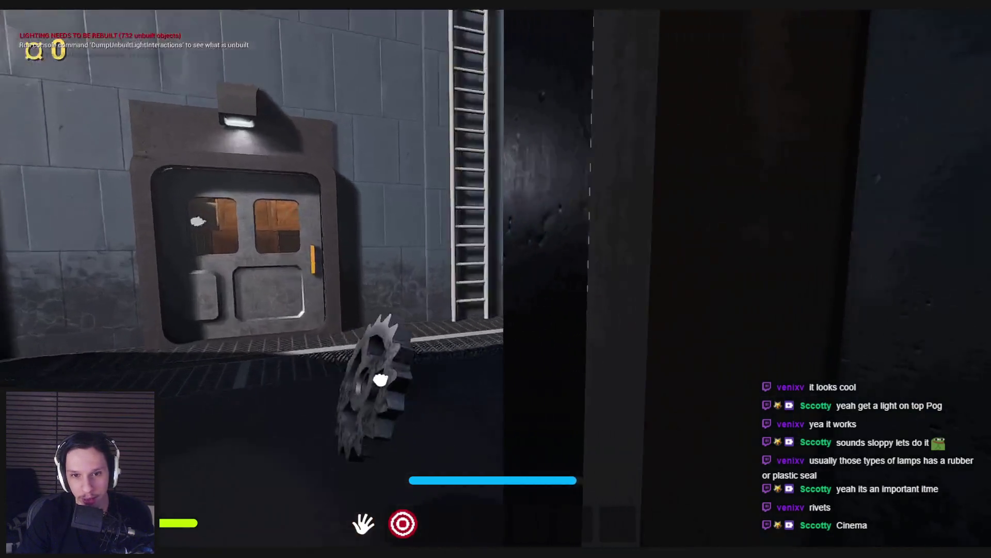
click(376, 387)
key(w)
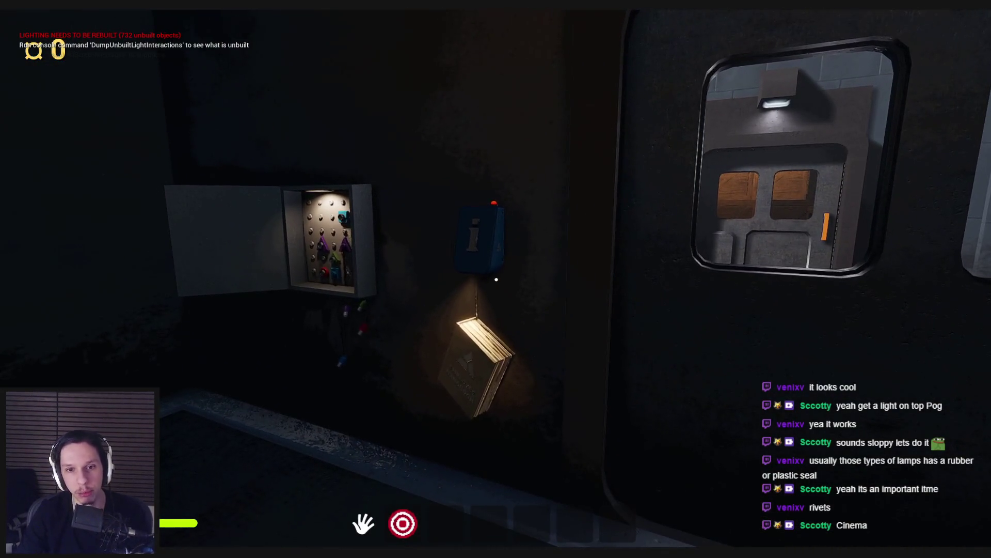
key(Print)
Step: Capture the key cabinet and info sign region and save it as Screenshot_54.png
drag(304, 207, 748, 499)
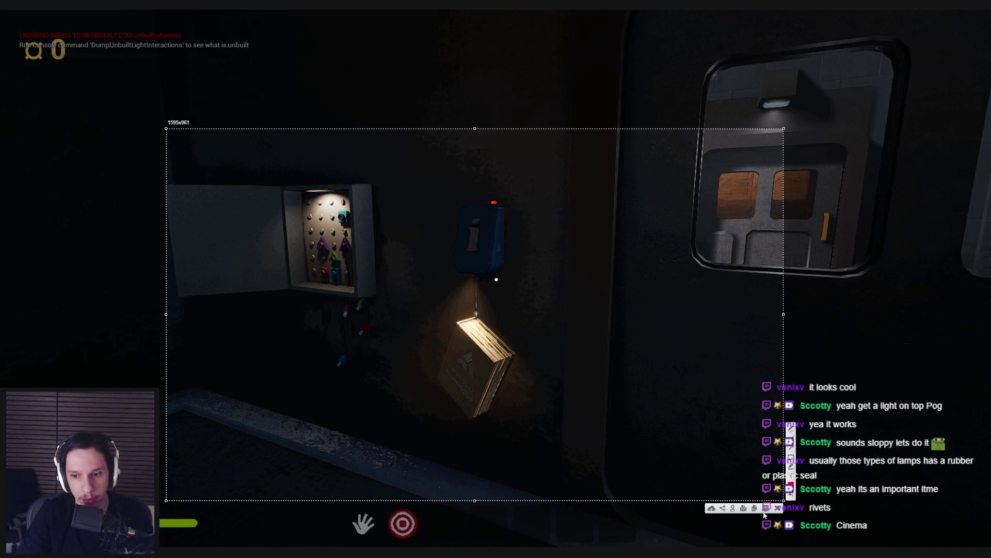
key(ctrl+s)
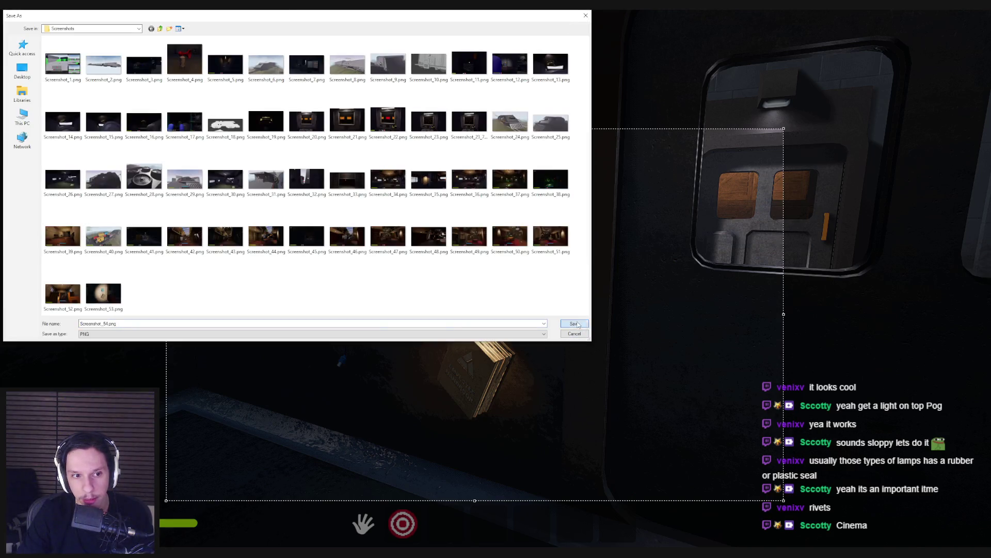
click(575, 324)
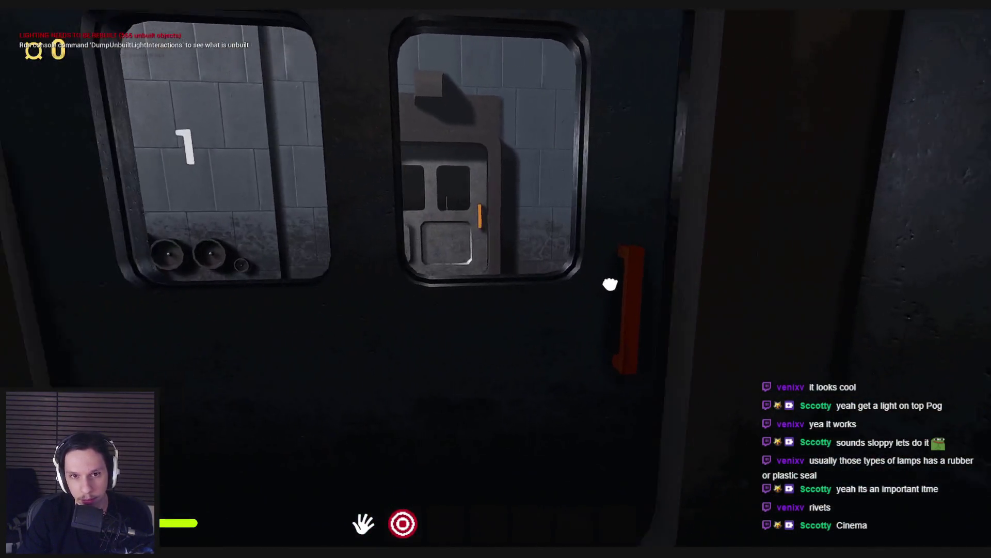
Step: Go out through the door, equip the crank, and walk up to the wall valve
click(611, 284)
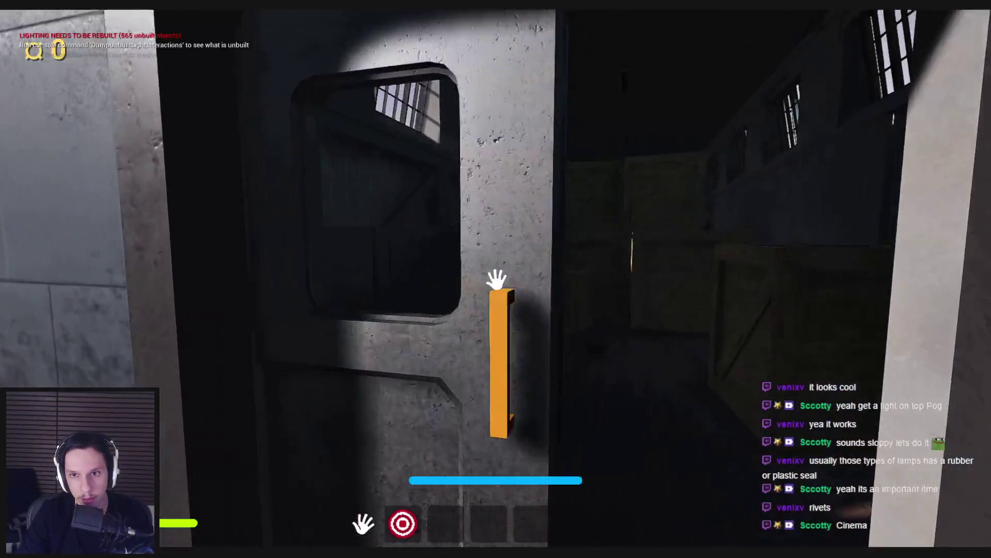
click(495, 279)
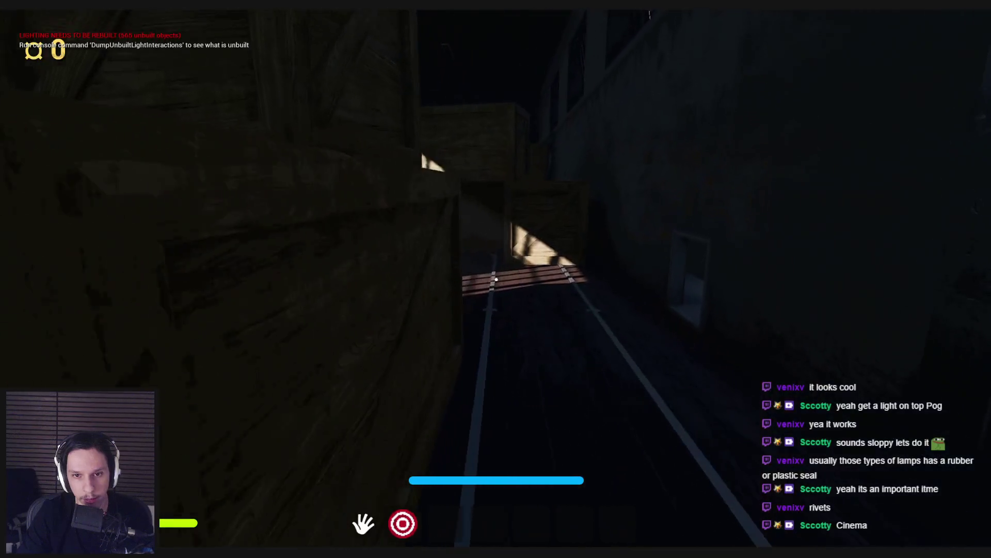
key(2)
key(w)
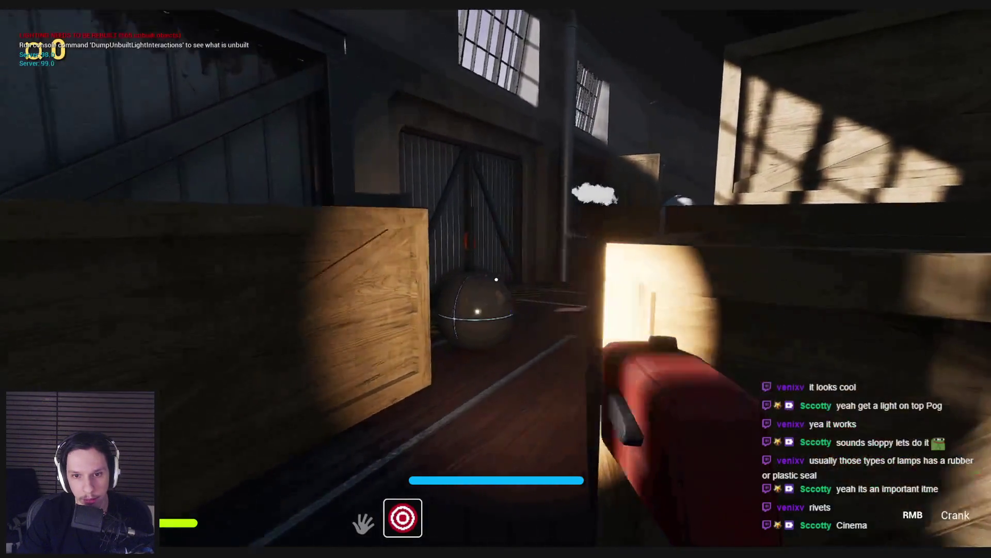
key(w)
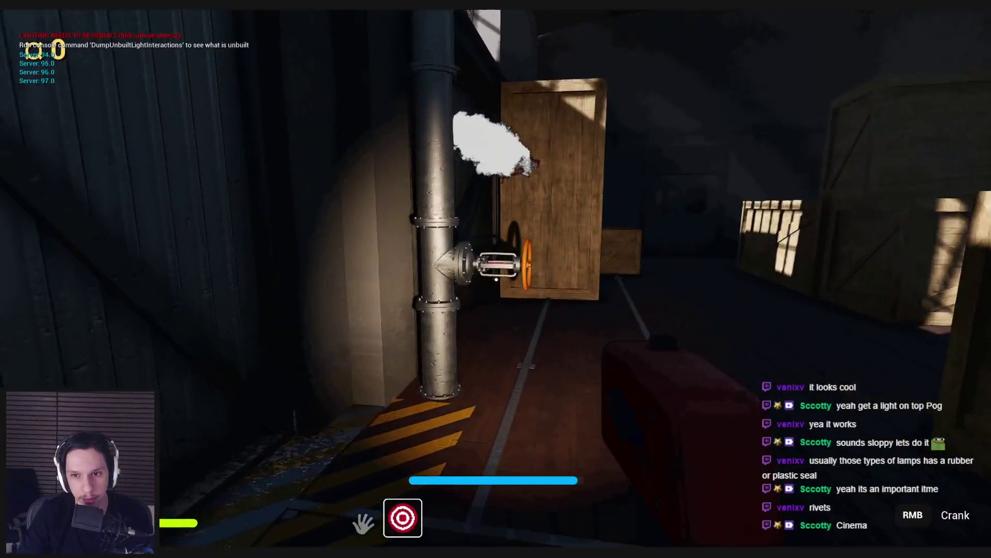
key(2)
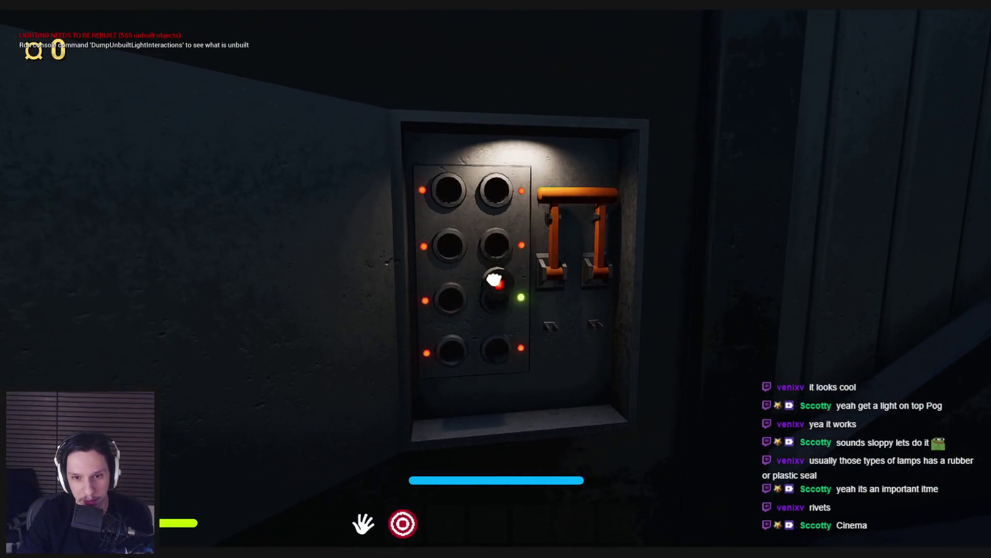
Step: Pull down the electrical panel lever and open the door into the red corridor
mouse_move(496, 279)
mouse_down()
mouse_move(508, 315)
mouse_move(507, 387)
mouse_up()
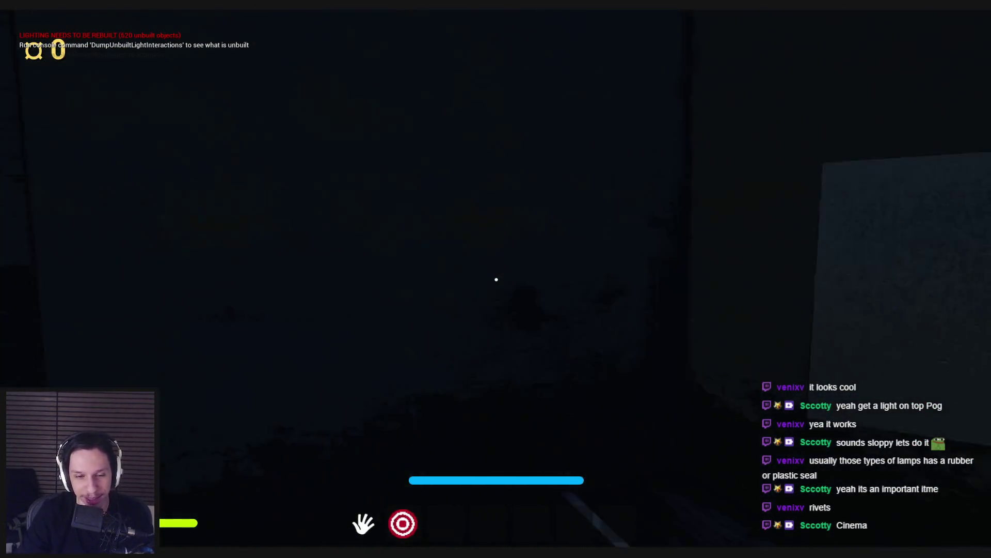
mouse_move(286, 279)
mouse_down()
mouse_move(543, 287)
mouse_move(496, 282)
mouse_up()
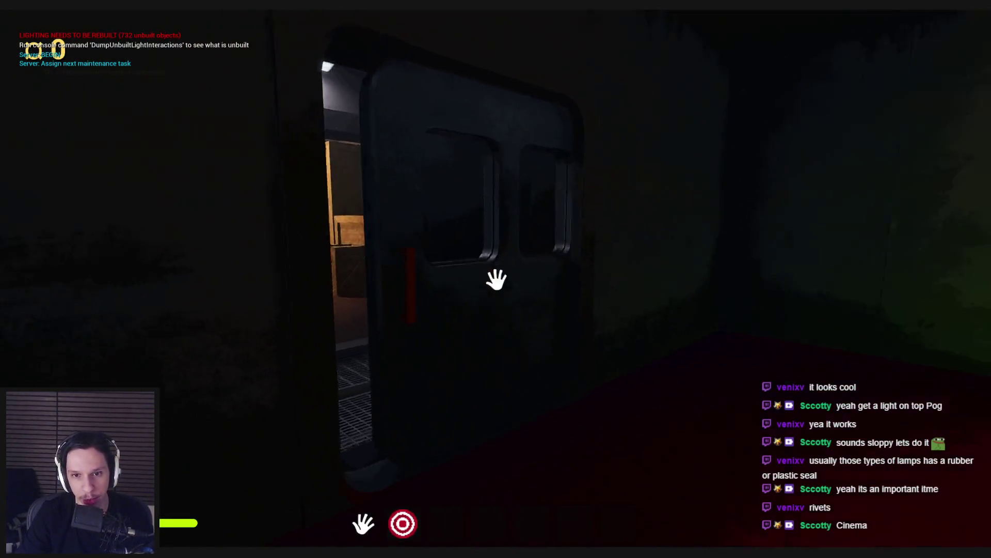
key(w)
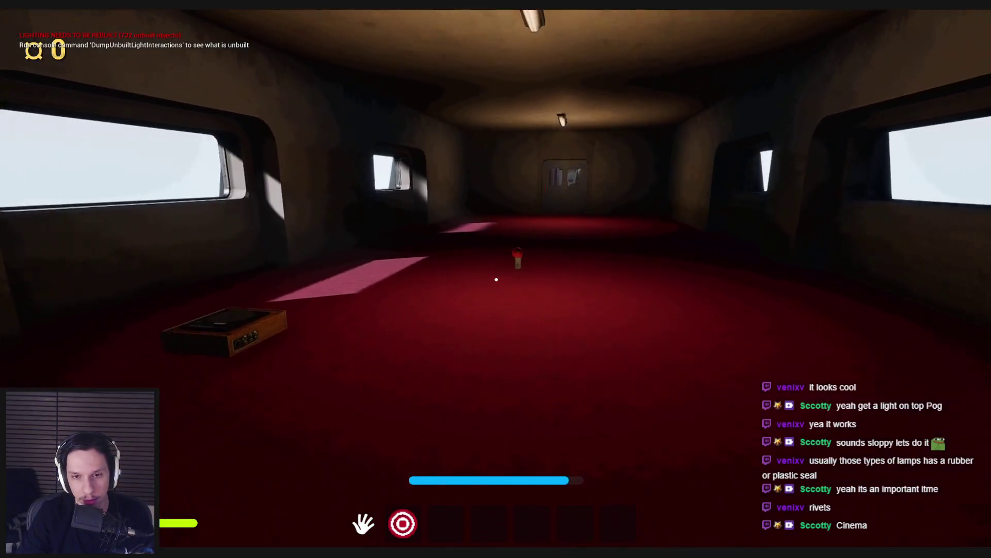
key(w)
key(w)
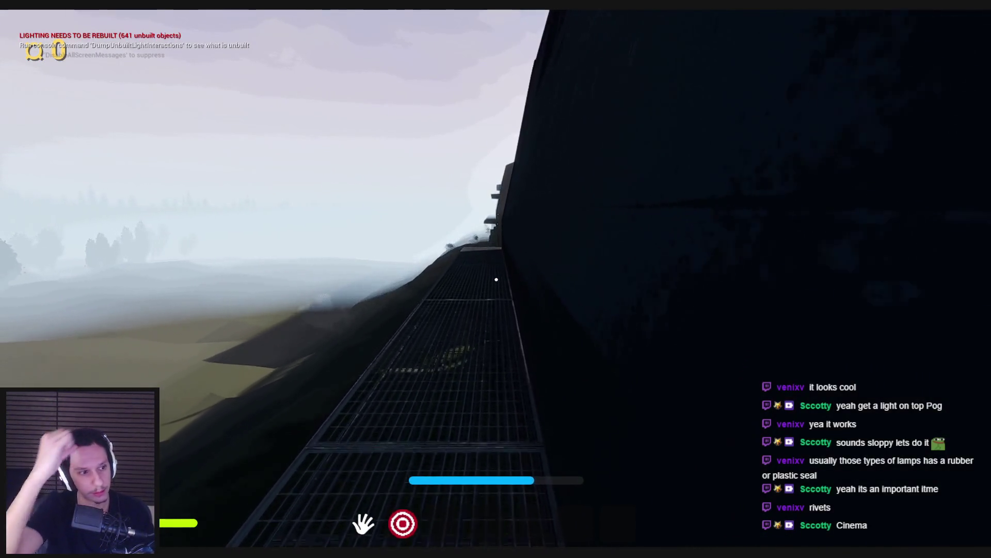
Step: Walk through the container corridors into the lit warehouse toward the capsule
key(w)
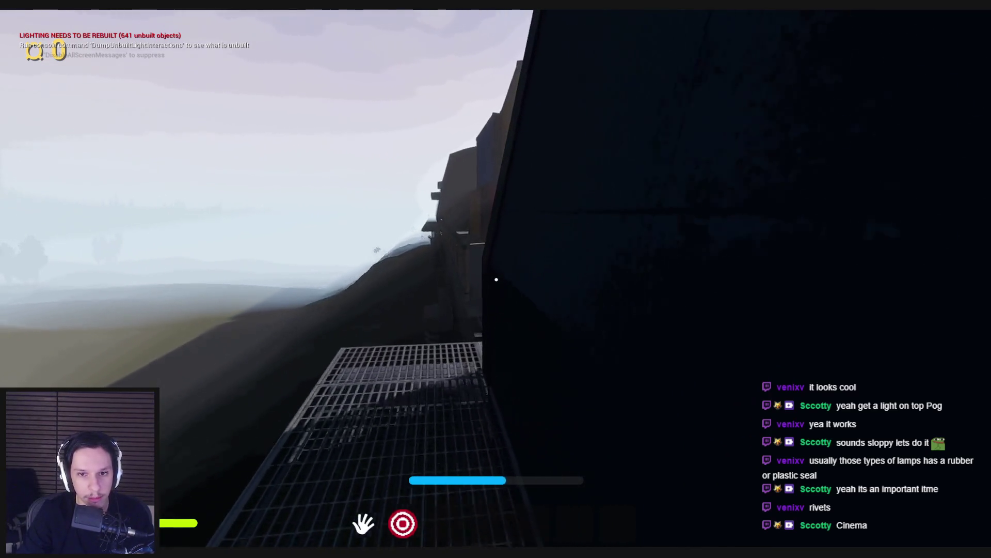
key(w)
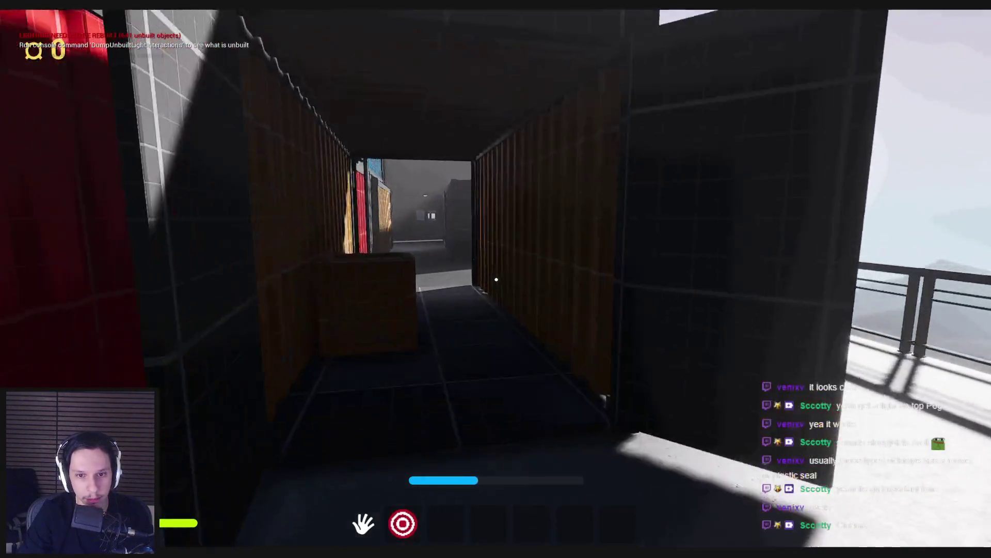
key(w)
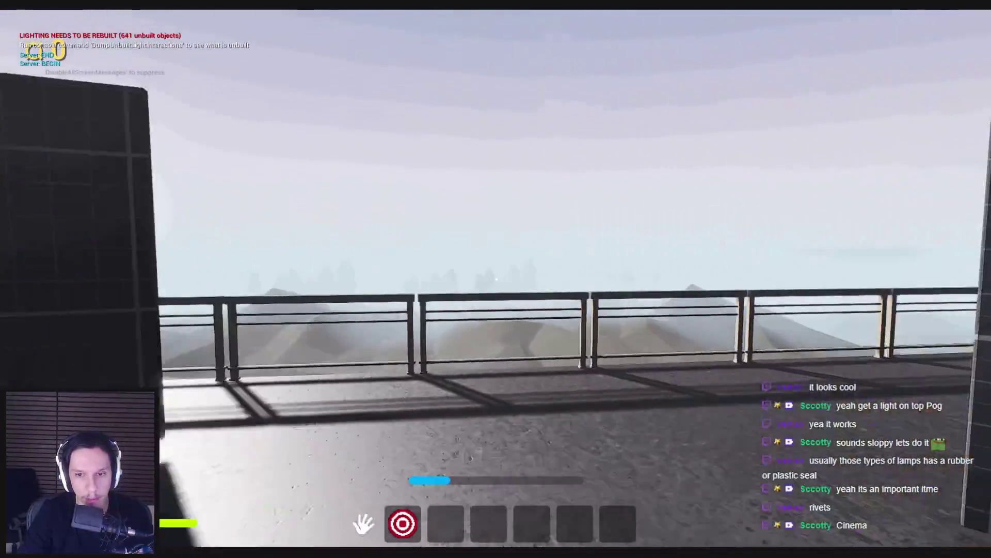
key(w)
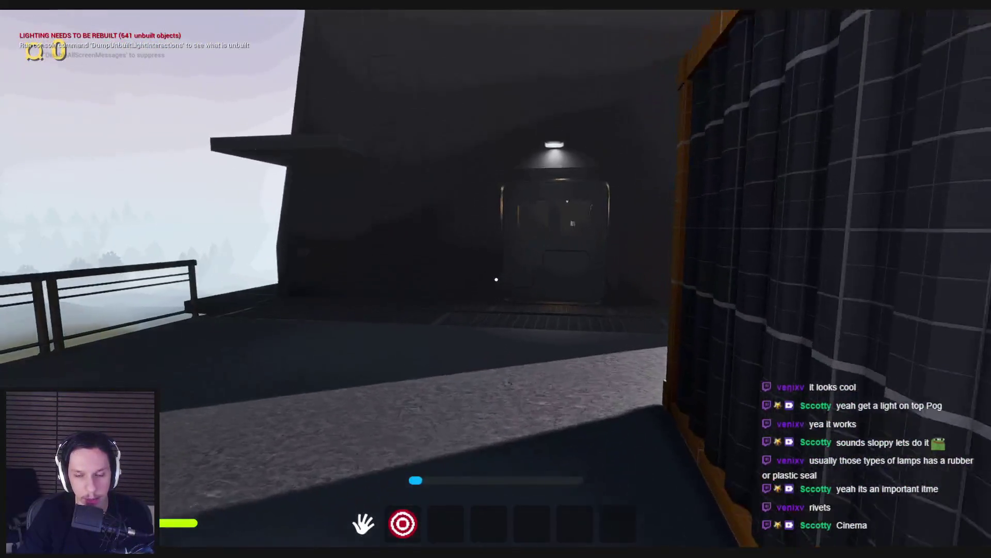
key(w)
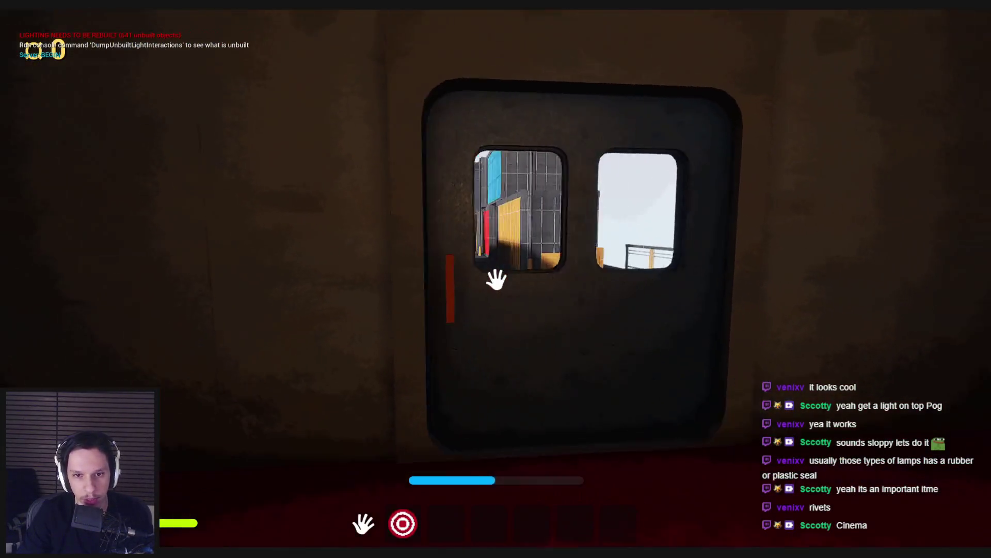
key(w)
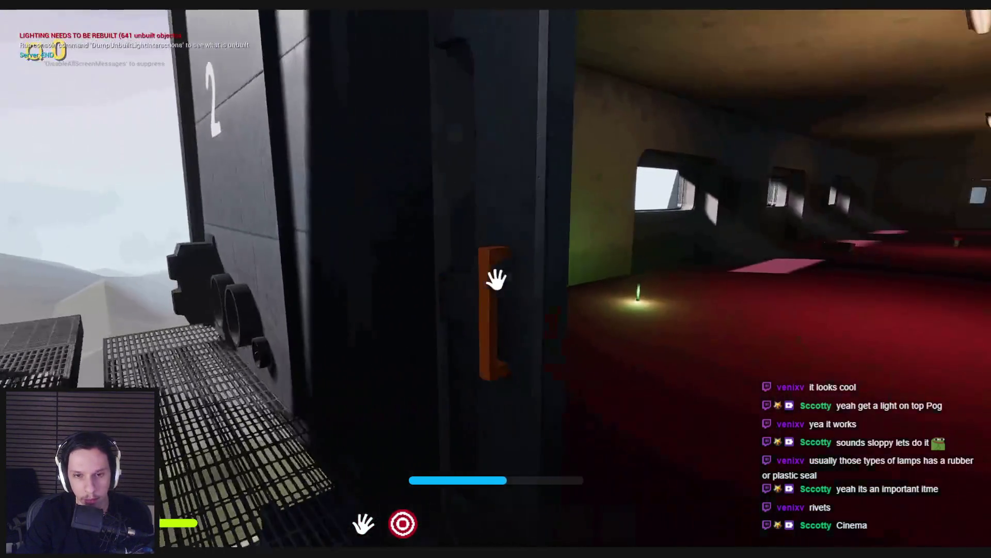
key(w)
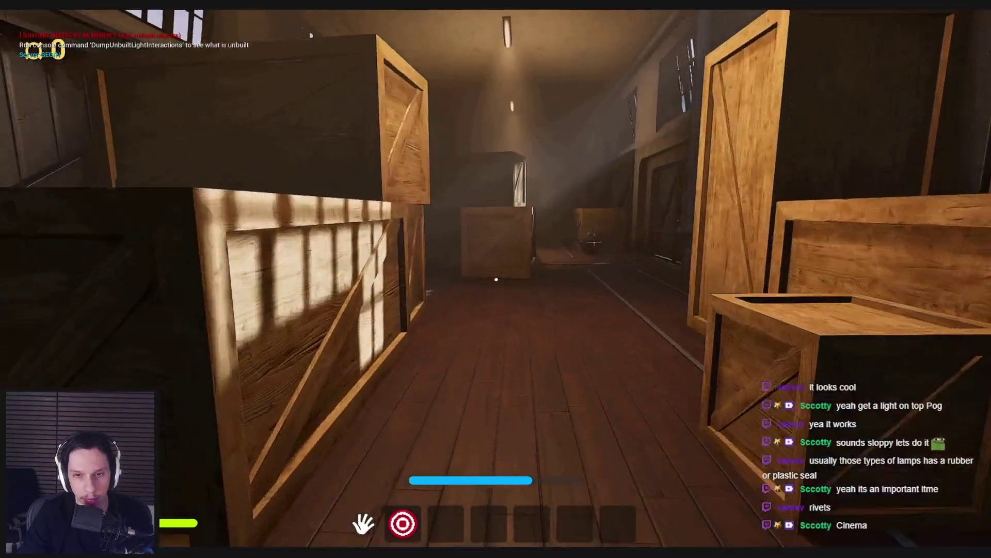
key(w)
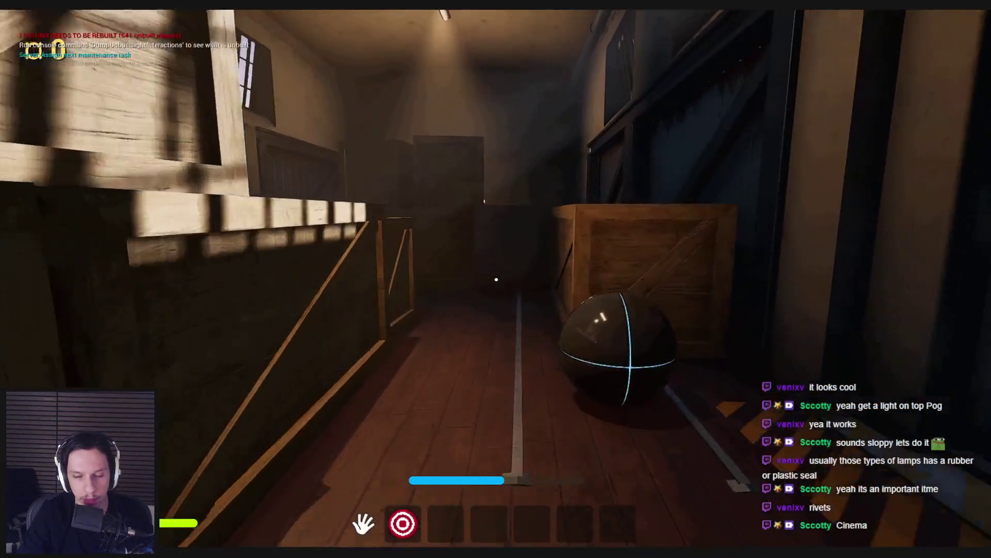
key(w)
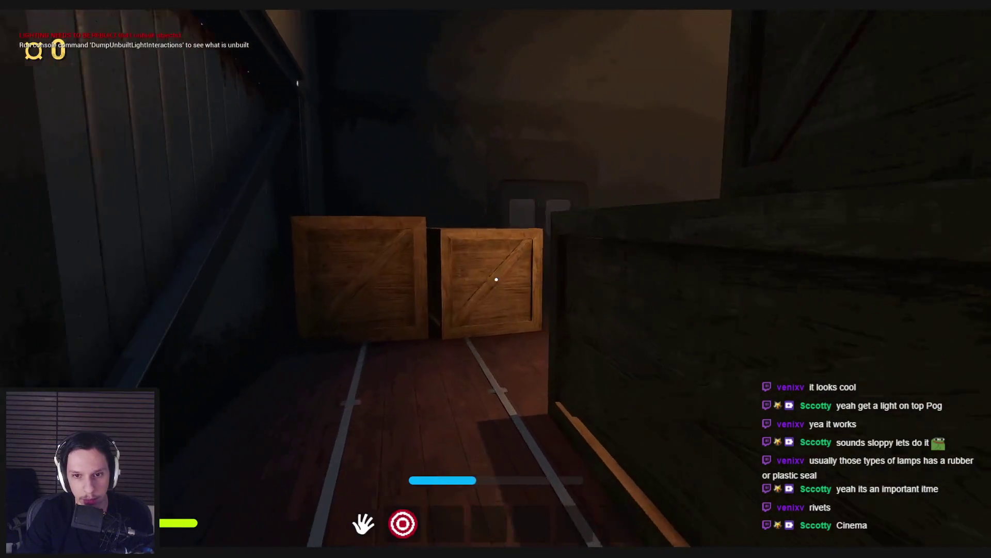
key(w)
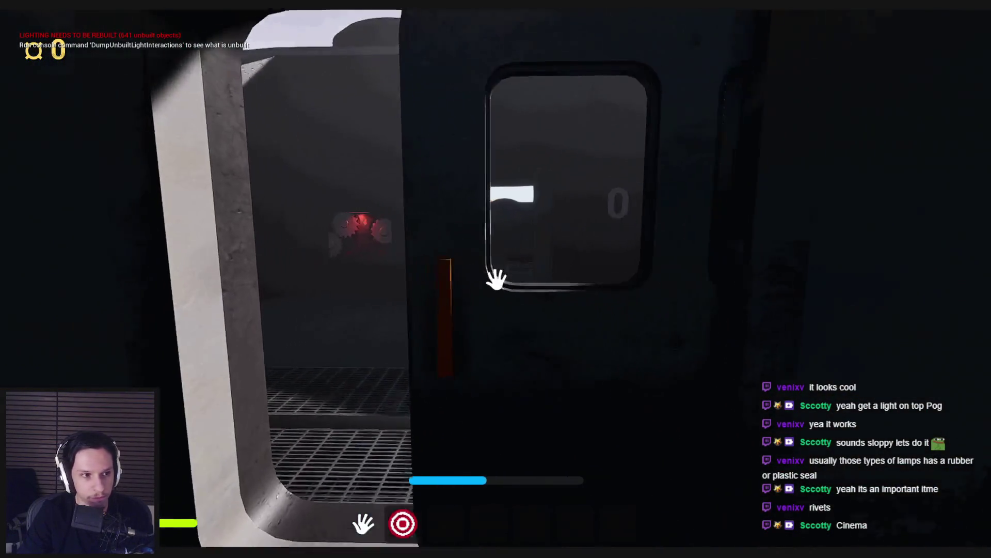
key(w)
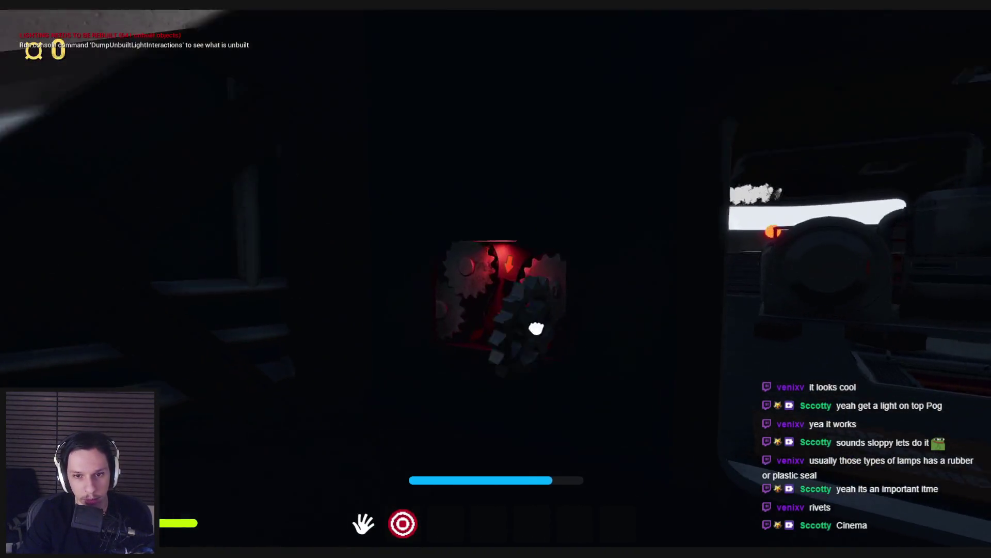
Step: Insert the gear into the red socket, press the panel button and pull the orange lever
click(496, 279)
key(w)
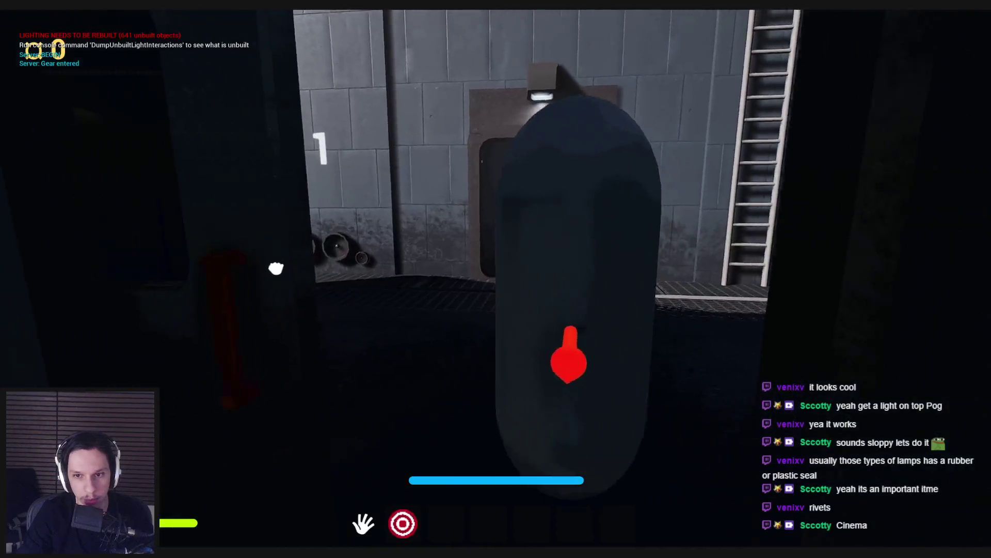
key(w)
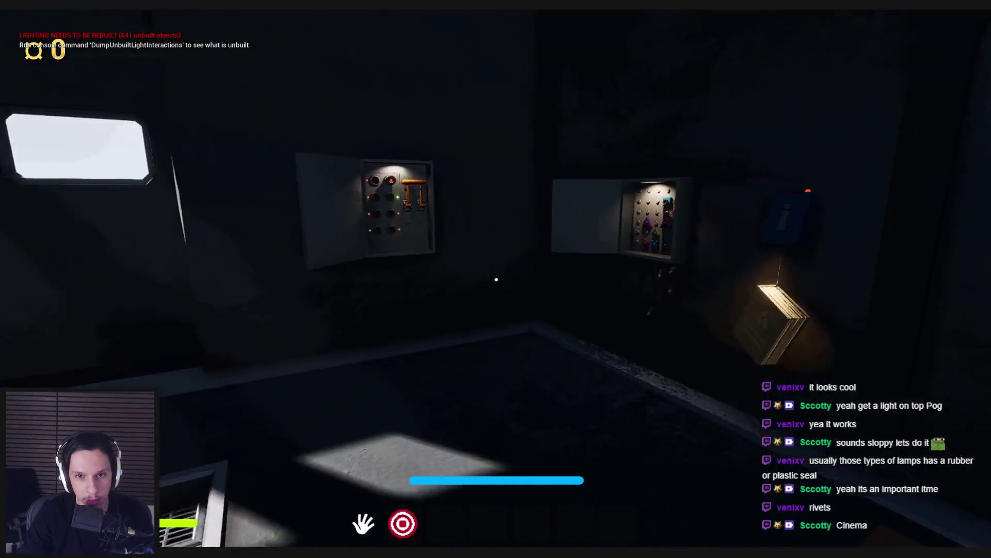
click(496, 279)
drag(496, 279, 495, 279)
key(s)
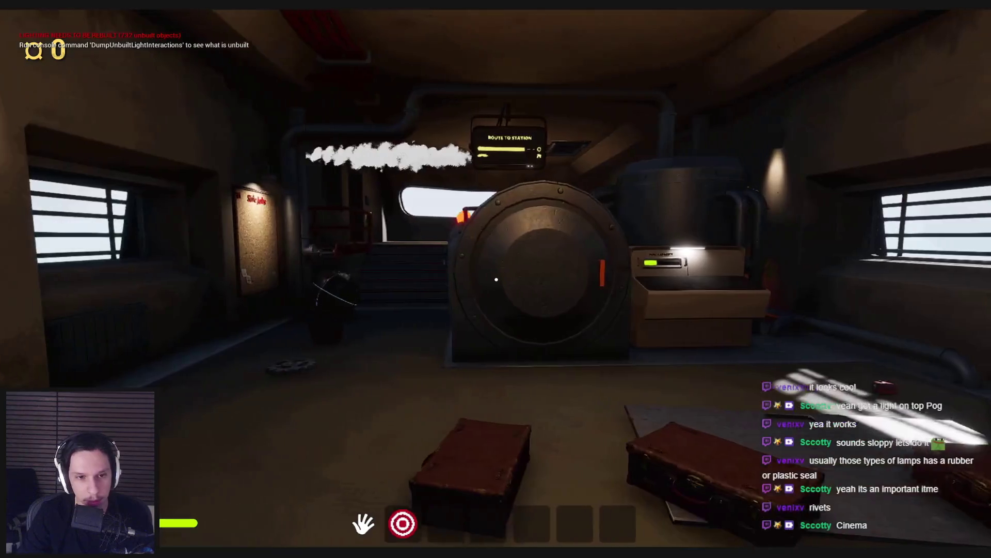
key(w)
key(w)
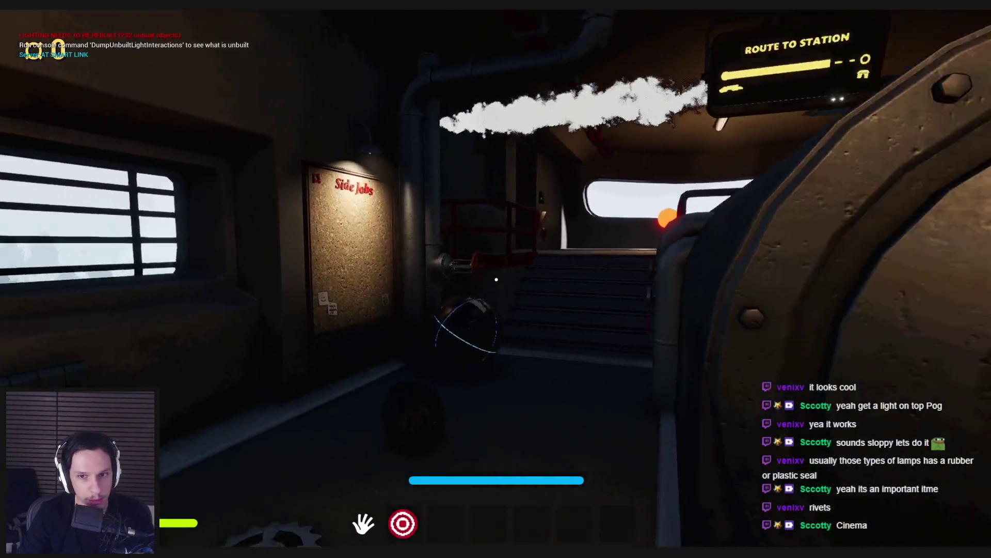
key(w)
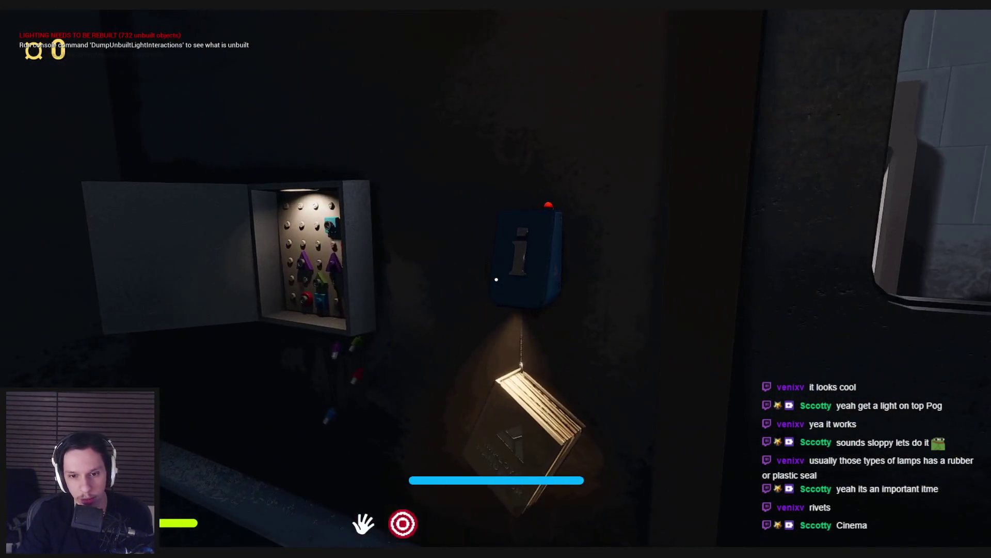
Step: Stop the playtest and bring the Trainrot Trello board in Chrome to the front
key(F8)
mouse_move(185, 522)
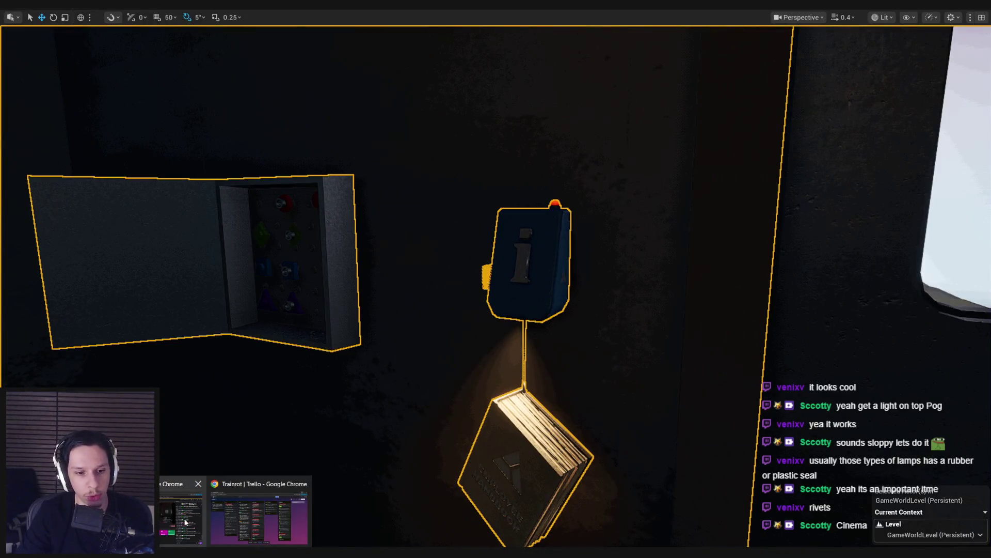
key(alt+Tab)
click(987, 13)
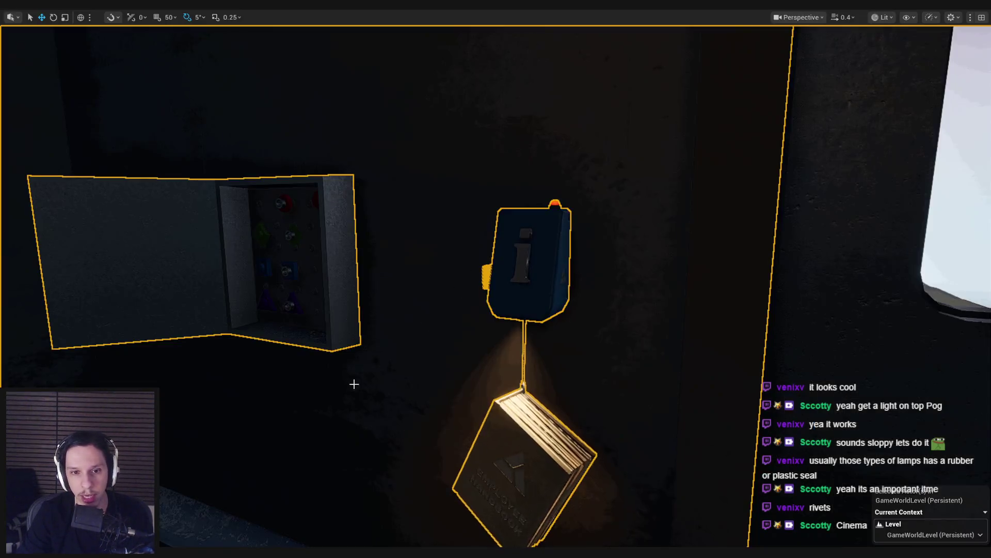
click(218, 512)
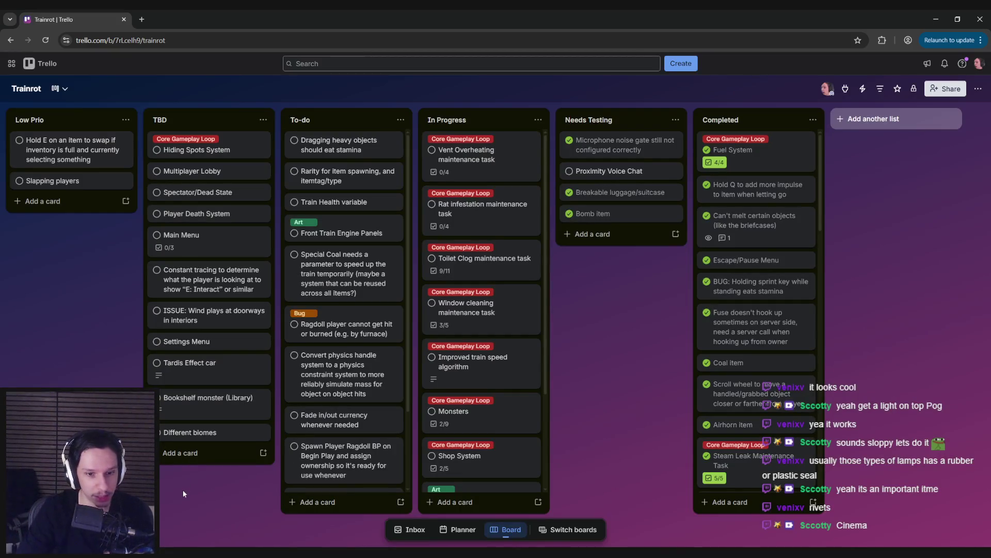
Step: Add an 'Employee Handbook interaction' card at the bottom of the TBD list
scroll(353, 434, down, 2)
scroll(349, 439, up, 2)
scroll(490, 434, down, 3)
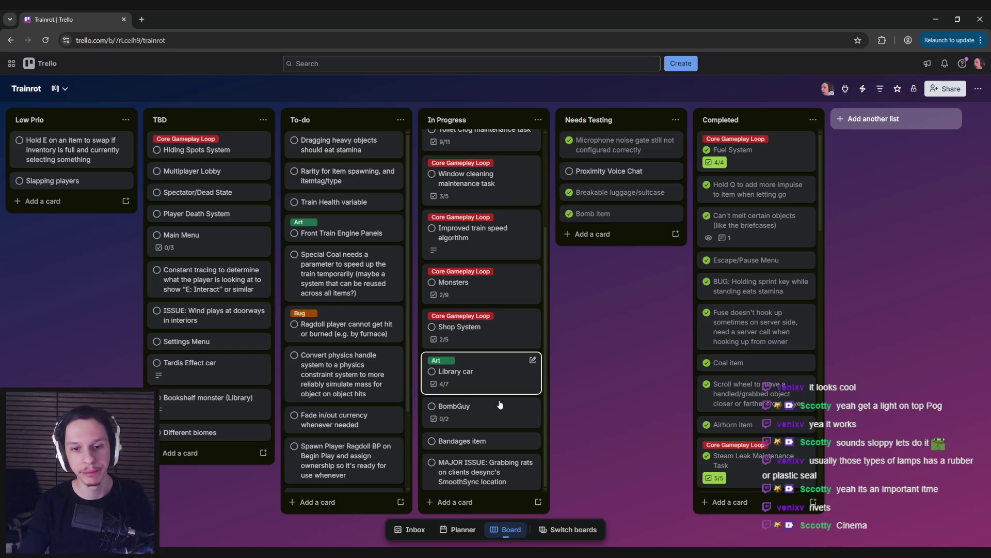
scroll(481, 372, up, 3)
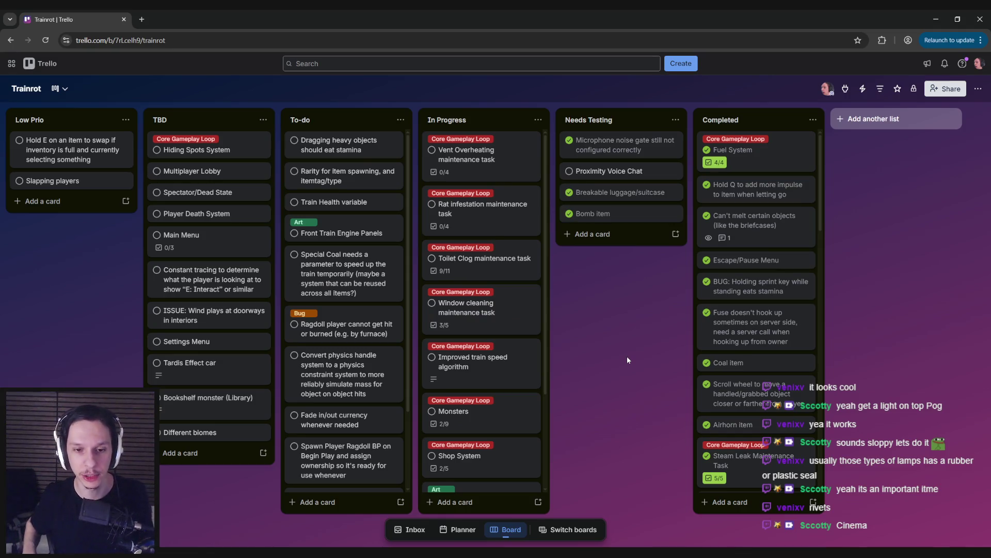
click(209, 453)
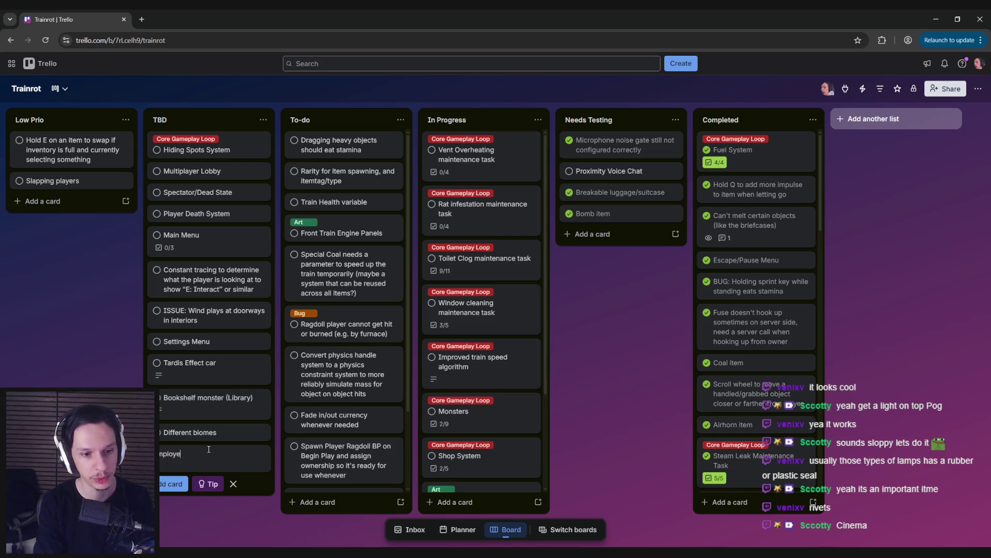
text(action)
key(Return)
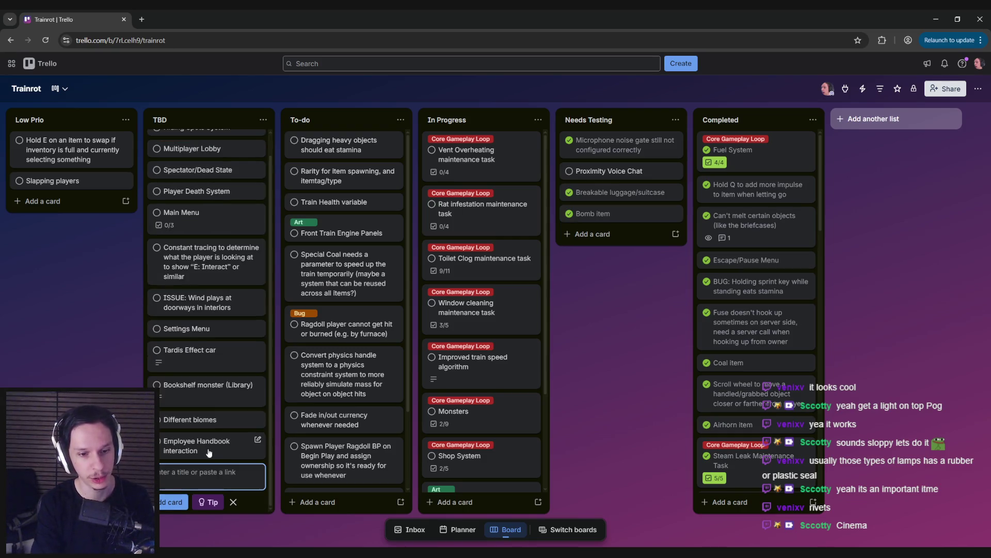
key(Escape)
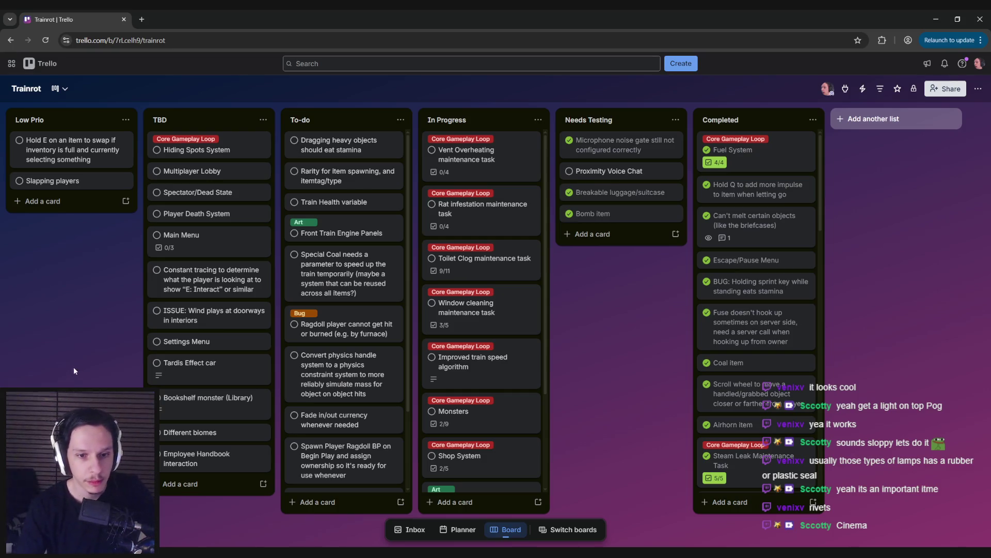
drag(346, 293, 478, 236)
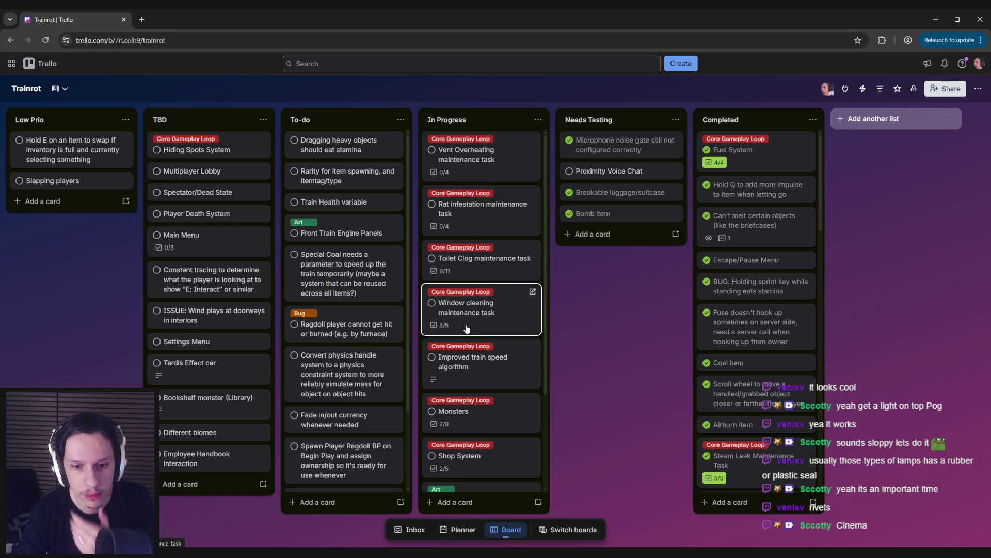
click(502, 451)
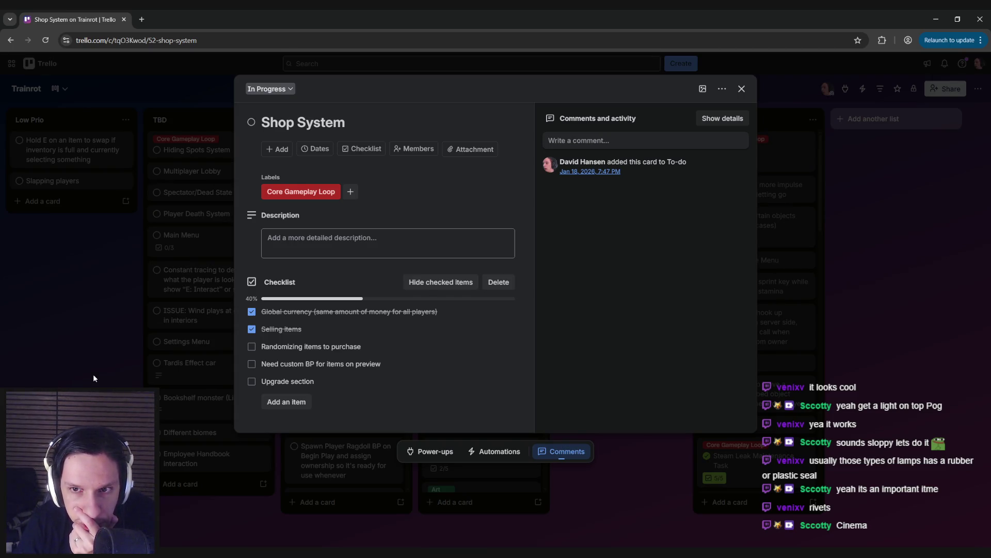
click(93, 374)
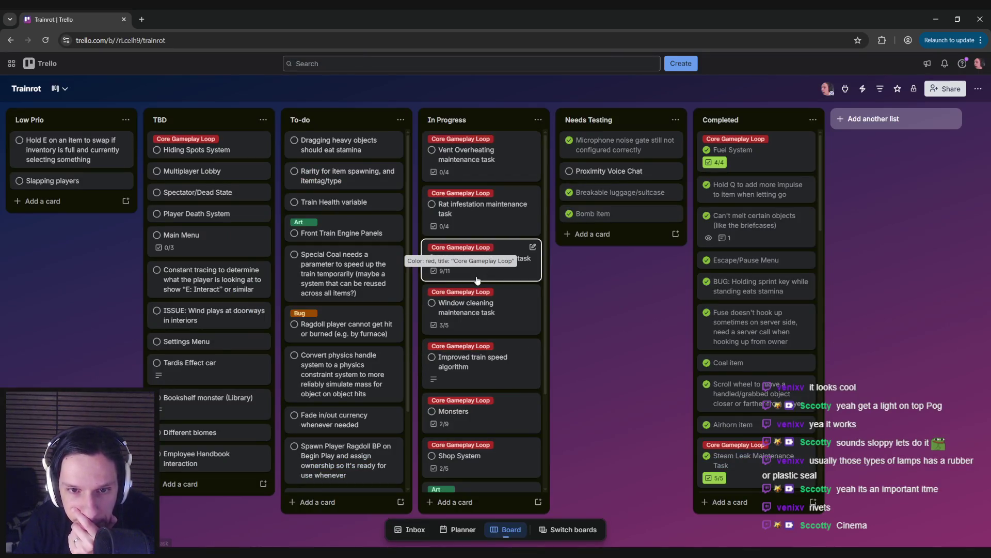
click(498, 280)
scroll(290, 411, down, 2)
scroll(289, 410, up, 3)
click(231, 394)
click(489, 220)
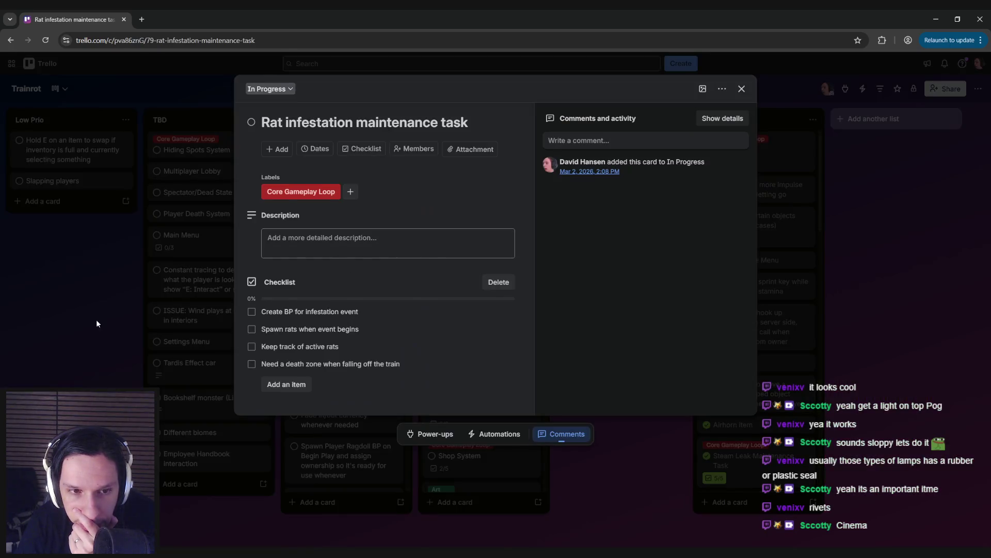
click(97, 324)
click(491, 165)
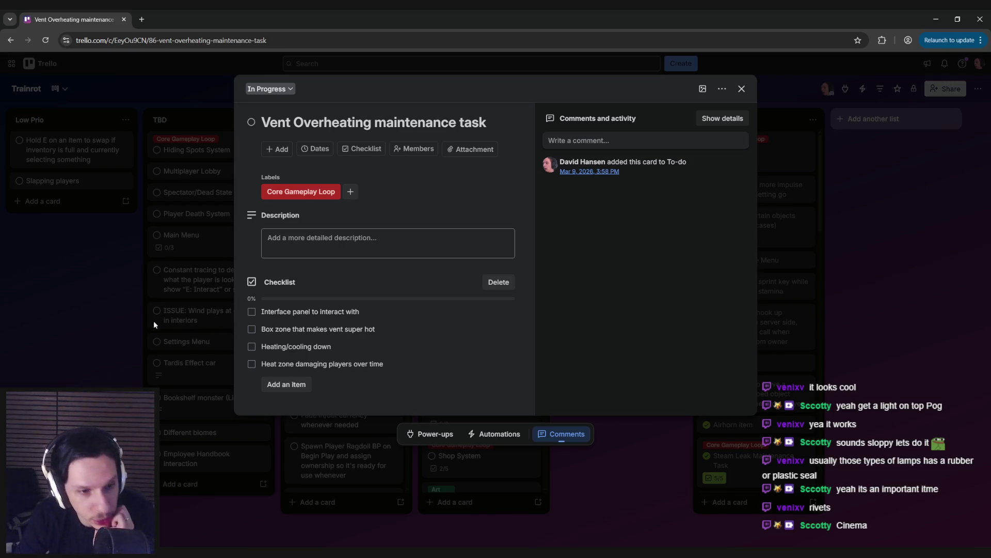
click(95, 317)
scroll(493, 331, down, 2)
scroll(492, 346, up, 2)
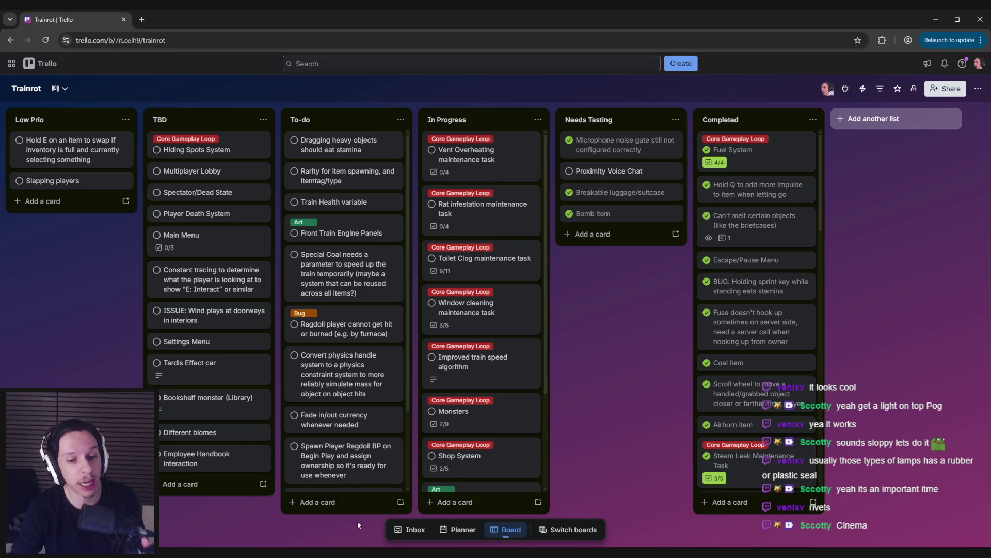
key(alt+Tab)
scroll(495, 279, up, 2)
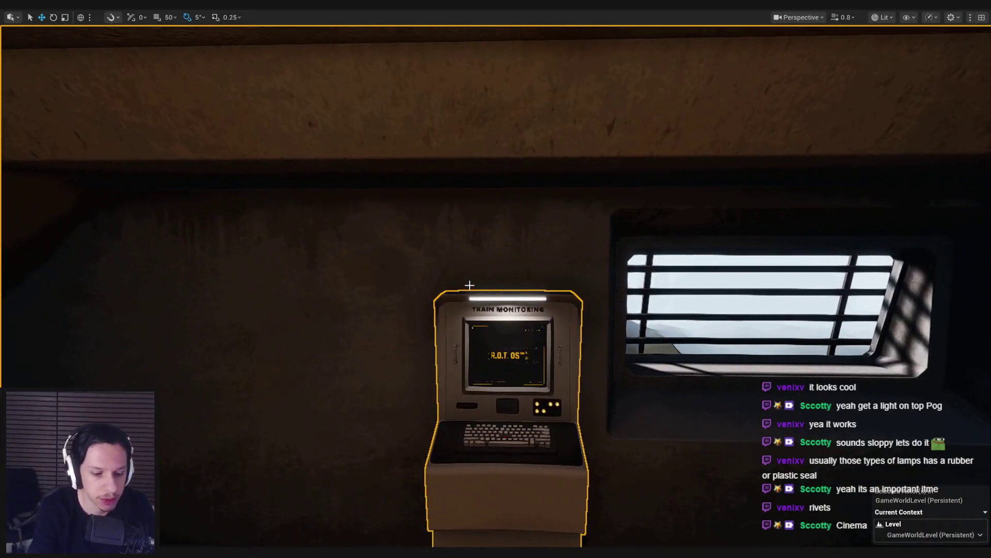
Step: Start a playtest and use the Train Monitoring terminal, sliding its car list to Car 3 and 4
key(alt+p)
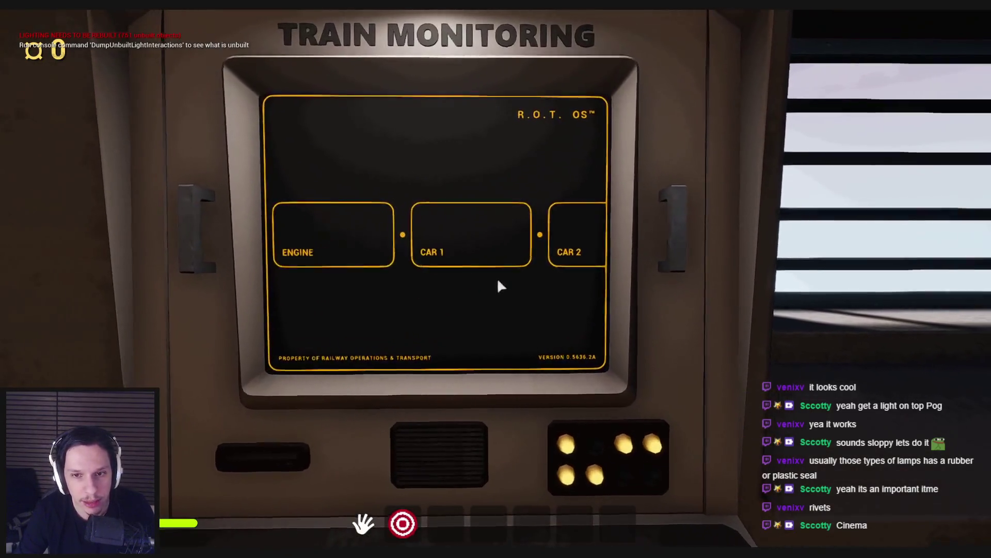
mouse_move(497, 277)
mouse_down()
mouse_move(340, 282)
mouse_move(493, 296)
mouse_up()
key(Escape)
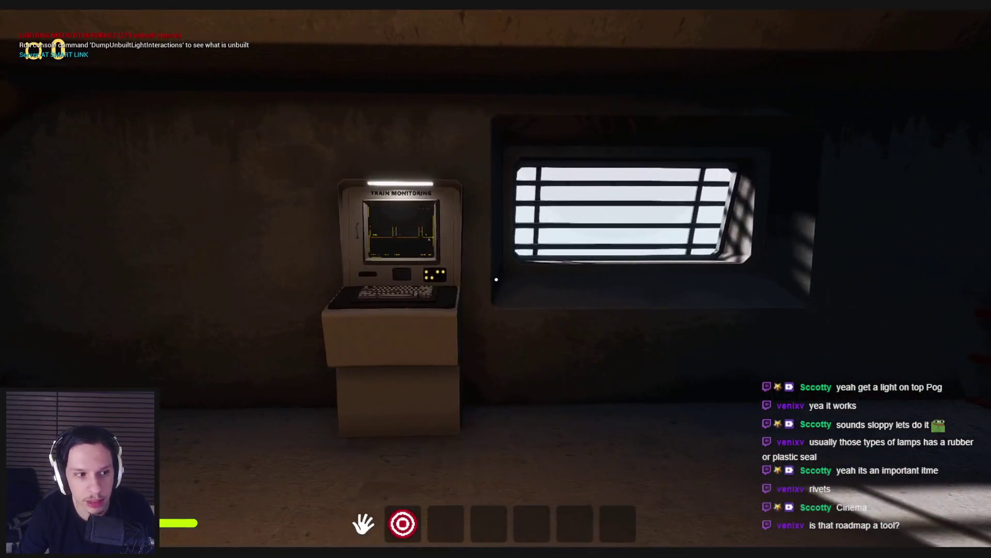
click(496, 279)
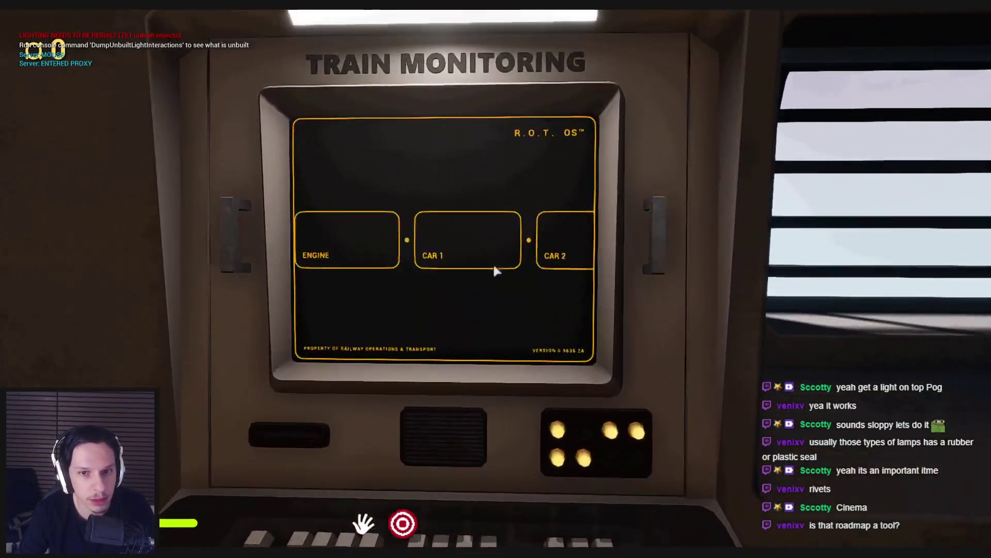
key(Escape)
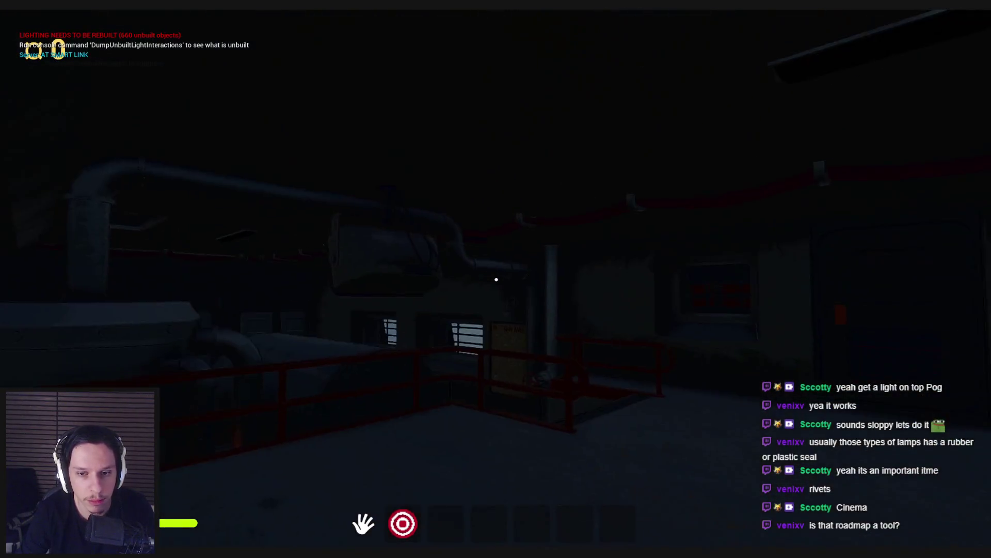
click(496, 279)
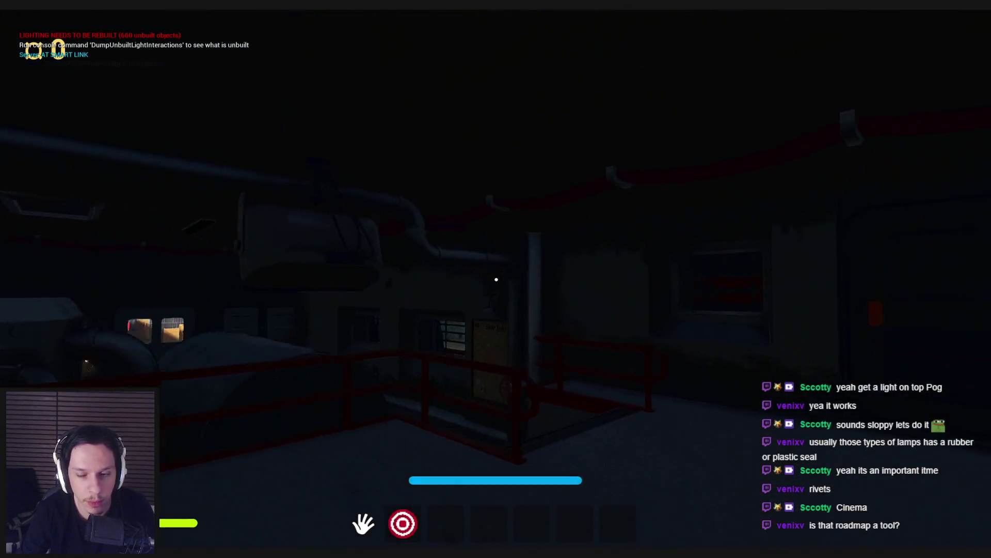
Step: Turn the electrical panel light green, recheck the terminal at Car 4 and 5, then return to Trello
key(w)
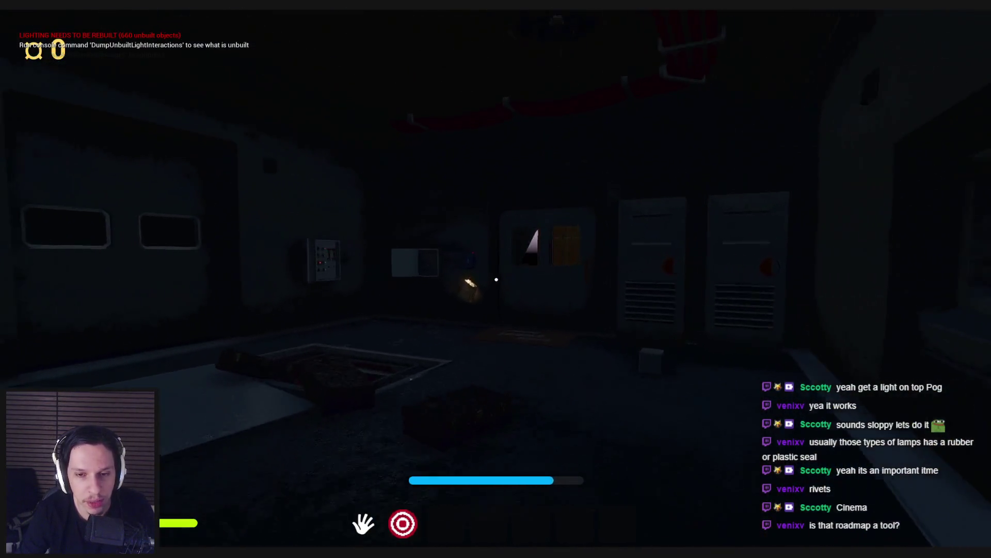
key(w)
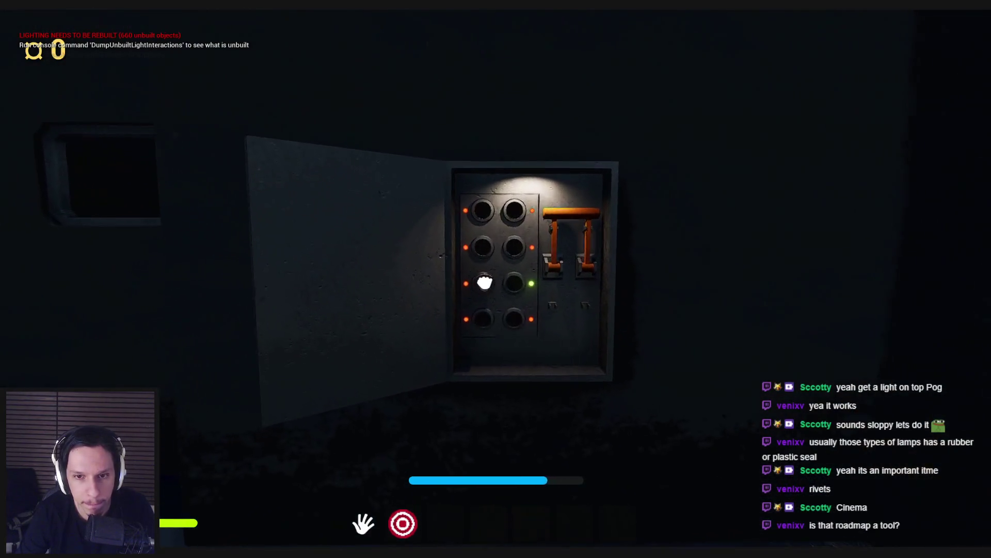
click(498, 281)
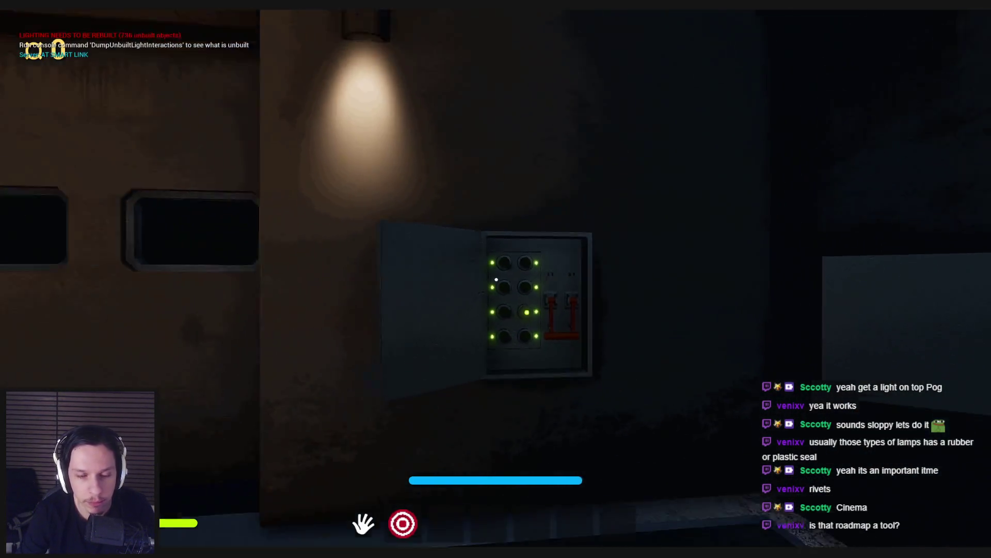
key(w)
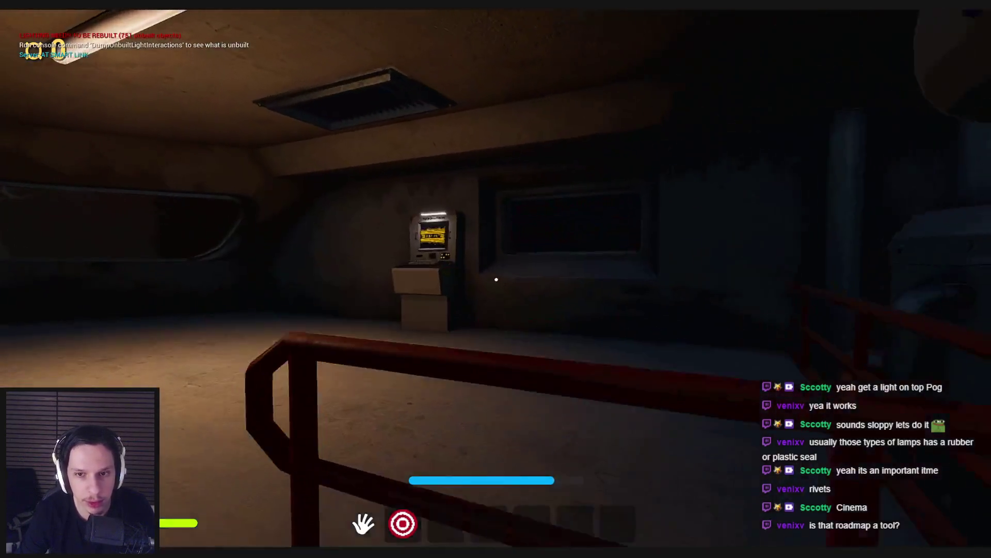
key(w)
click(497, 279)
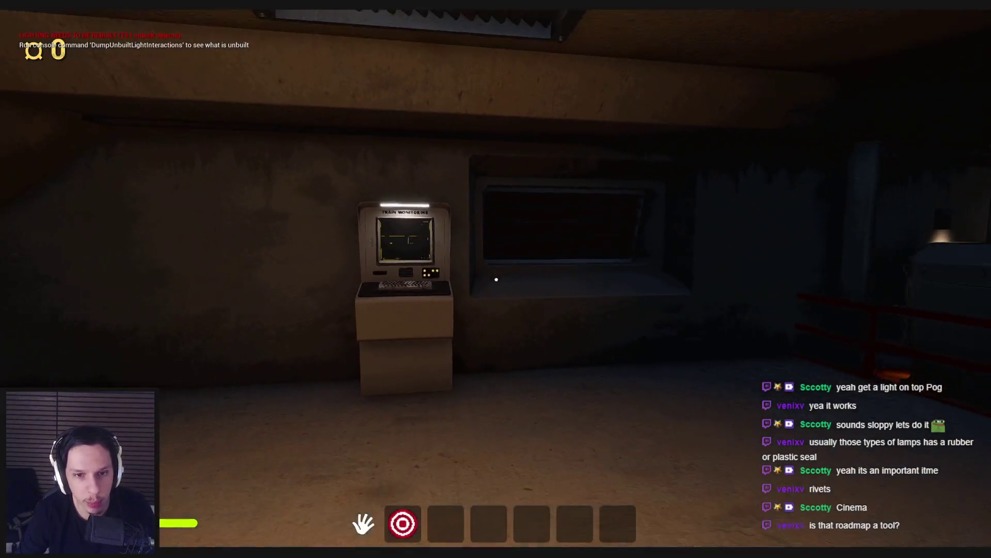
key(alt+Tab)
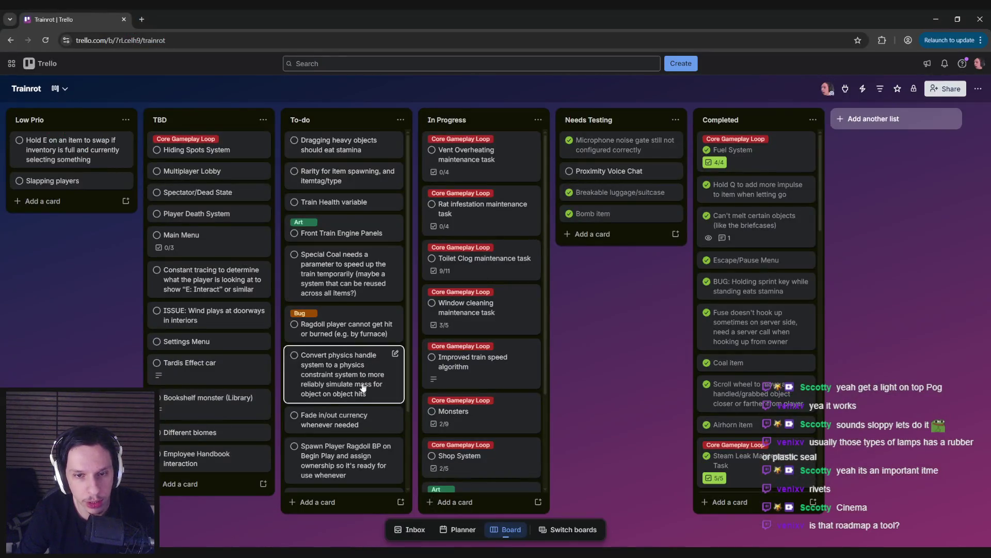
Step: Open and close the BombGuy card, then scroll the In Progress list back to its top
scroll(334, 422, up, 2)
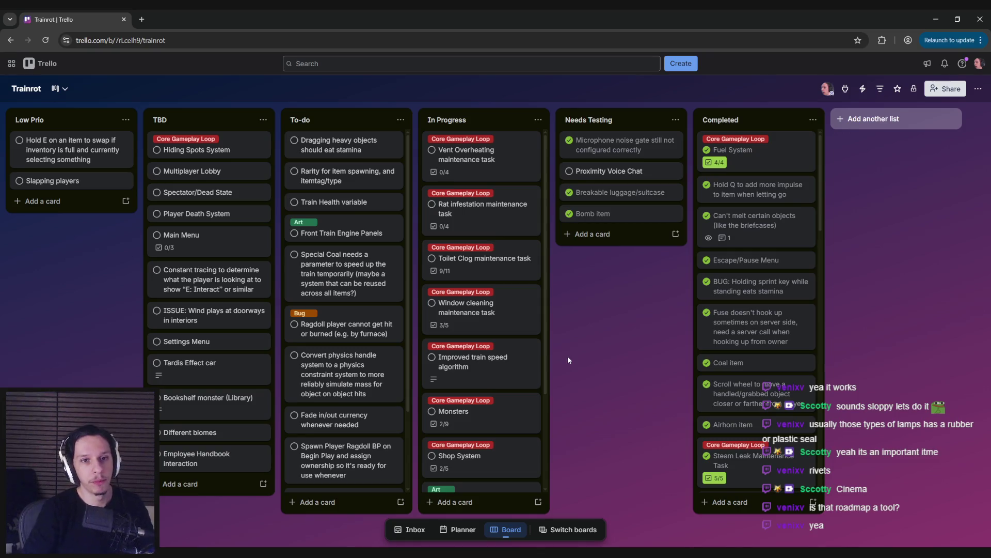
scroll(473, 325, down, 3)
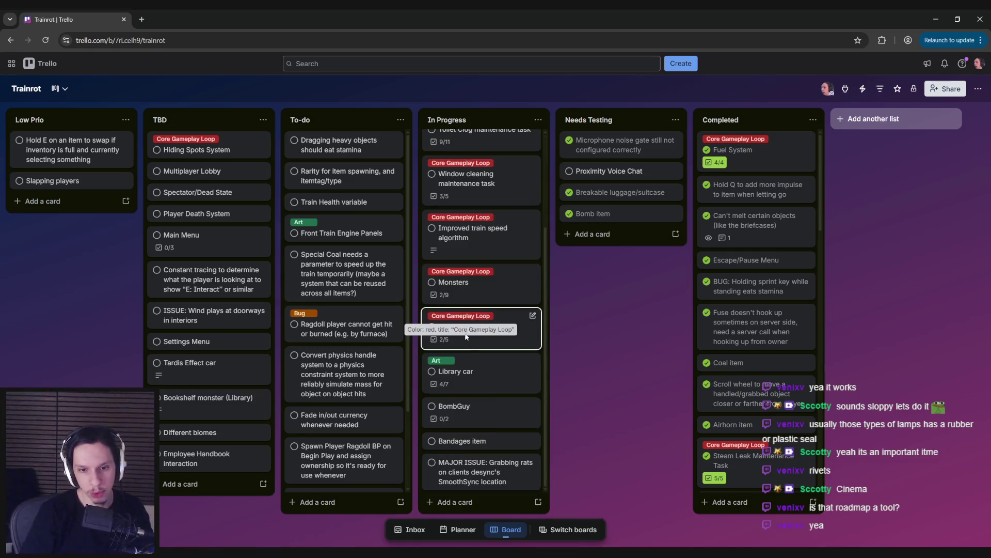
click(471, 425)
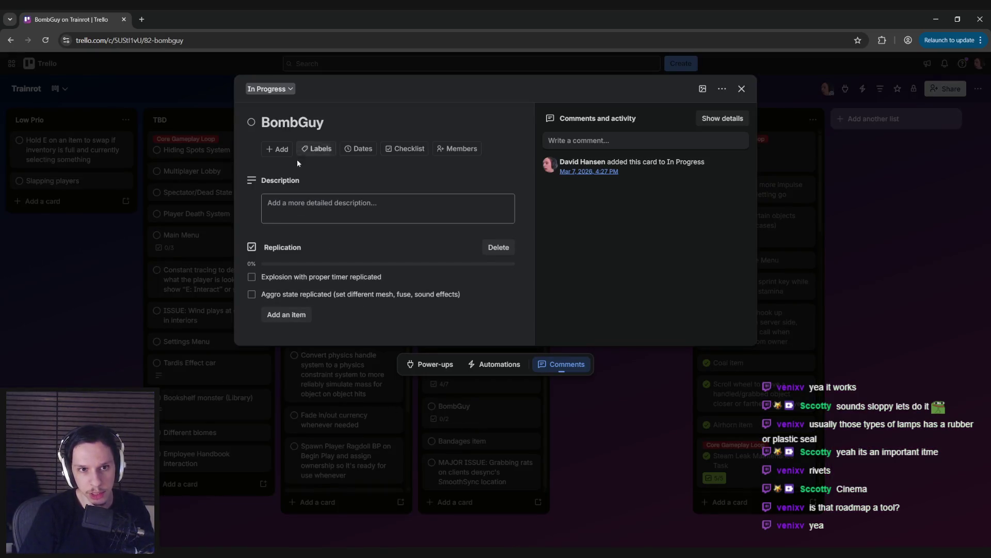
click(107, 372)
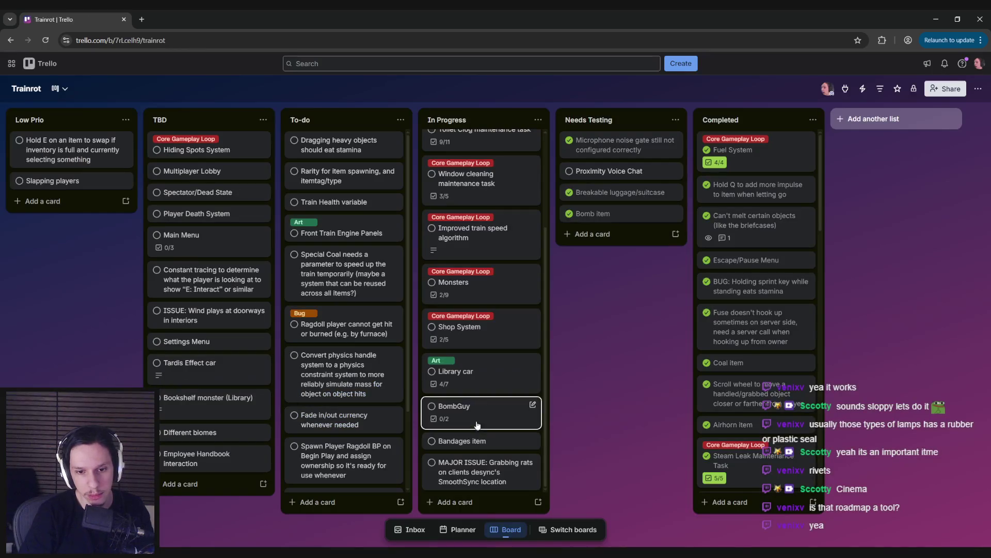
scroll(478, 398, up, 3)
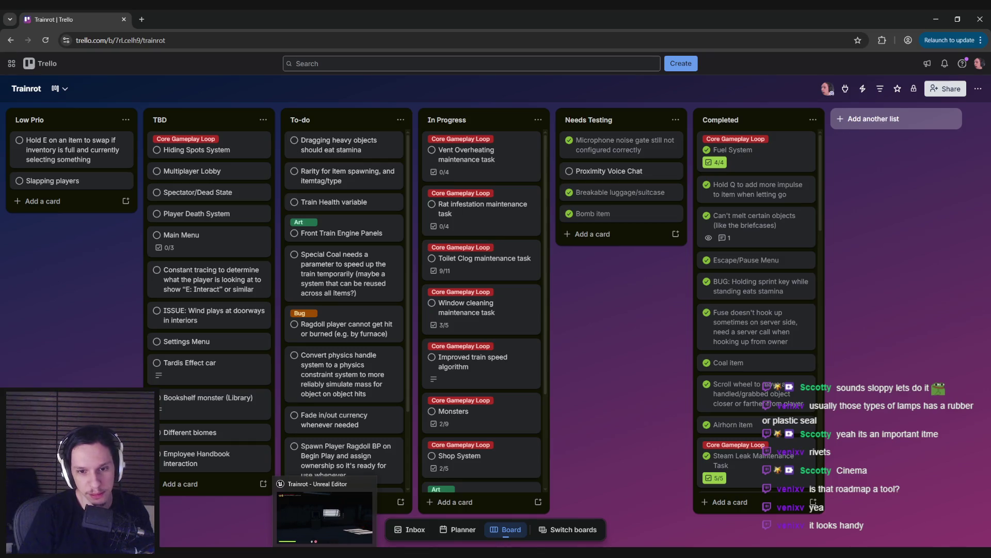
Step: Switch to the Trainrot notes page in Notion and dismiss the update notice
key(alt+Tab)
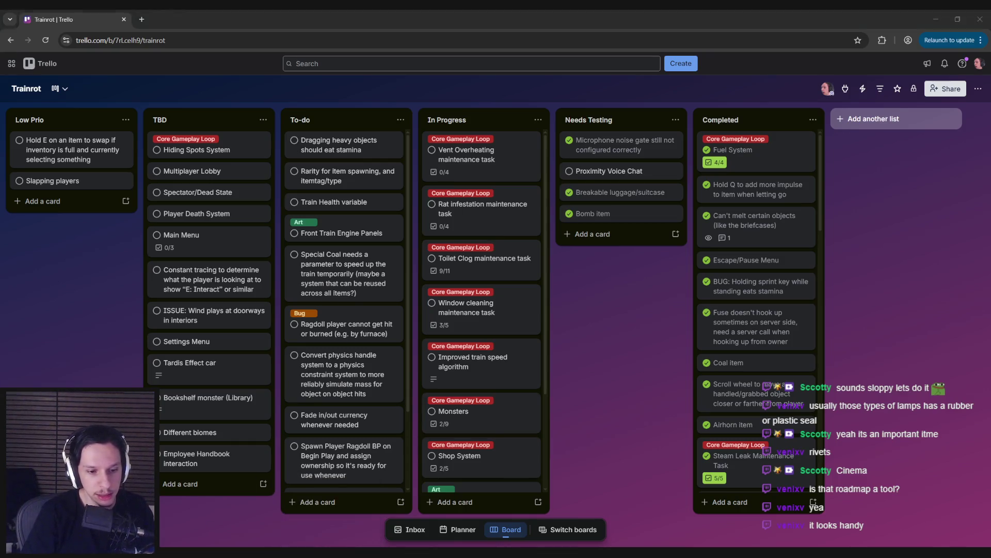
click(600, 214)
scroll(426, 419, down, 12)
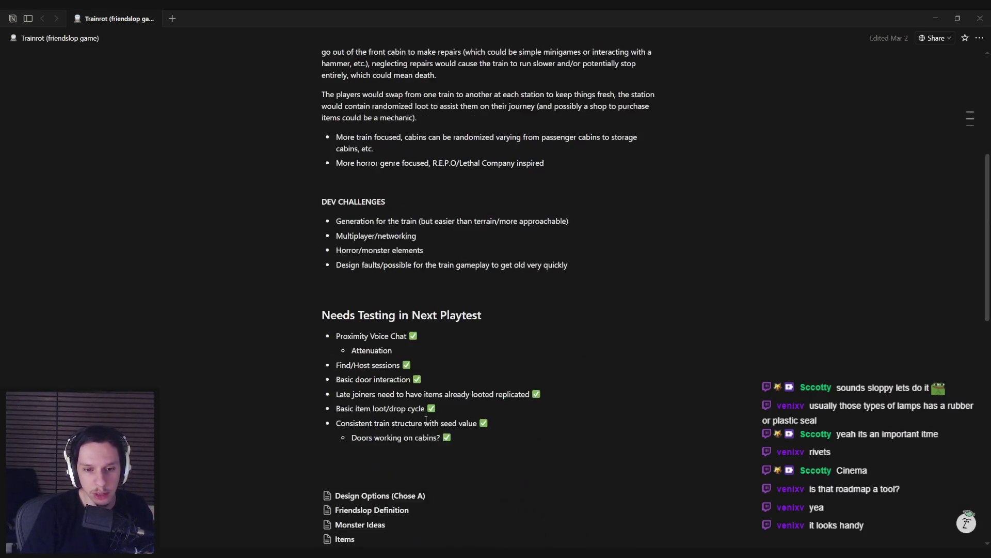
Step: Read through the Playable Proof of Concept goals, then bring the Trello board back
scroll(426, 419, down, 4)
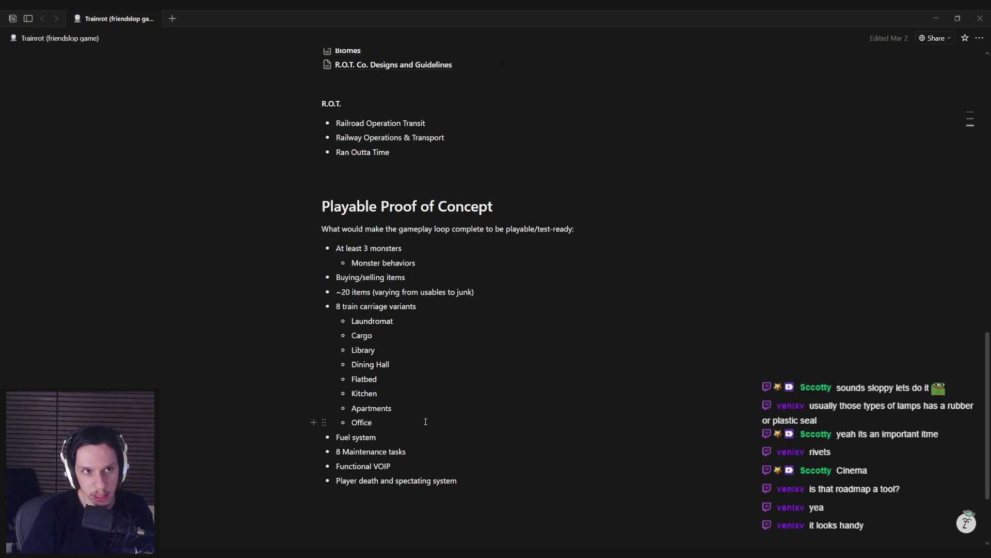
scroll(426, 422, up, 5)
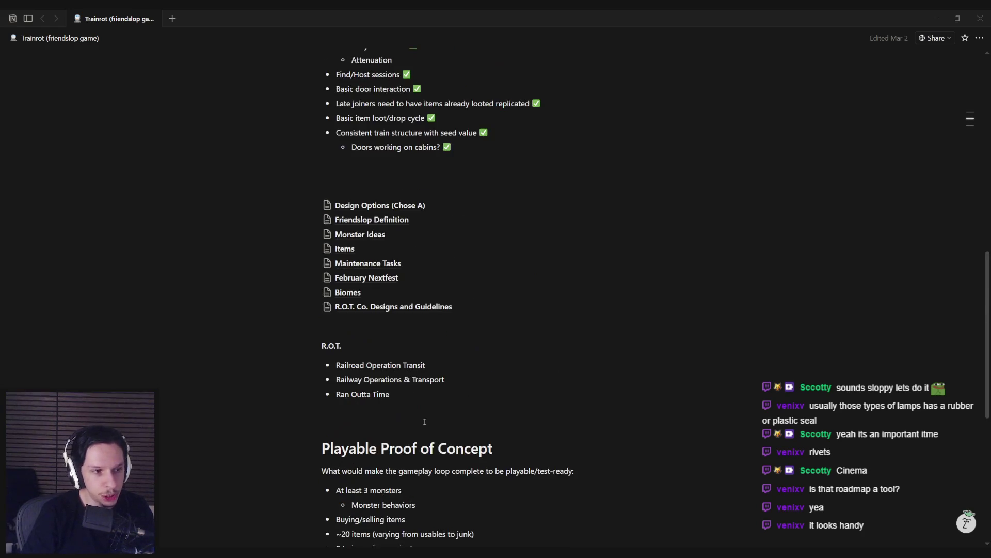
scroll(425, 422, up, 2)
scroll(425, 422, down, 2)
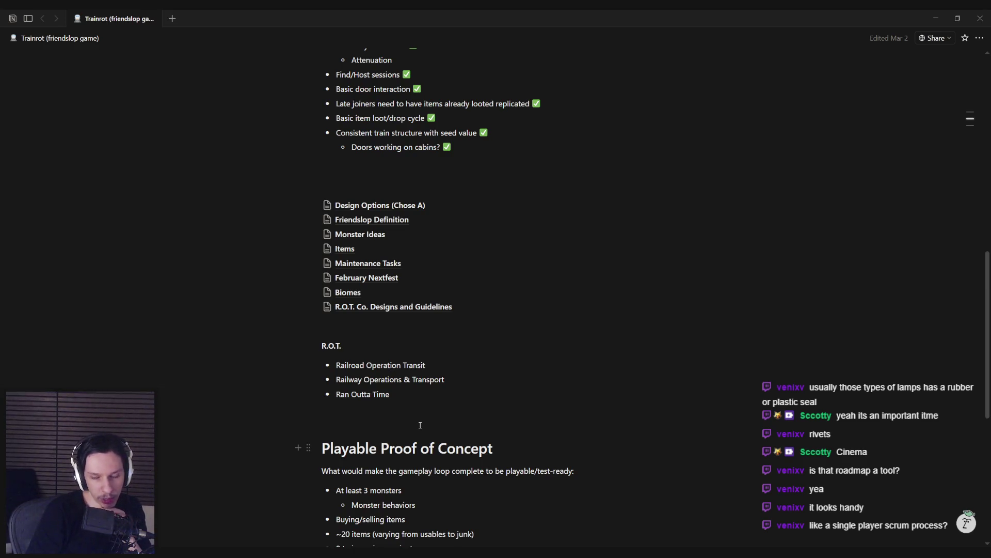
scroll(433, 422, down, 5)
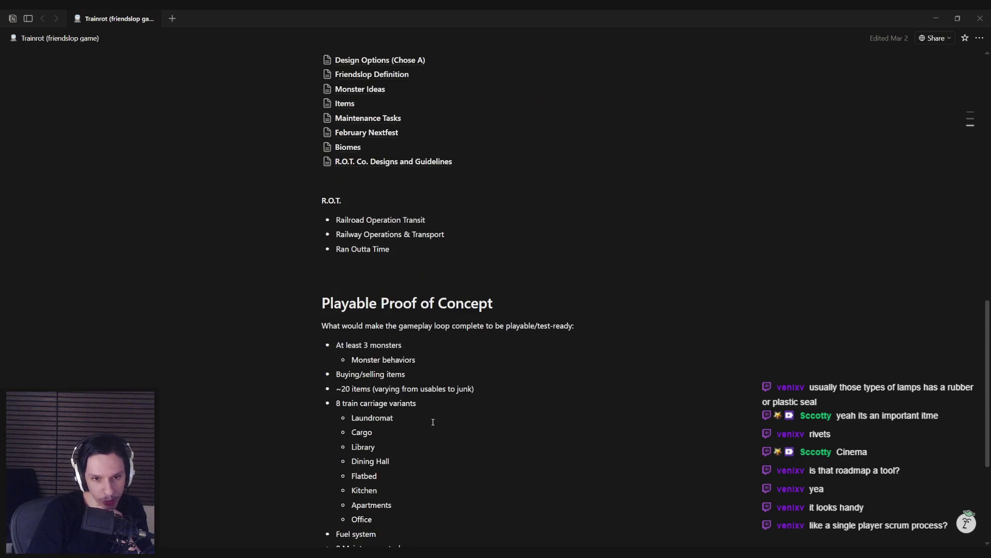
scroll(434, 422, down, 2)
scroll(432, 421, up, 2)
scroll(432, 420, up, 2)
scroll(254, 433, down, 3)
mouse_move(175, 503)
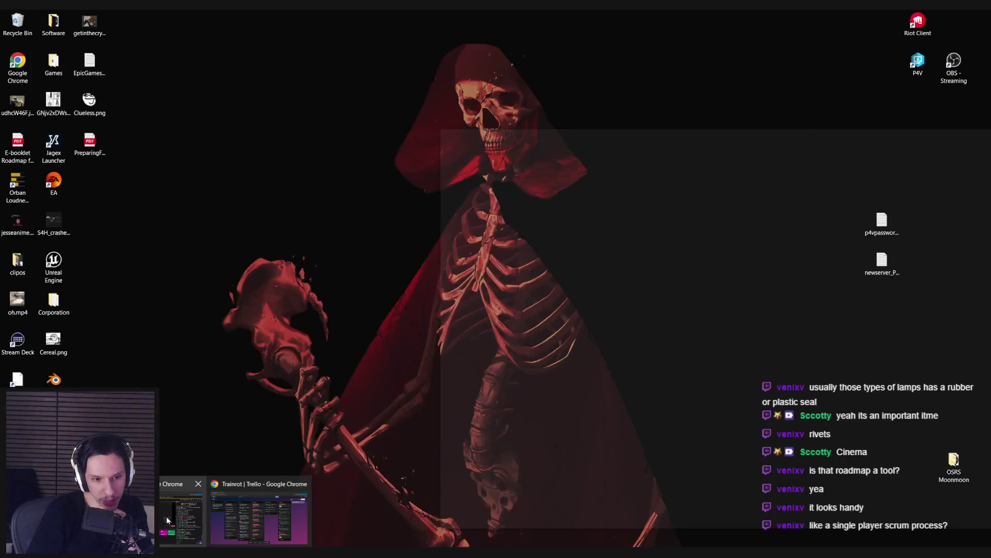
click(258, 511)
scroll(356, 415, down, 2)
scroll(343, 429, up, 2)
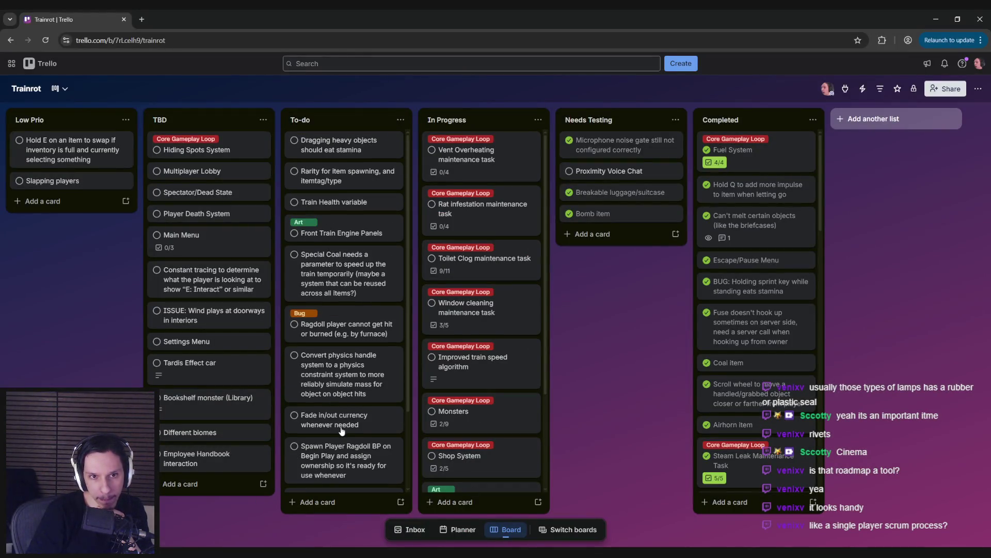
scroll(341, 430, down, 2)
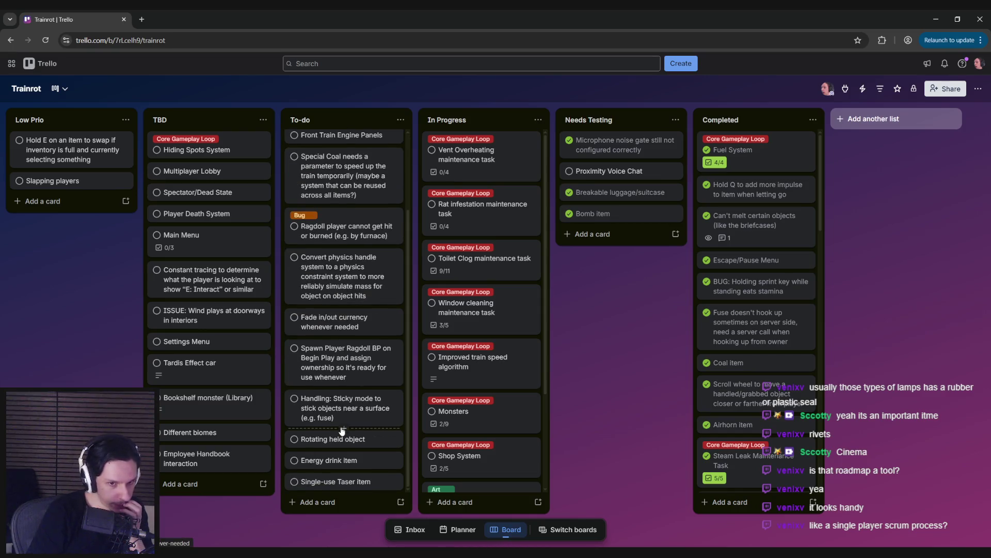
scroll(356, 222, up, 2)
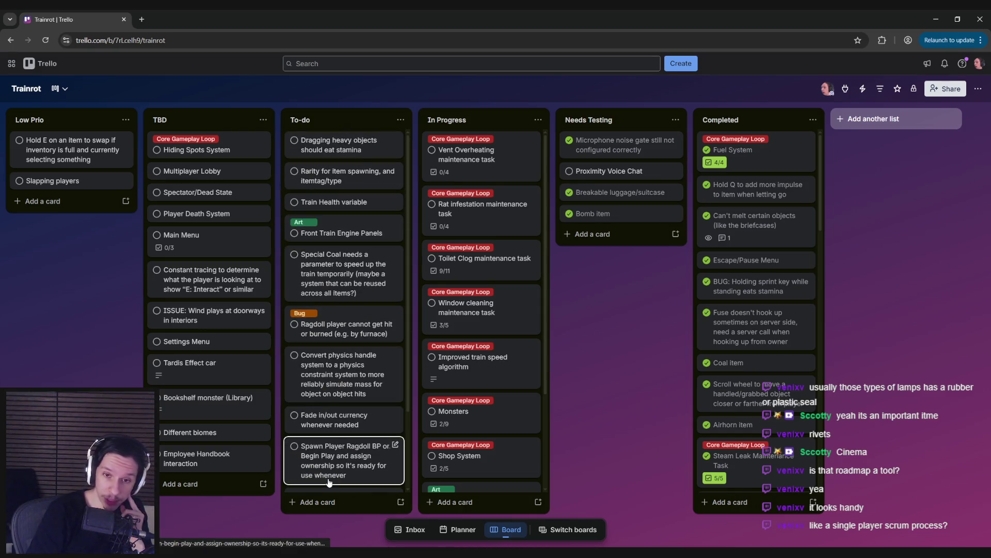
scroll(520, 439, down, 3)
scroll(475, 442, up, 3)
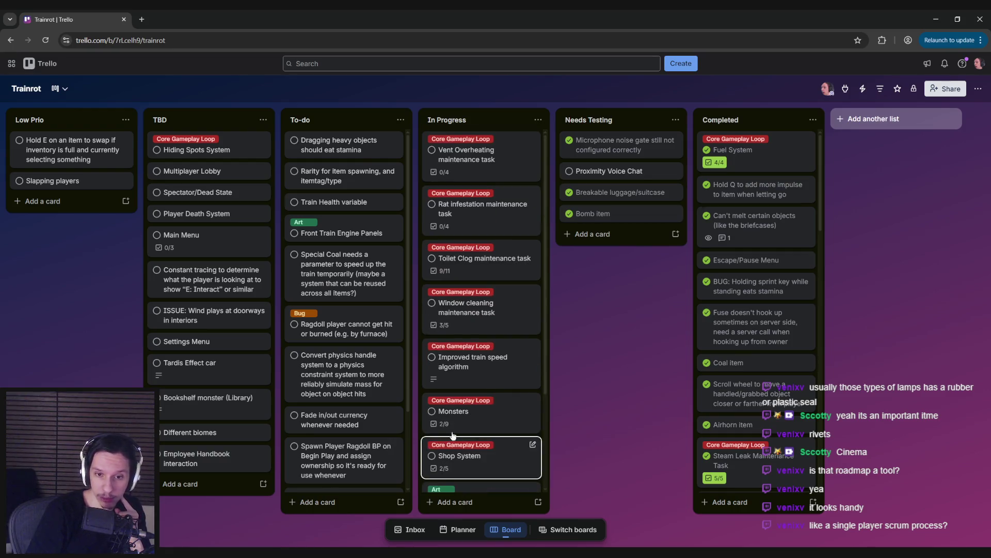
scroll(351, 454, down, 2)
scroll(352, 457, up, 2)
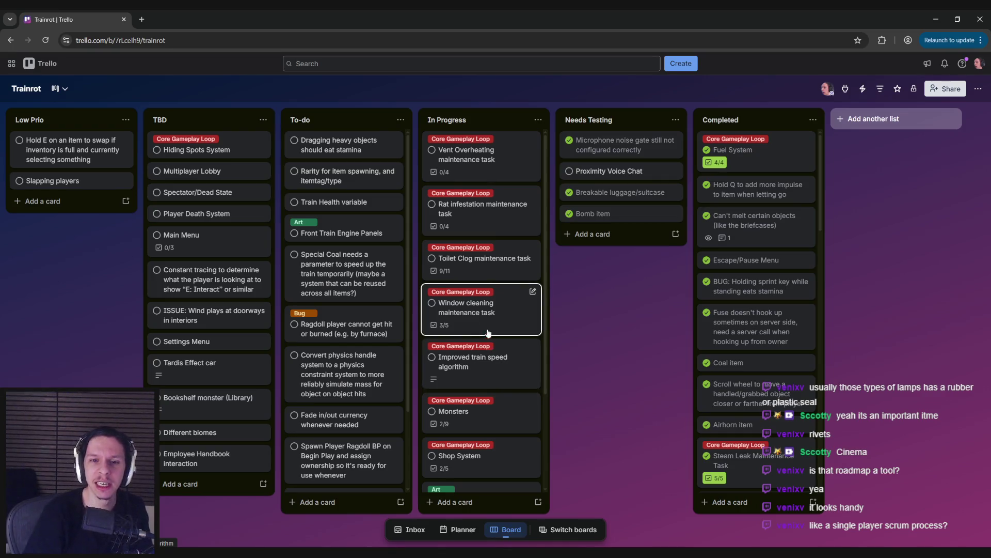
click(482, 261)
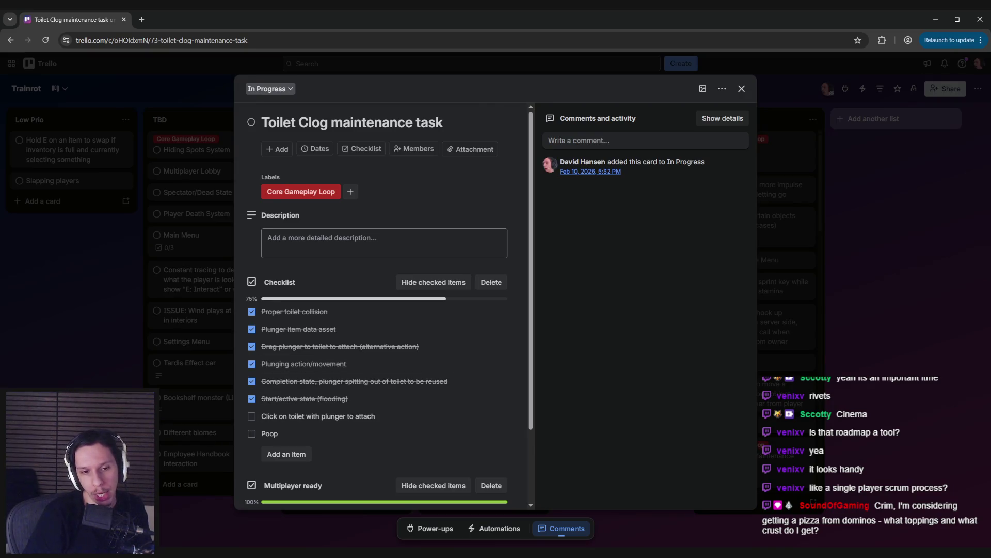
scroll(310, 397, down, 2)
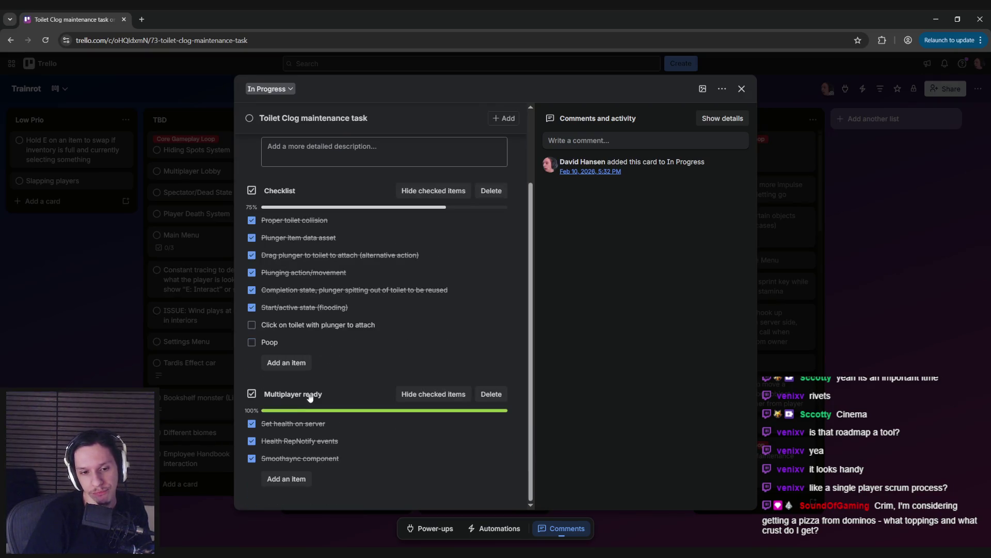
scroll(253, 388, up, 2)
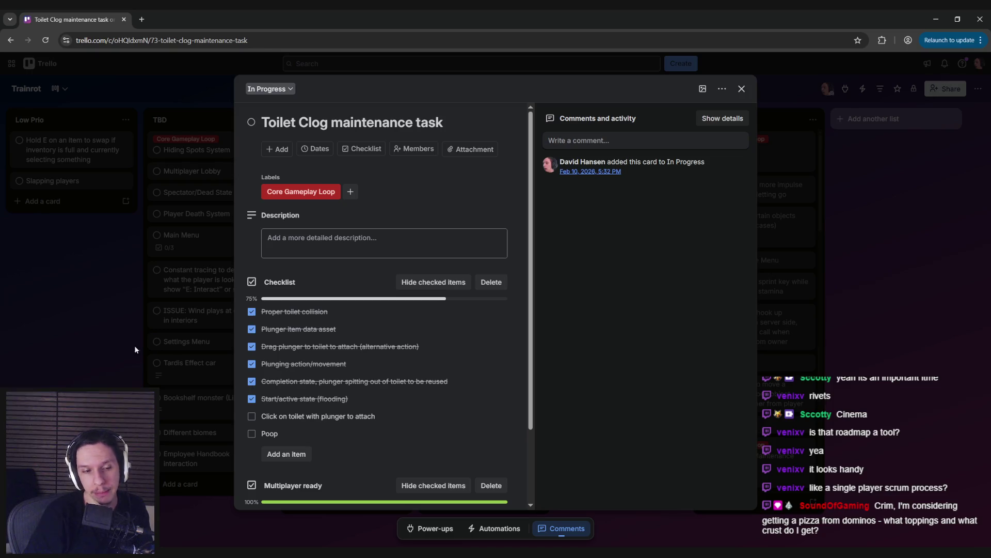
click(135, 350)
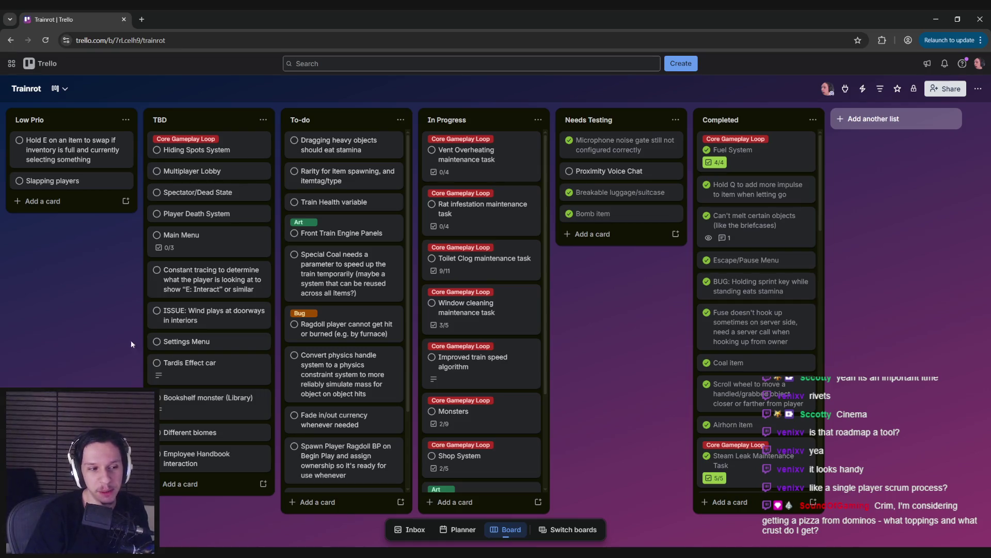
scroll(491, 344, down, 3)
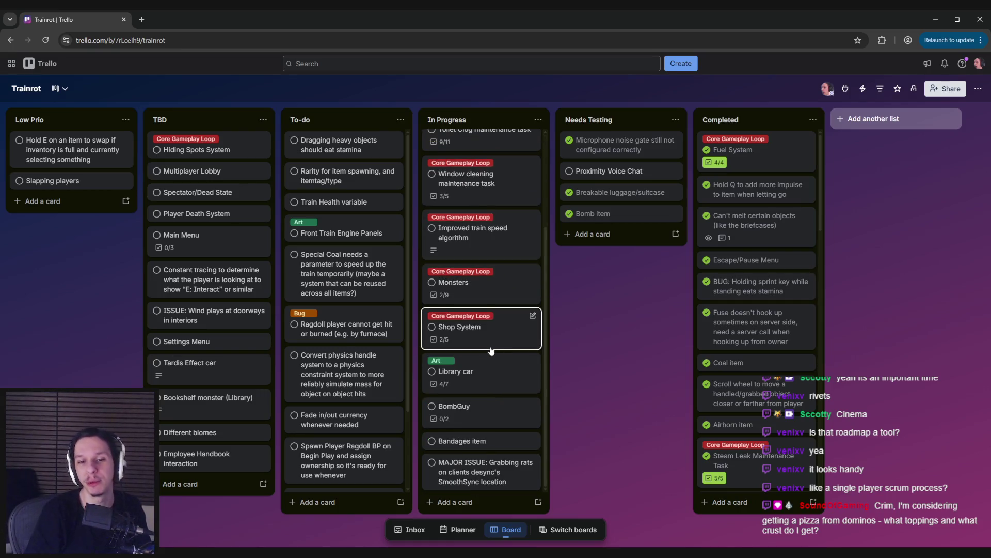
scroll(490, 352, up, 3)
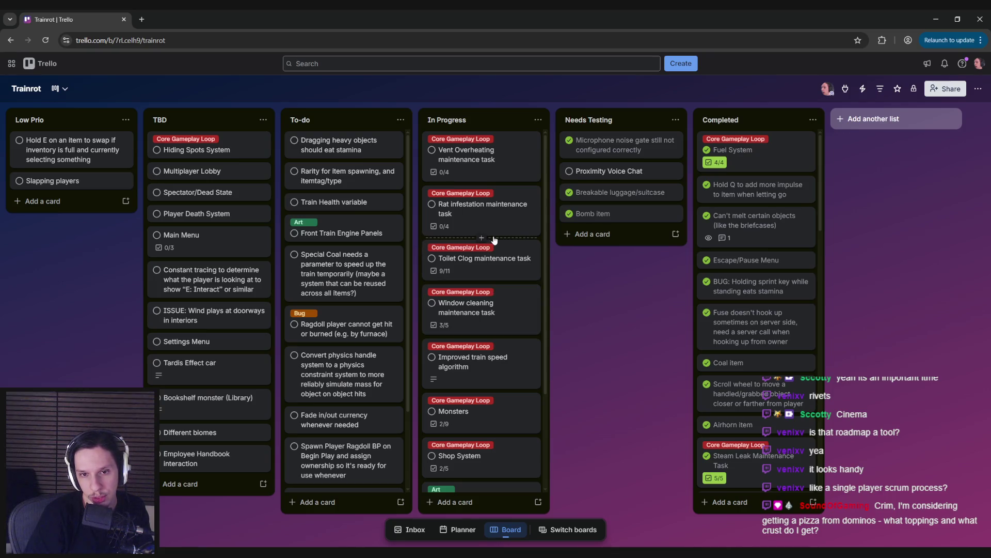
scroll(493, 285, down, 3)
scroll(490, 395, up, 3)
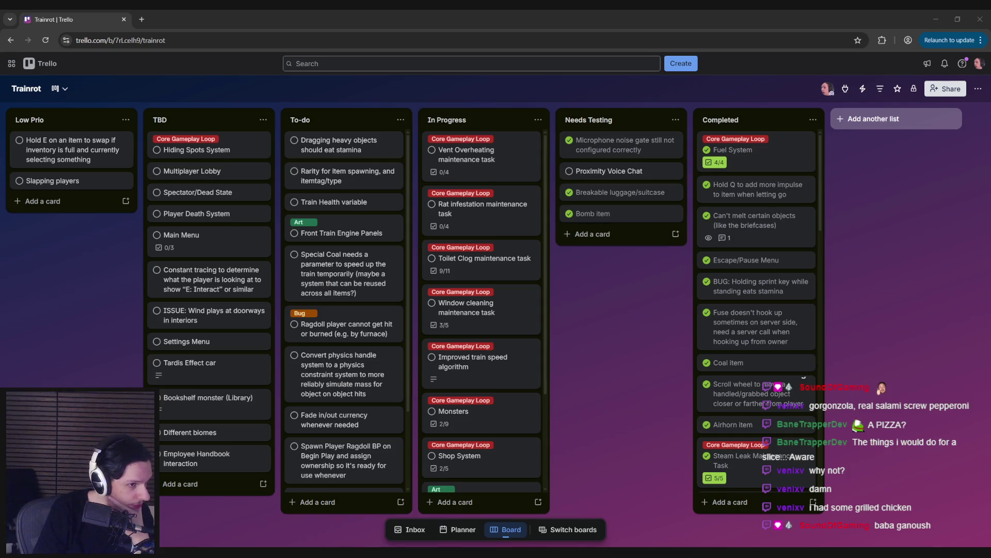
Step: Check the Window cleaning maintenance task card in Trello, then return to the running game
click(621, 336)
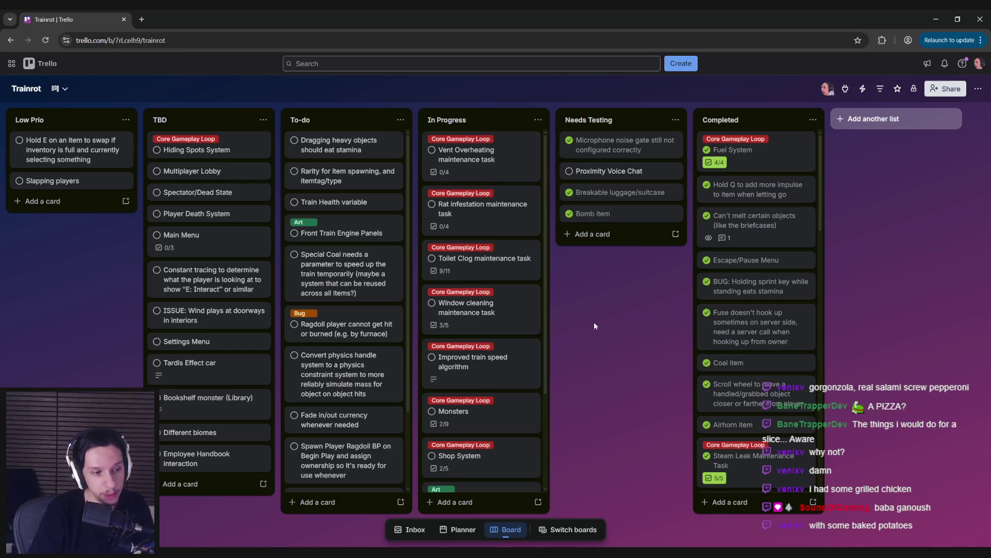
scroll(496, 347, down, 3)
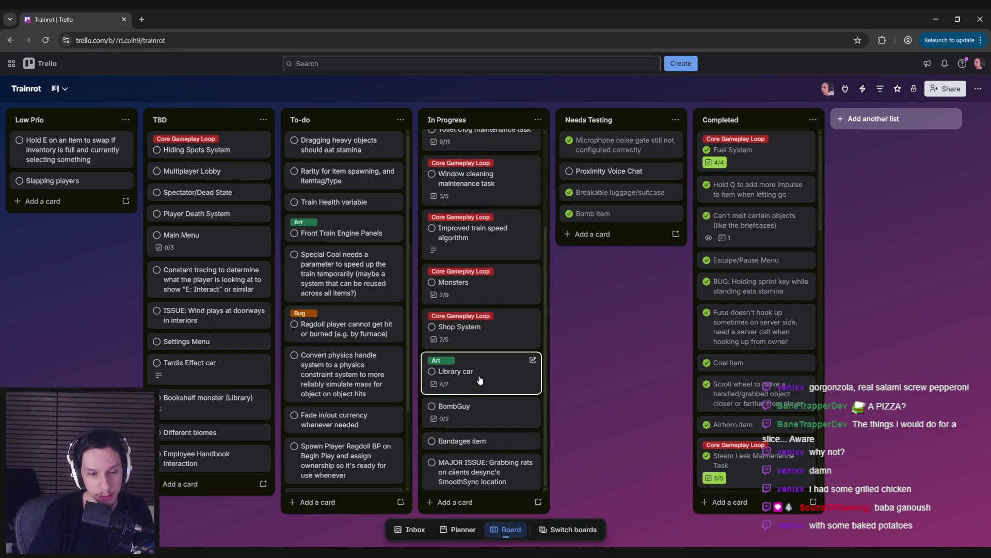
scroll(480, 380, up, 3)
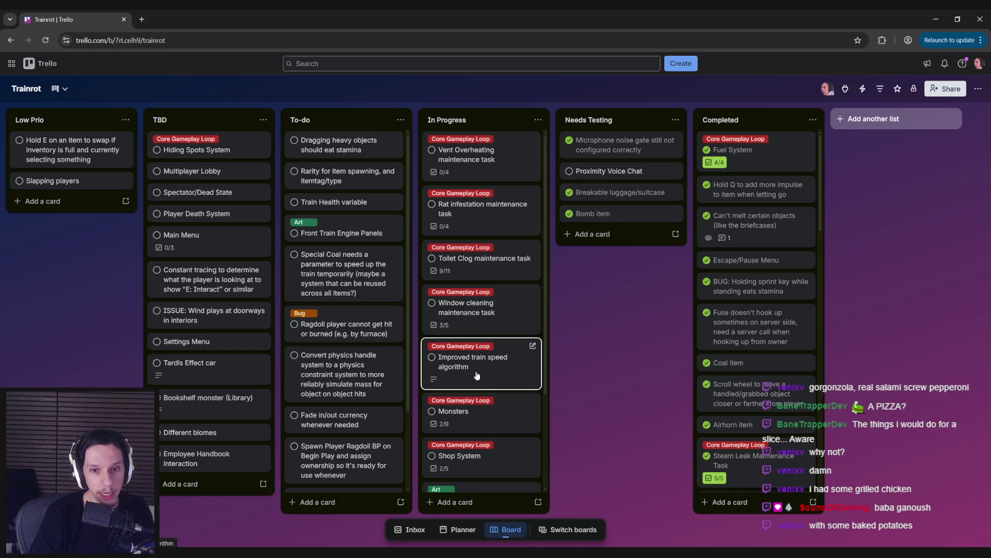
click(485, 323)
click(131, 329)
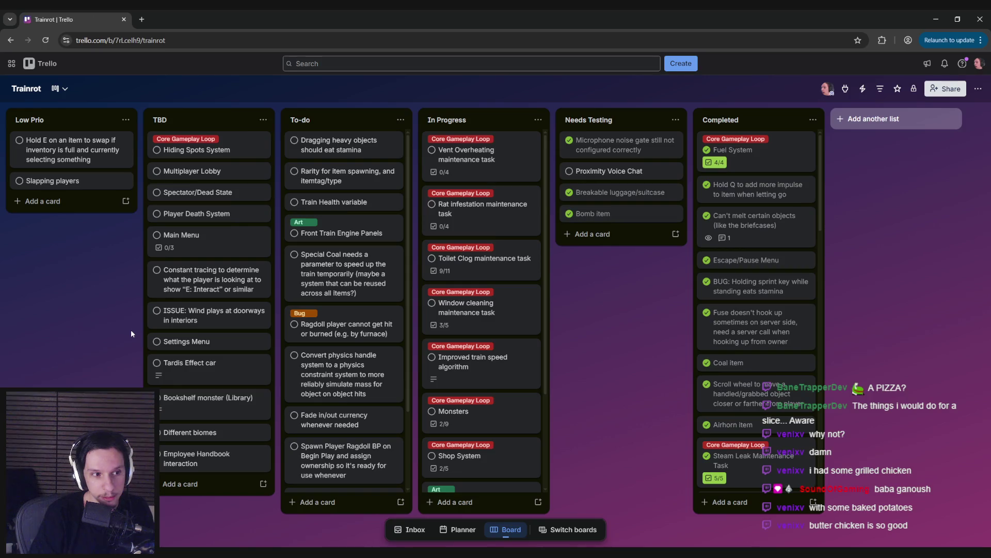
key(alt+Tab)
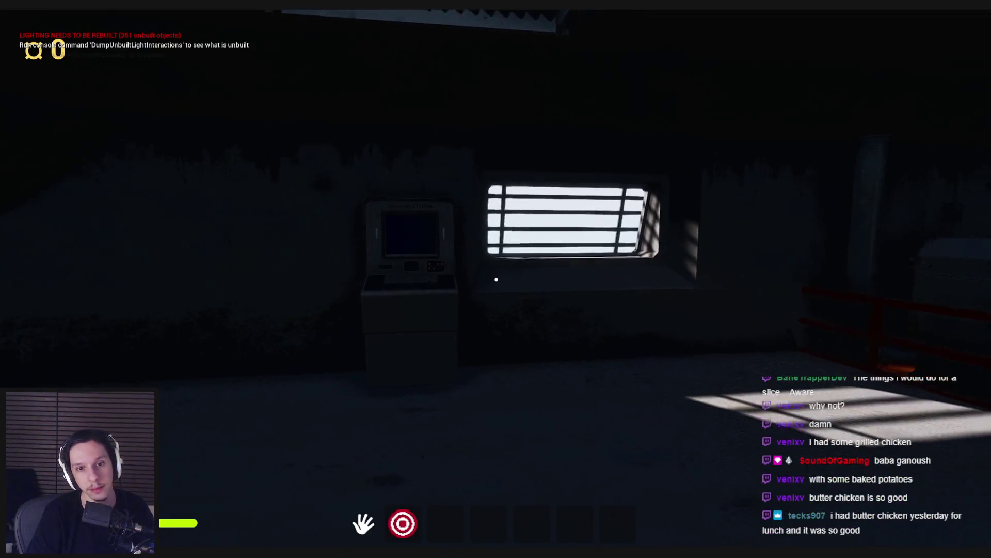
Step: Stop the play session and fly the editor camera out to view the train's exterior
key(Escape)
mouse_move(731, 319)
mouse_down()
mouse_move(715, 197)
mouse_move(657, 176)
mouse_up()
Step: Leave the full-screen viewport and load LevelTrain_Cabin-1 from the recent levels
drag(653, 361, 652, 362)
key(F11)
drag(537, 227, 538, 228)
click(39, 16)
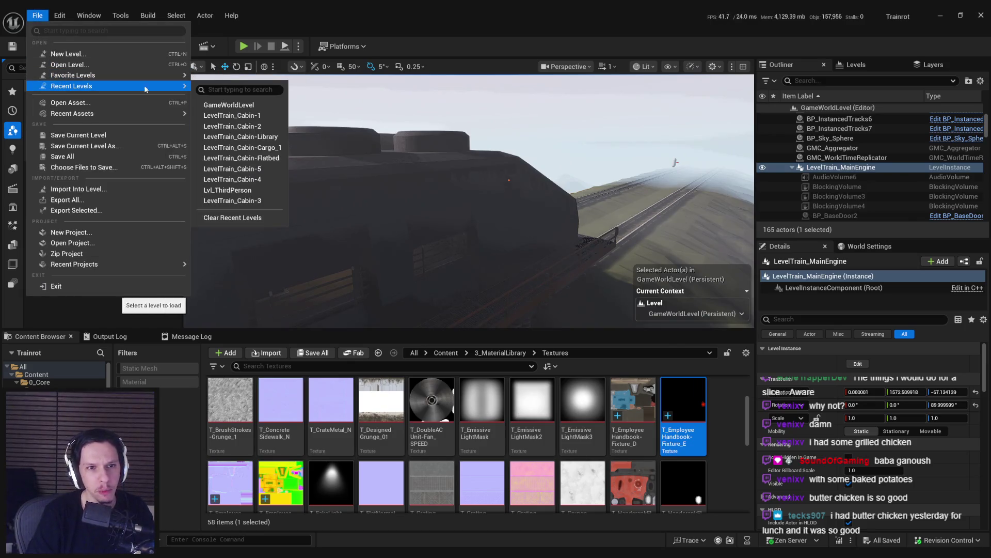
click(245, 119)
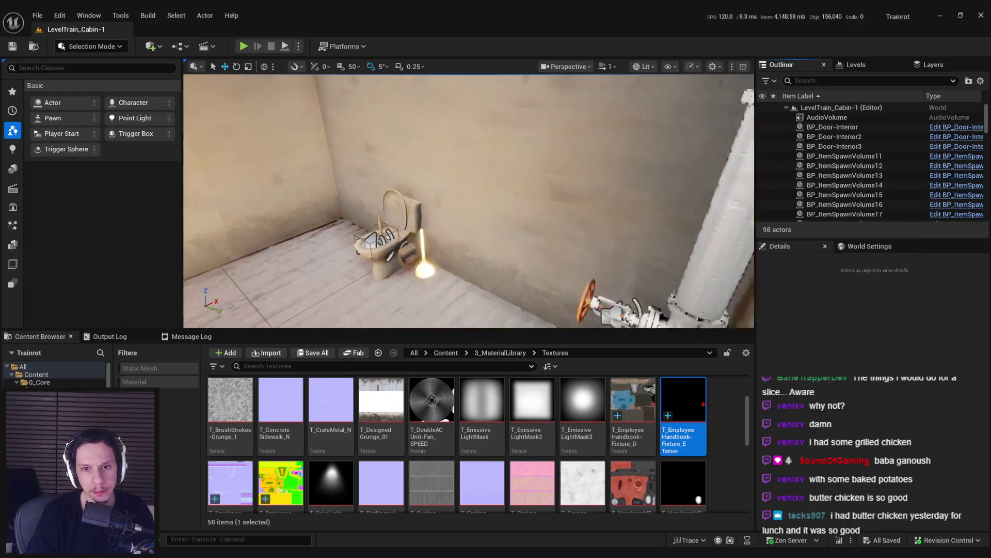
click(568, 67)
Step: Browse the Content Browser up to Content and into 0_Core, then bring up the task board
drag(392, 206, 320, 204)
click(488, 354)
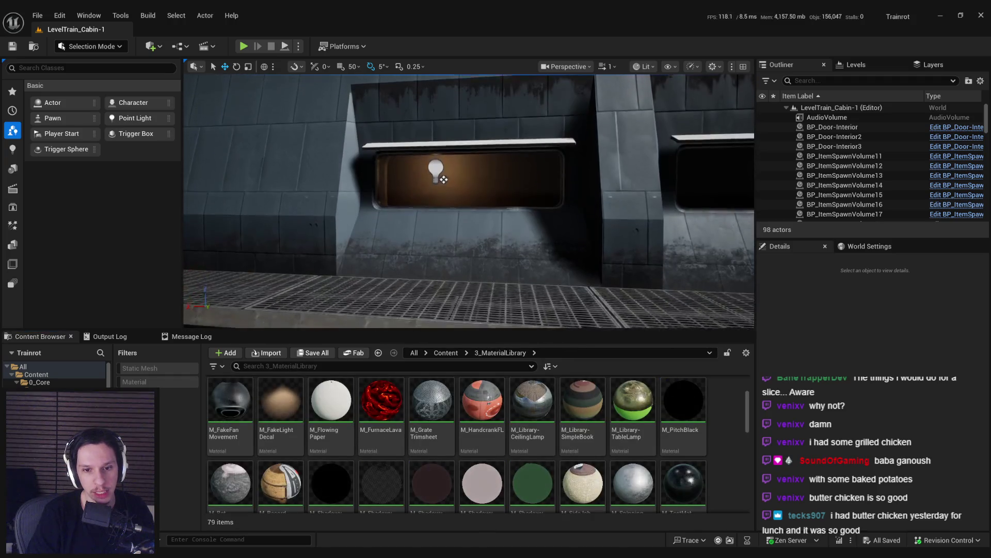
click(450, 355)
scroll(331, 407, up, 1)
double_click(230, 408)
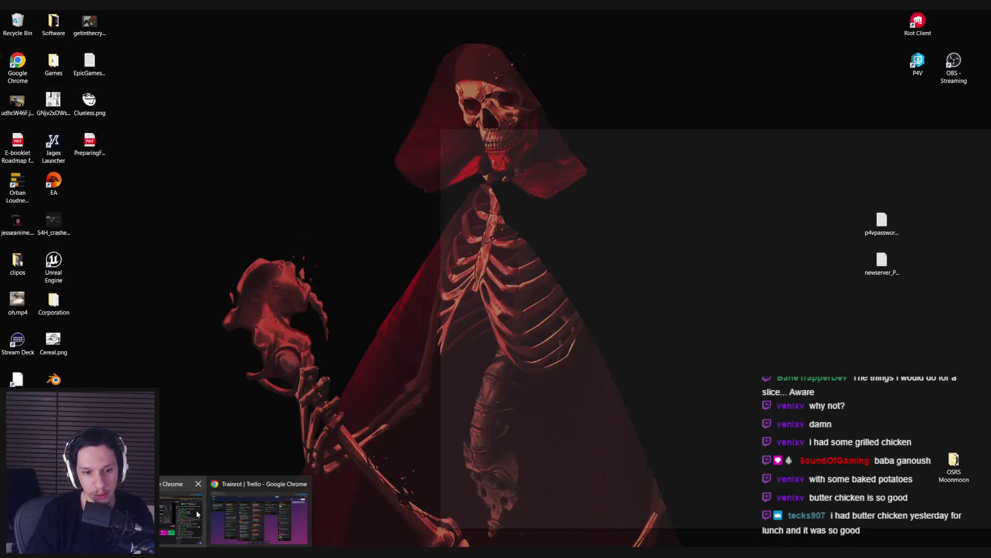
click(197, 510)
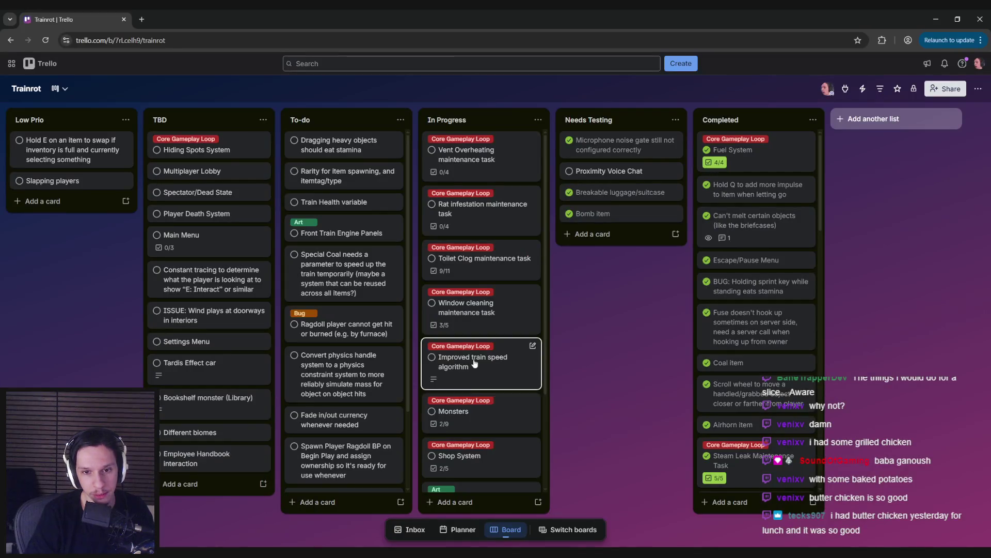
click(491, 315)
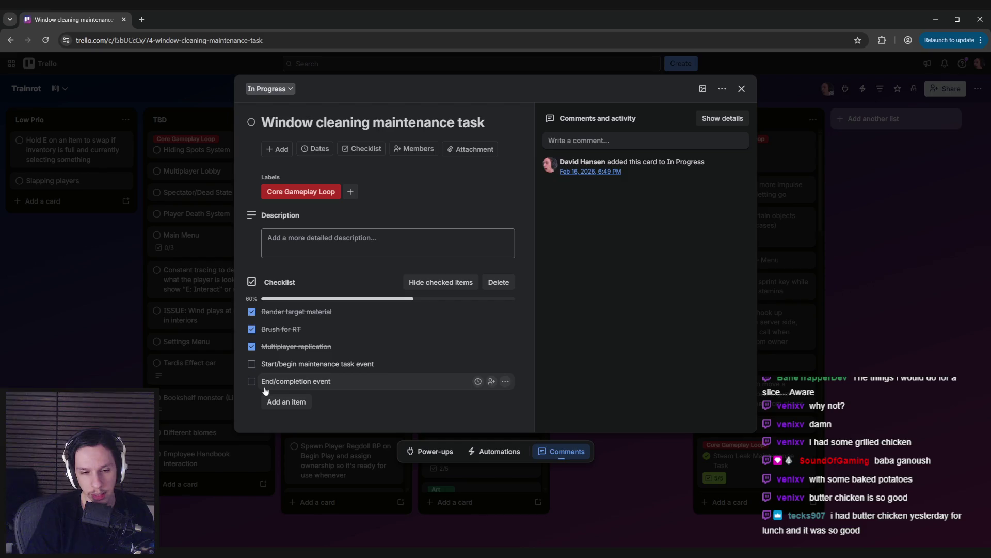
key(alt+Tab)
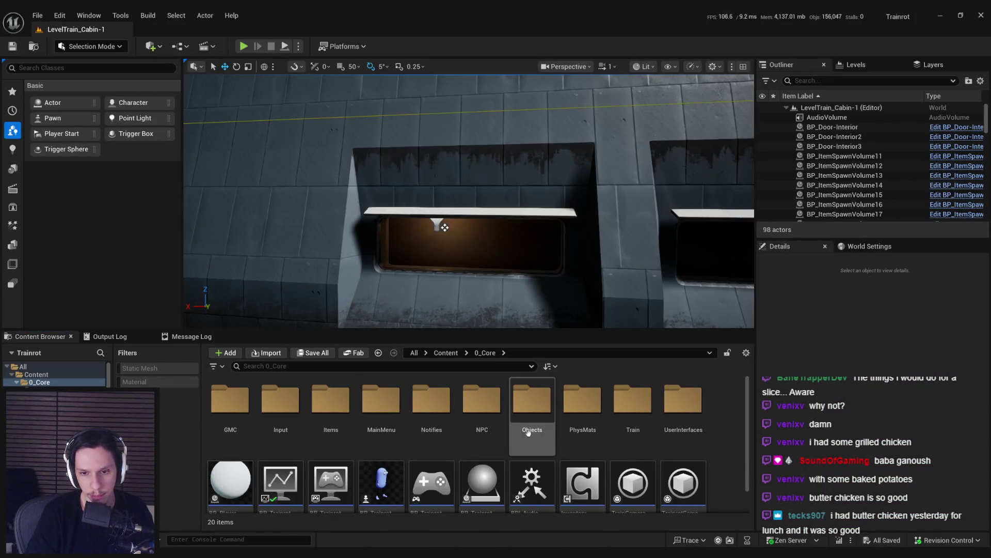
click(230, 421)
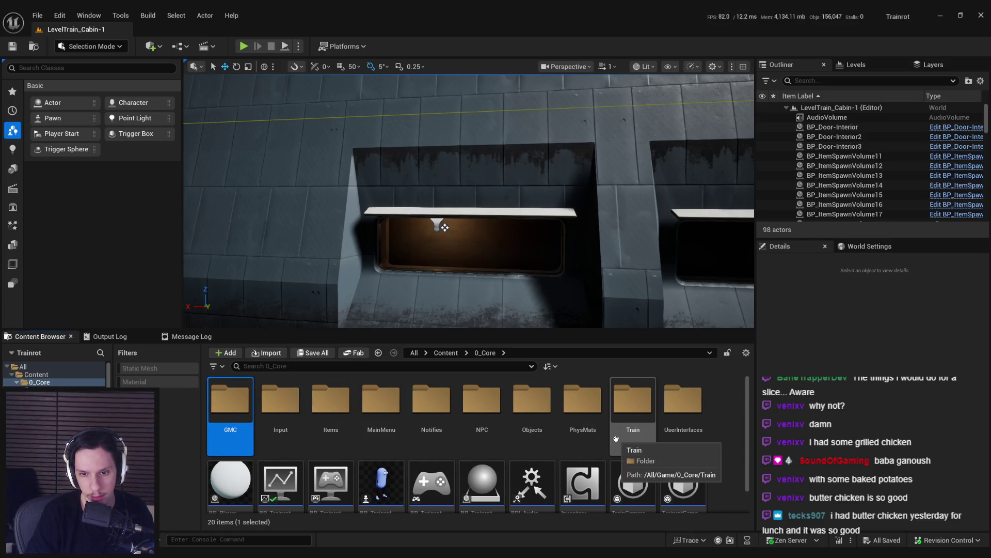
Step: Open Objects > MaintenanceTasks and drop BP_MaintenanceTask-WindowCleaning beside a cabin window
double_click(532, 403)
double_click(230, 408)
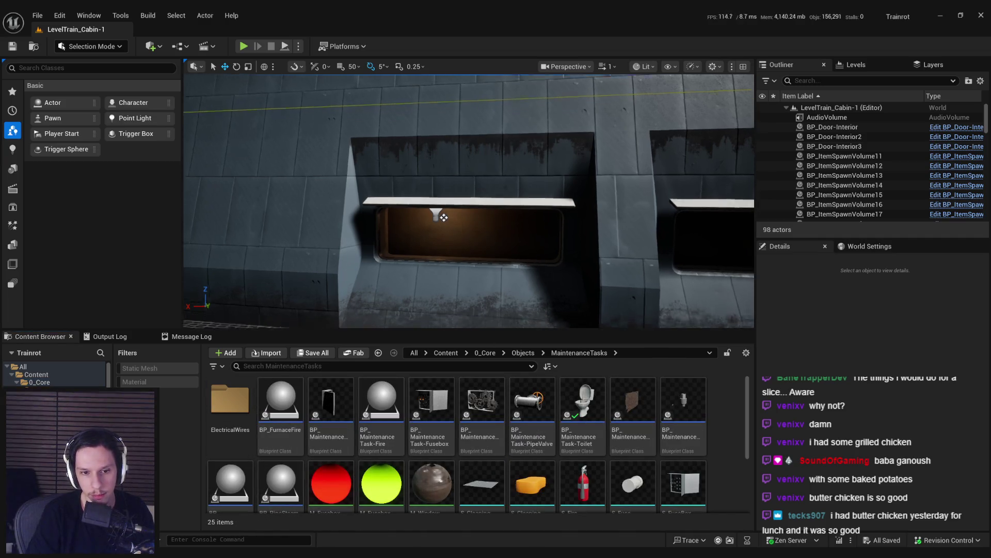
scroll(465, 206, up, 3)
mouse_move(632, 400)
mouse_down()
mouse_move(568, 331)
mouse_move(479, 267)
mouse_up()
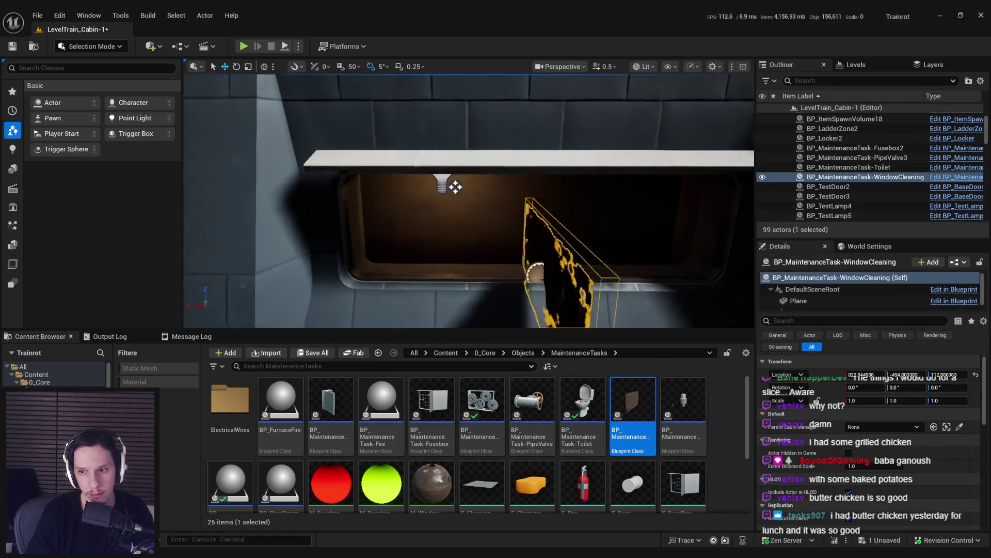
Step: Rotate the plane 90° to face the window and move it up flush against the opening
key(e)
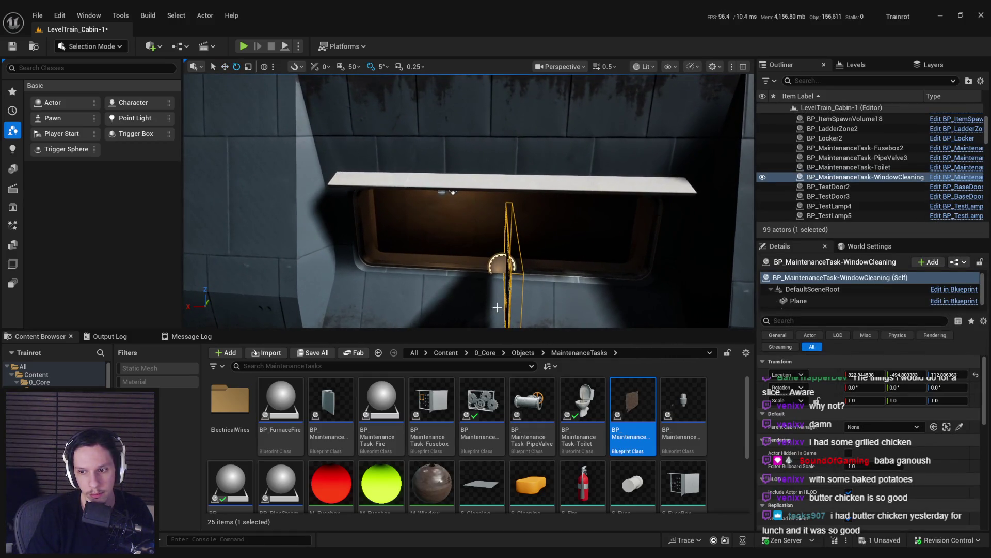
key(w)
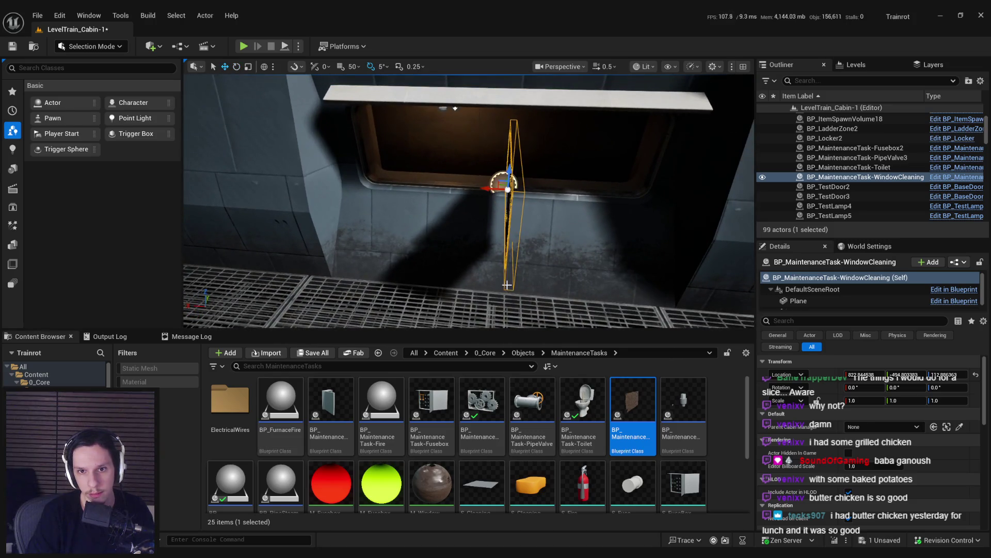
key(e)
drag(464, 222, 486, 222)
key(w)
drag(550, 269, 552, 264)
drag(467, 264, 482, 264)
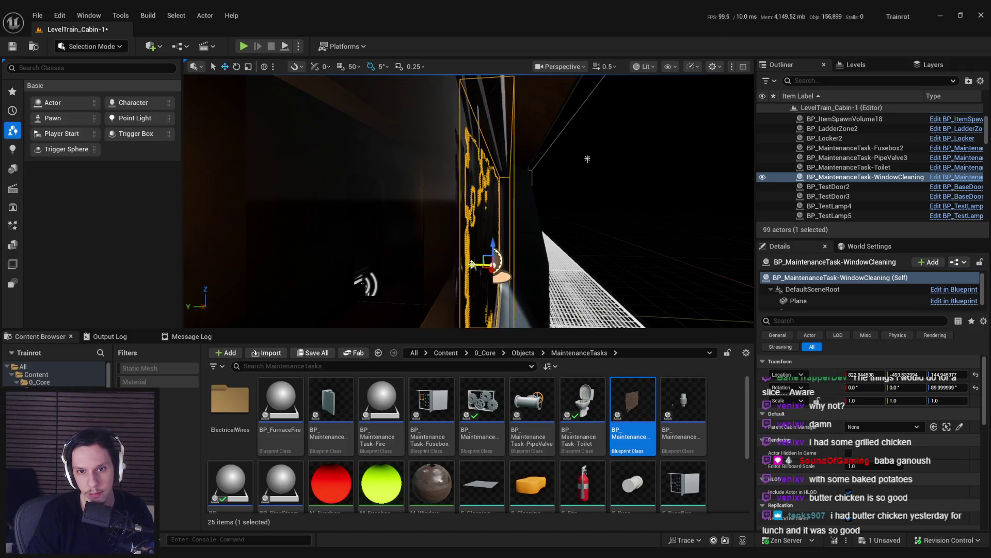
Step: Focus on the plane, nudge it into the window opening and switch to scaling
mouse_move(588, 159)
mouse_down()
mouse_move(492, 214)
mouse_move(495, 199)
mouse_move(491, 222)
mouse_up()
key(f)
drag(437, 206, 449, 206)
key(r)
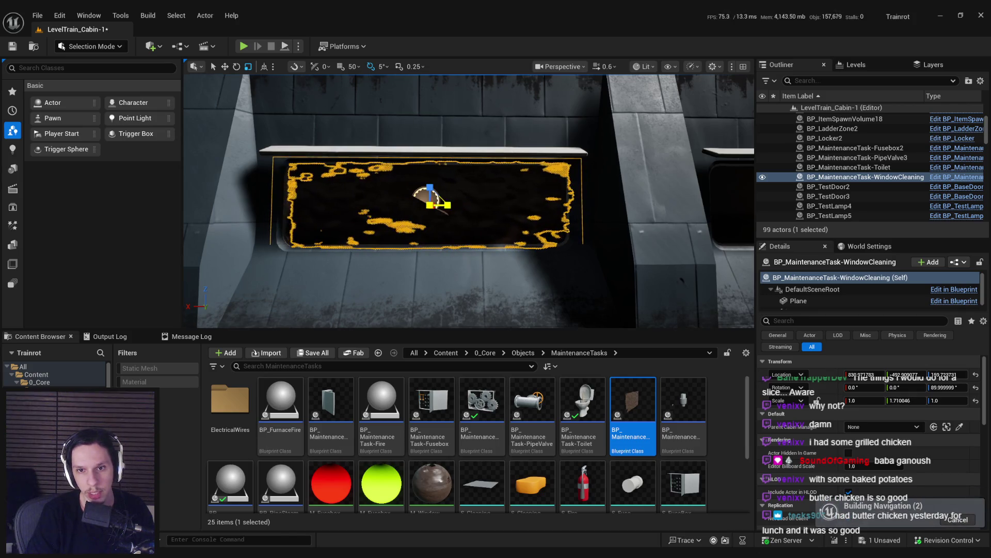
mouse_move(459, 239)
mouse_down()
mouse_move(434, 241)
mouse_move(465, 239)
mouse_move(443, 236)
mouse_move(449, 225)
mouse_move(383, 240)
mouse_up()
Step: Save the level and Alt-drag a copy of the window plane onto the third window
scroll(464, 239, up, 1)
key(ctrl+s)
mouse_move(265, 206)
mouse_down()
mouse_move(471, 207)
mouse_move(476, 219)
mouse_up()
scroll(472, 238, up, 5)
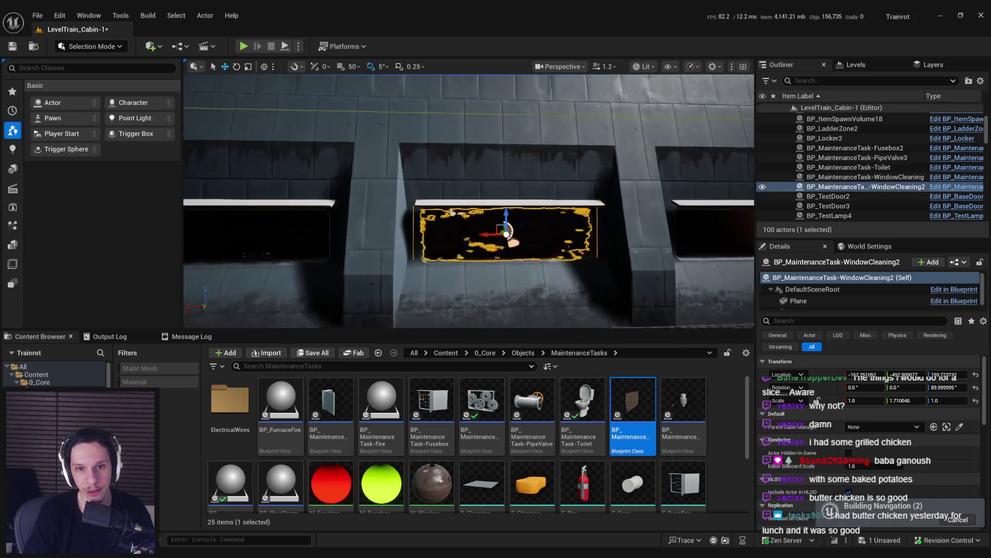
drag(489, 239, 489, 255)
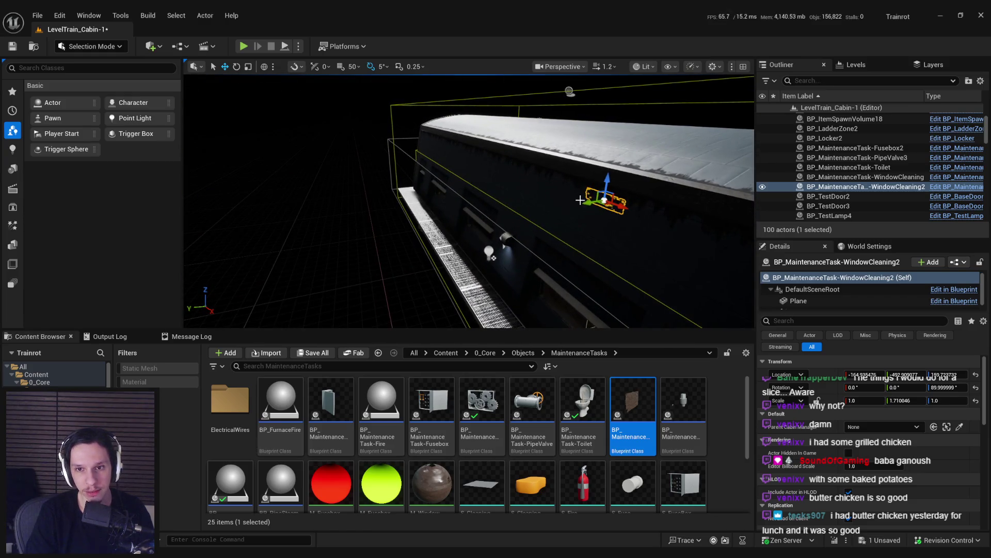
Step: Duplicate another plane along the train, turn it to the opposite wall and seat it on a window
drag(601, 203, 421, 222)
drag(516, 232, 545, 200)
key(e)
drag(372, 189, 336, 190)
drag(464, 232, 424, 222)
key(w)
mouse_move(748, 187)
mouse_down()
mouse_move(672, 193)
mouse_move(516, 181)
mouse_up()
mouse_move(457, 175)
mouse_down()
mouse_move(436, 179)
mouse_move(479, 196)
mouse_up()
drag(374, 223, 508, 229)
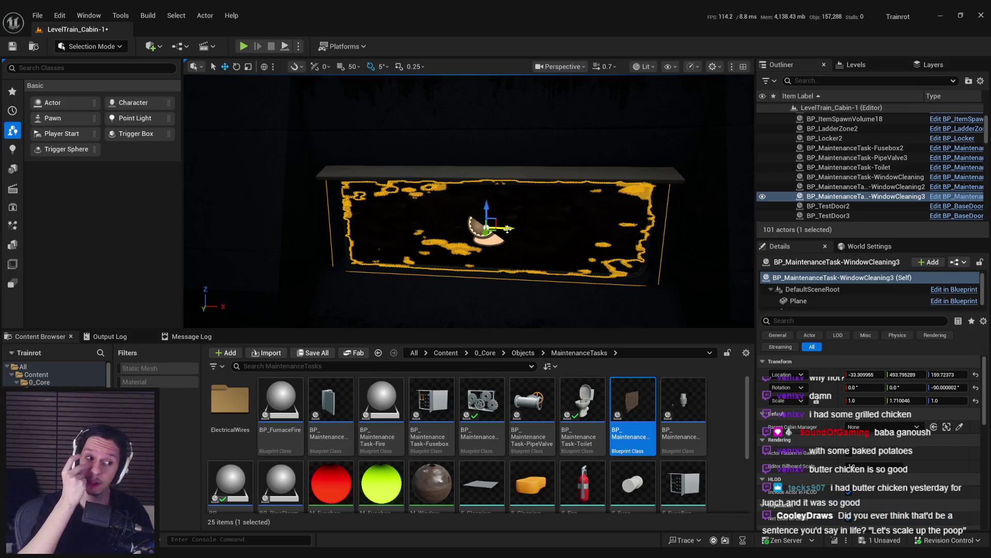
Step: Duplicate a fourth plane onto the next window, then select the cabin manager
scroll(508, 230, down, 10)
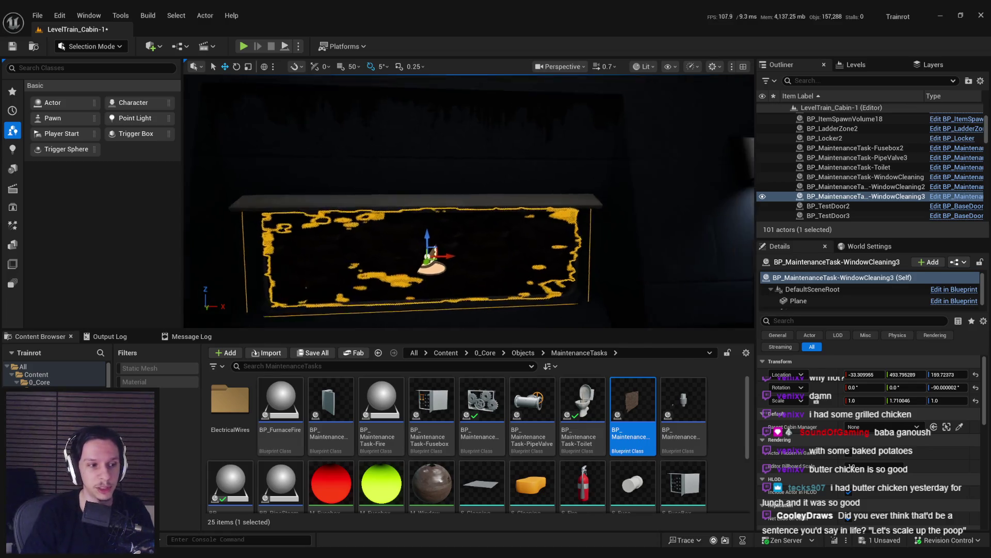
mouse_move(508, 229)
mouse_down()
mouse_move(485, 217)
mouse_move(496, 207)
mouse_move(508, 217)
mouse_move(496, 201)
mouse_up()
scroll(496, 202, down, 5)
drag(310, 211, 444, 209)
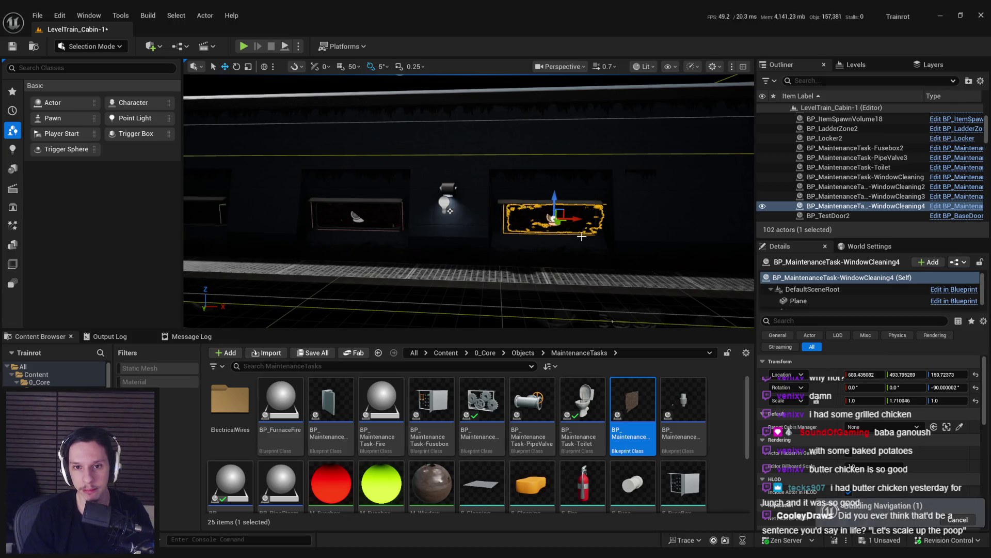
scroll(362, 202, up, 5)
drag(552, 214, 549, 215)
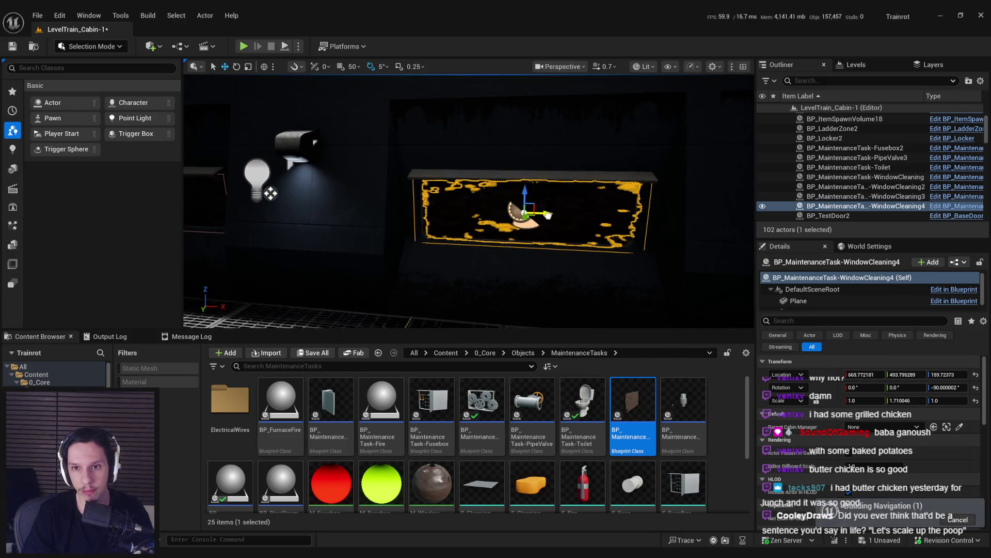
scroll(546, 216, down, 5)
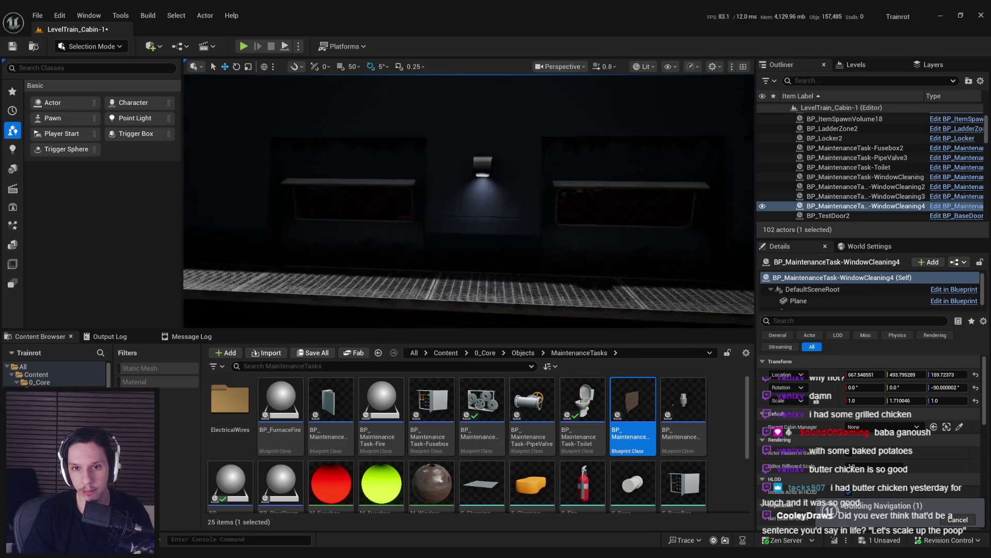
scroll(518, 255, down, 5)
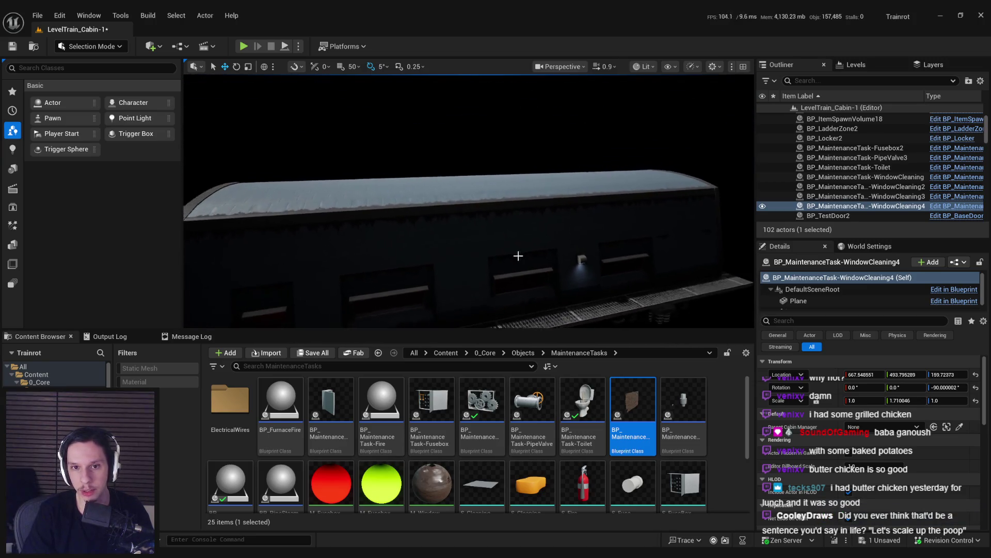
click(494, 160)
scroll(835, 458, down, 2)
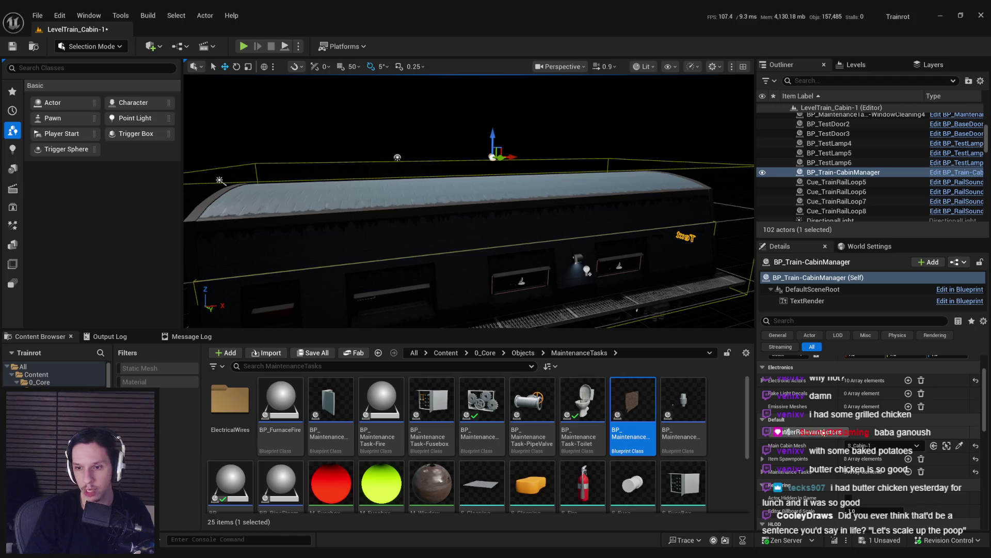
Step: Check the cabin manager's Maintenance Tasks list, then open WindowCleaning3's Blueprint from the Blueprint dropdown
scroll(826, 453, down, 2)
click(765, 411)
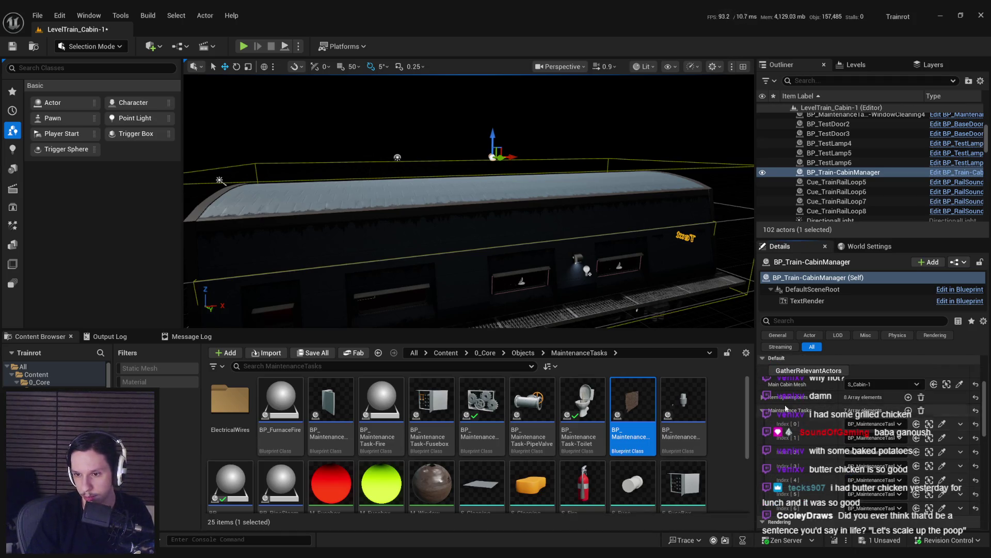
click(765, 411)
click(522, 281)
key(f)
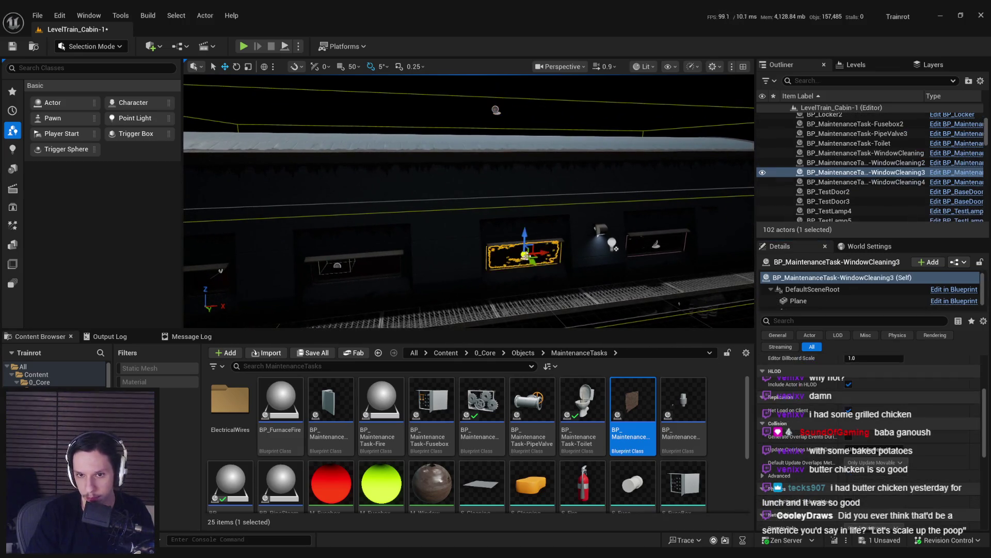
click(954, 263)
click(949, 289)
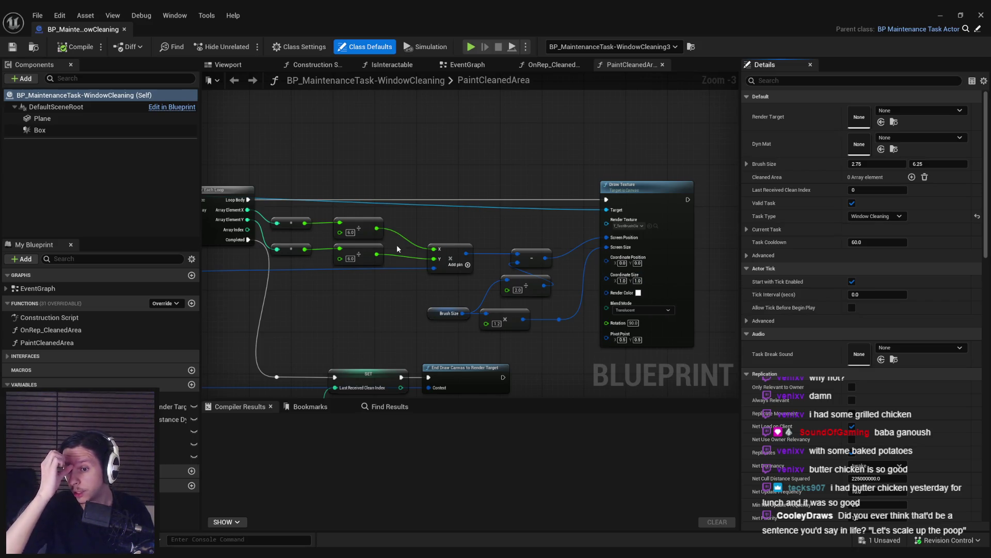
Step: Open the EventGraph and shift the top row of BeginPlay nodes up slightly
scroll(396, 244, down, 5)
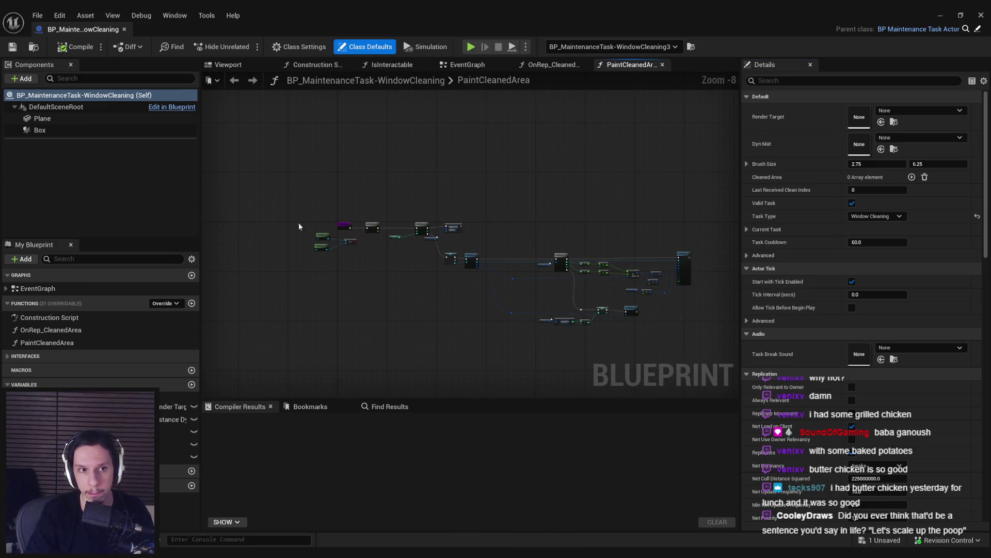
double_click(41, 290)
scroll(356, 253, up, 4)
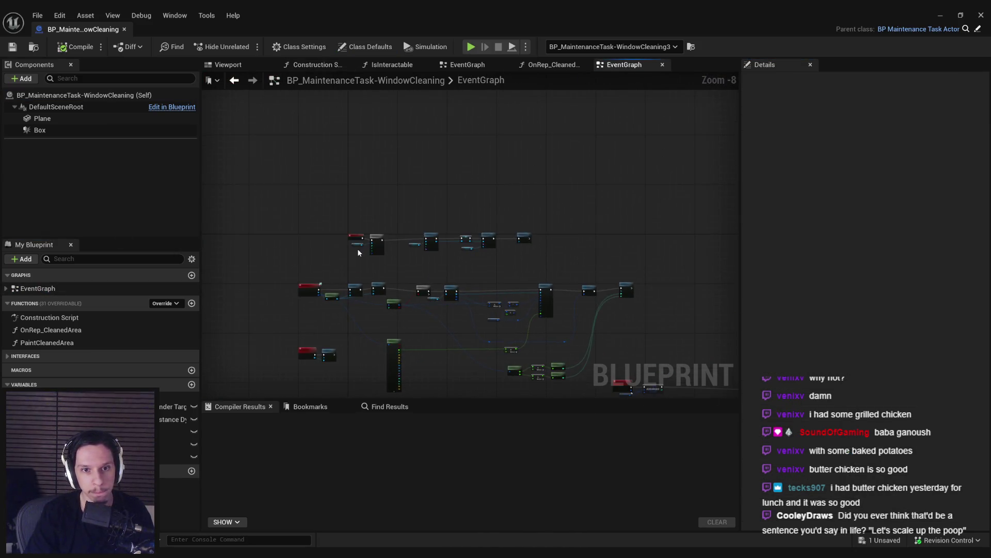
scroll(352, 272, up, 1)
mouse_move(464, 261)
mouse_down()
mouse_move(567, 233)
mouse_move(602, 250)
mouse_up()
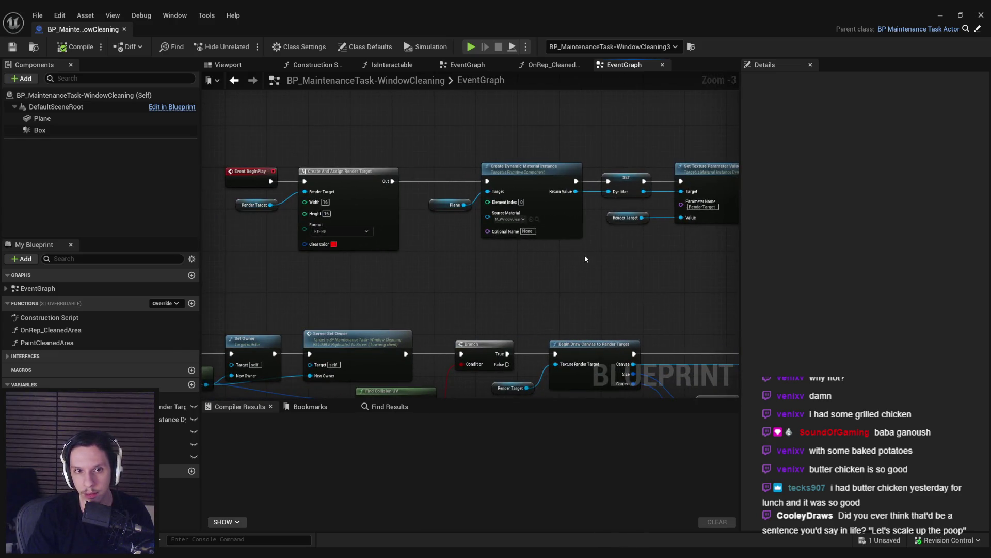
scroll(267, 151, down, 1)
drag(267, 150, 675, 237)
scroll(449, 239, up, 3)
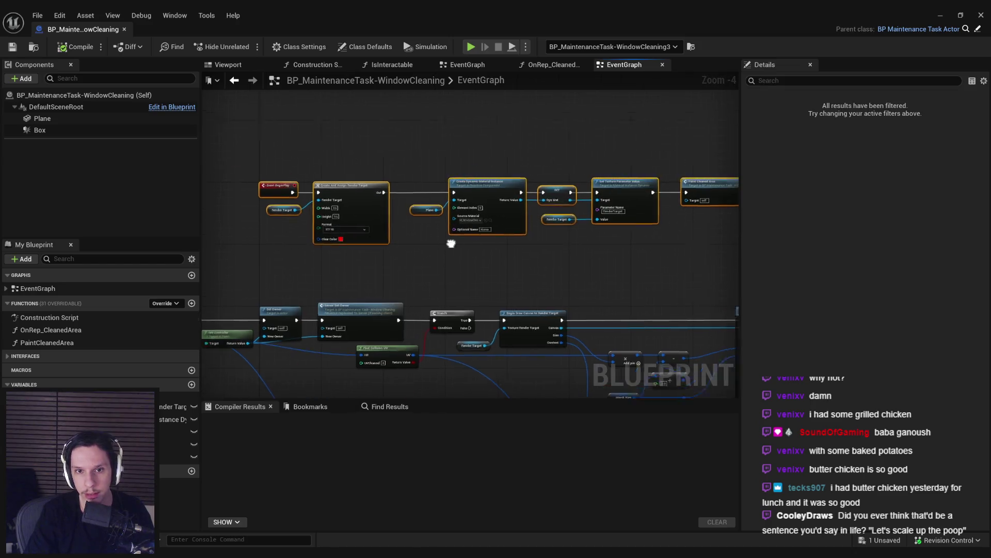
drag(498, 163, 494, 134)
click(482, 281)
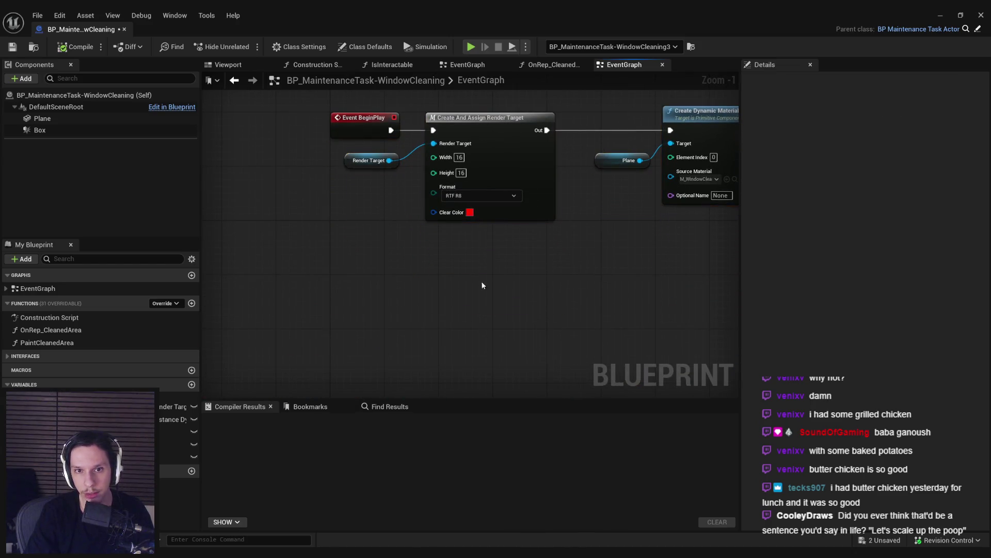
mouse_move(595, 299)
mouse_down()
mouse_move(565, 309)
mouse_move(337, 288)
mouse_up()
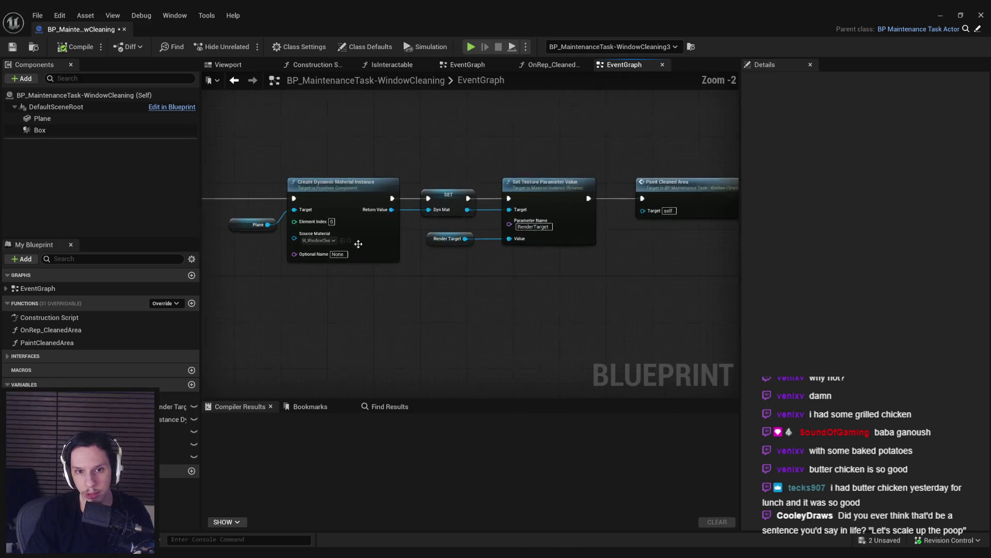
scroll(337, 287, up, 1)
scroll(315, 326, down, 4)
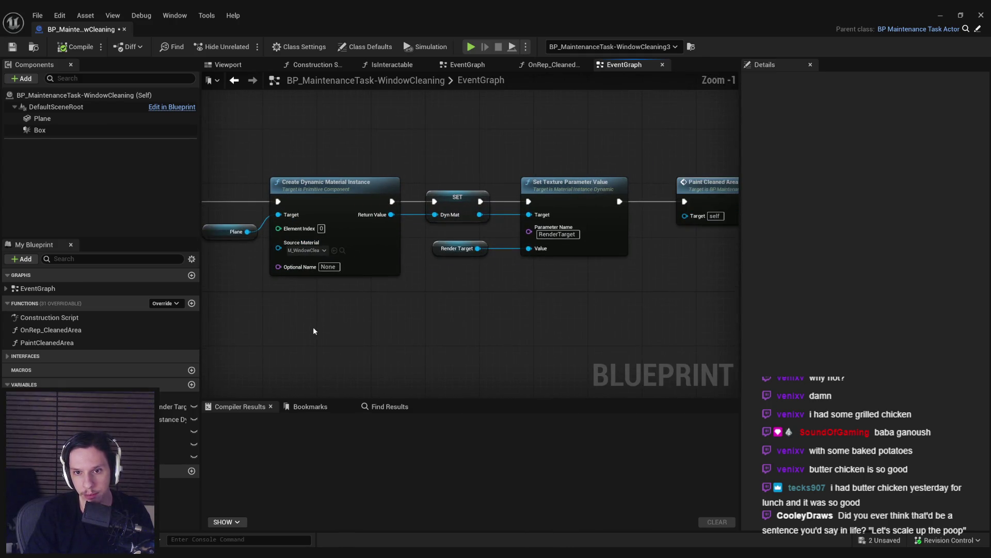
Step: Inspect the PaintCleanedArea graph's owner checks, loop and drawing nodes, then return to the EventGraph
double_click(635, 188)
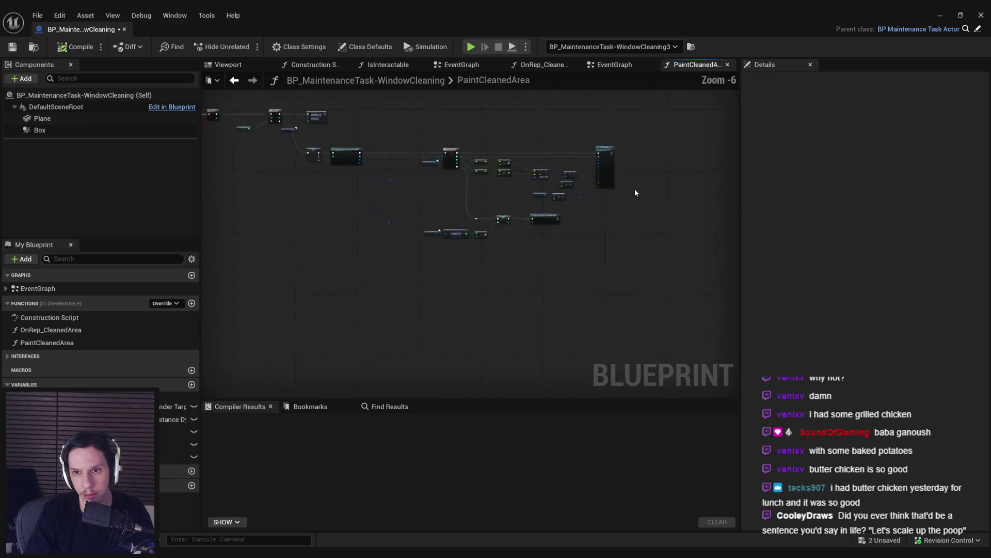
scroll(442, 248, up, 5)
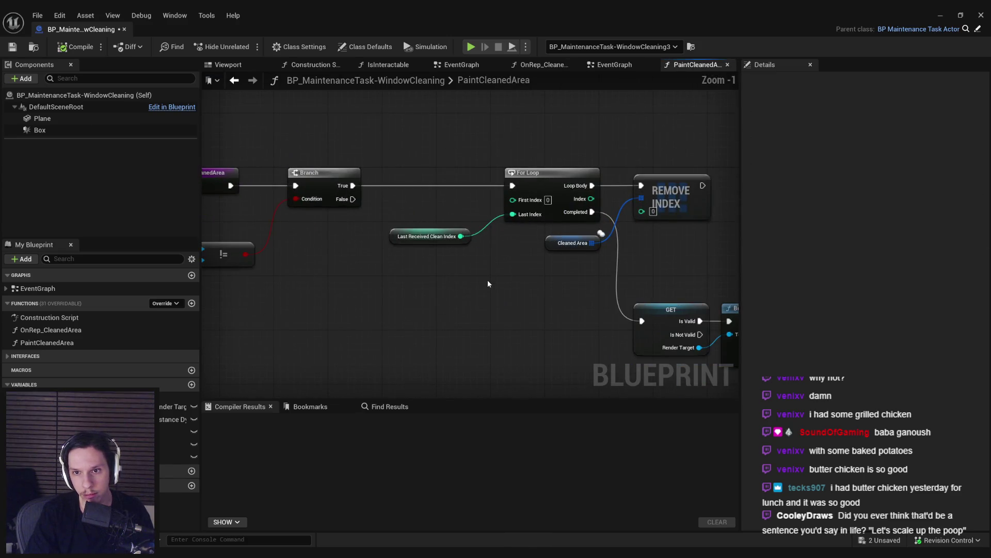
scroll(486, 283, down, 2)
mouse_move(442, 262)
mouse_down()
mouse_move(620, 260)
mouse_move(516, 255)
mouse_move(591, 261)
mouse_up()
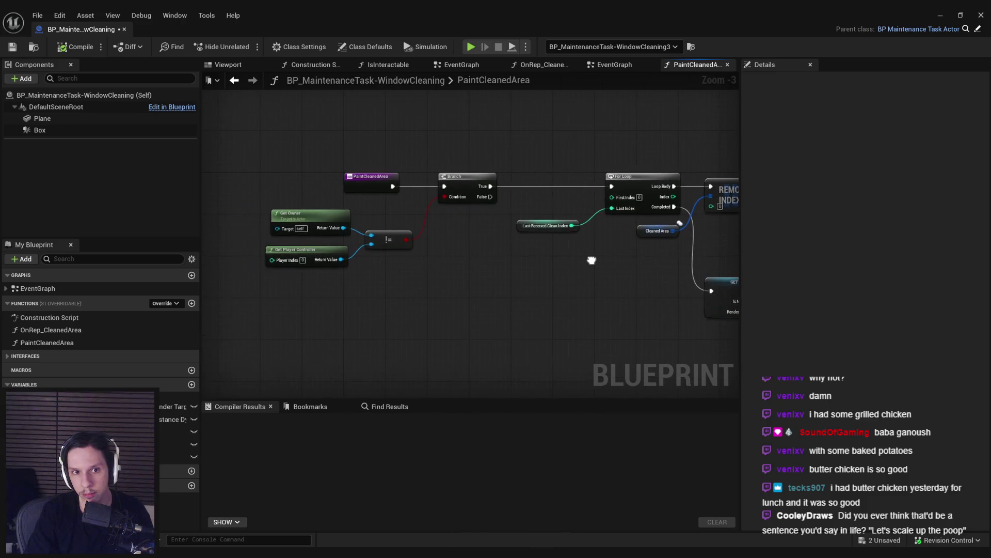
key(alt+Left)
key(alt+Right)
mouse_move(426, 255)
mouse_down()
mouse_move(495, 270)
mouse_move(601, 273)
mouse_move(535, 263)
mouse_move(340, 275)
mouse_up()
scroll(392, 299, down, 1)
mouse_move(392, 299)
mouse_down()
mouse_move(307, 257)
mouse_move(611, 273)
mouse_up()
key(alt+Left)
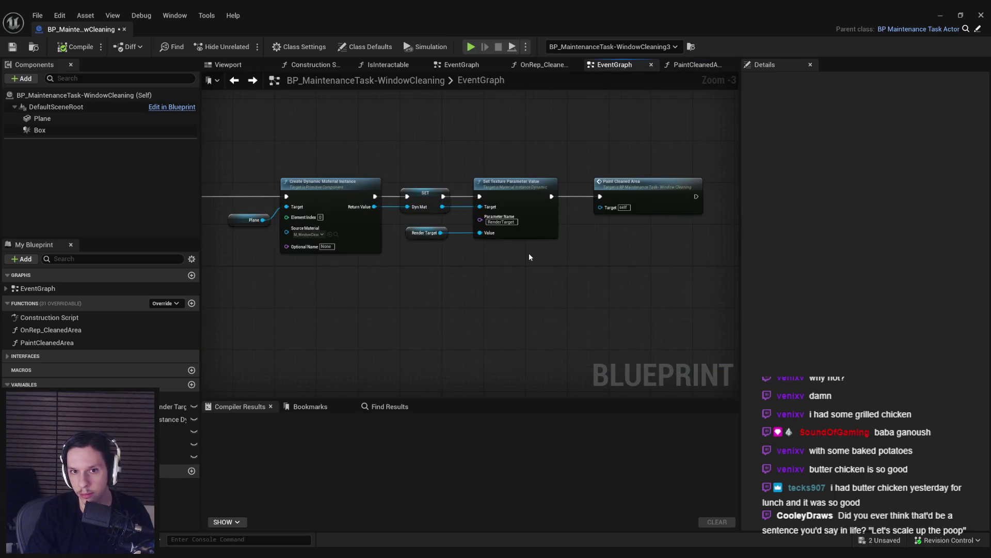
Step: Review the Cleaned Area replication and OnRep_CleanedArea graph, ending on the EventGraph's BeginPlay chain
click(619, 231)
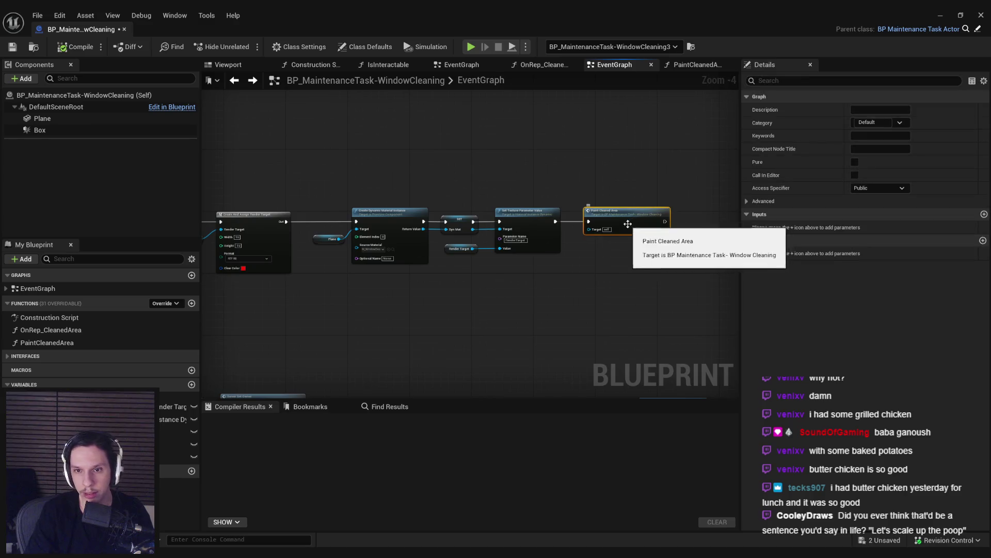
double_click(619, 230)
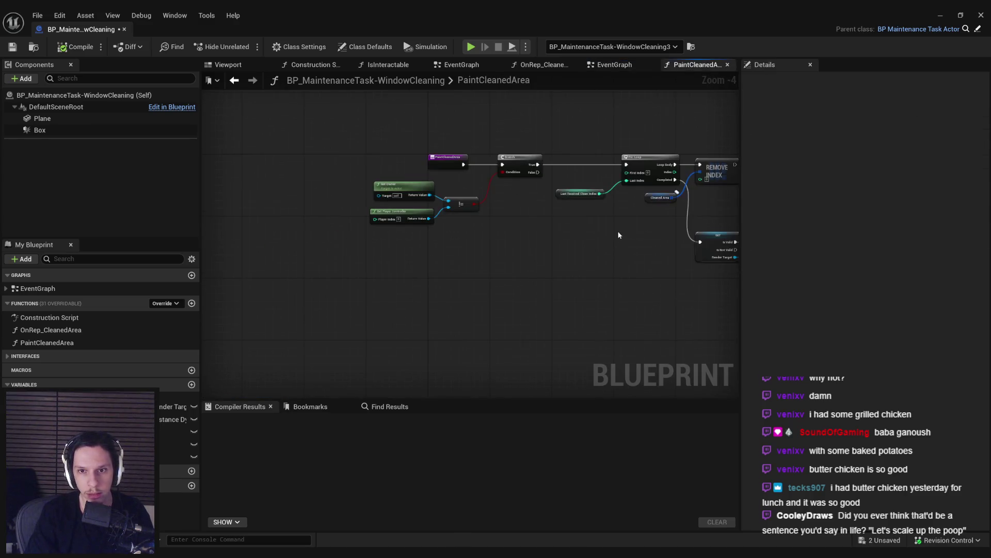
click(597, 214)
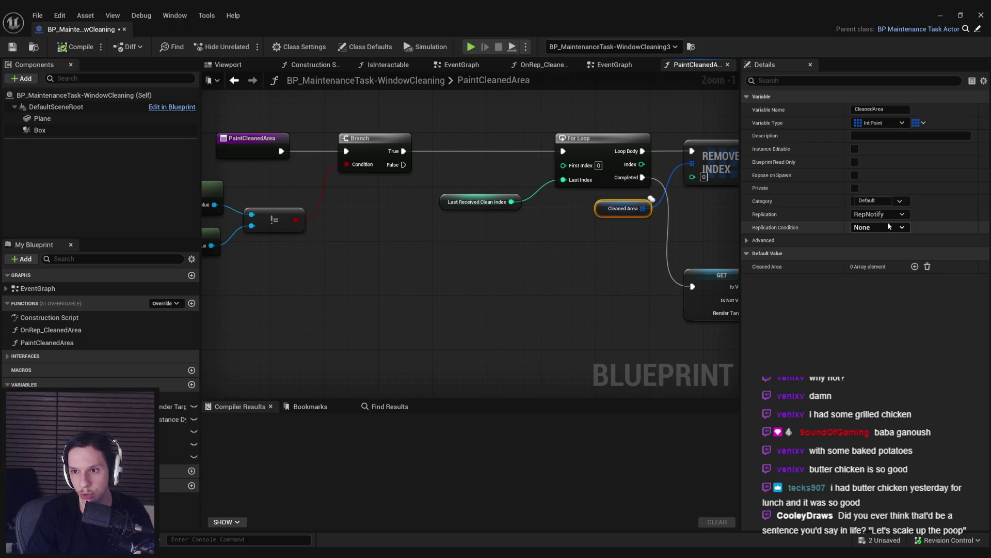
double_click(71, 330)
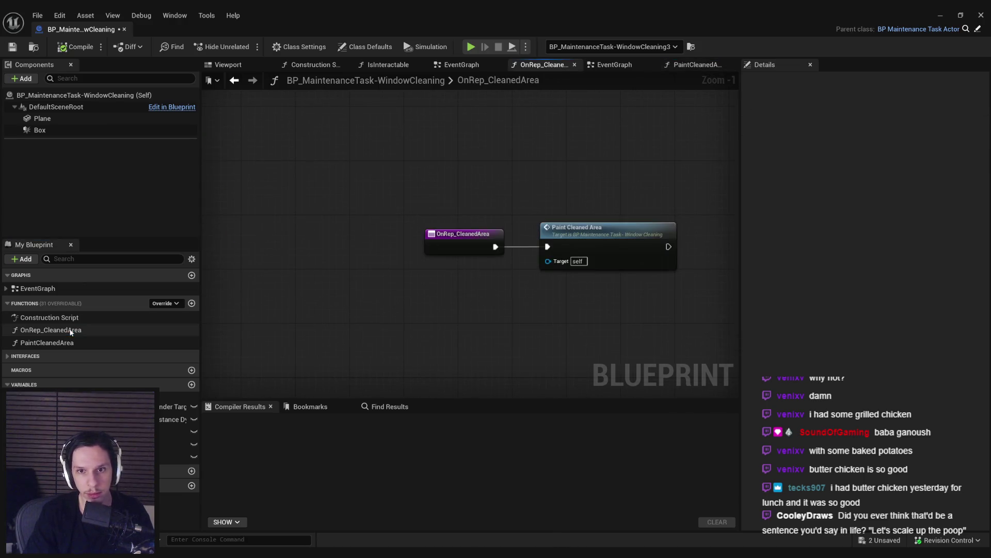
double_click(570, 248)
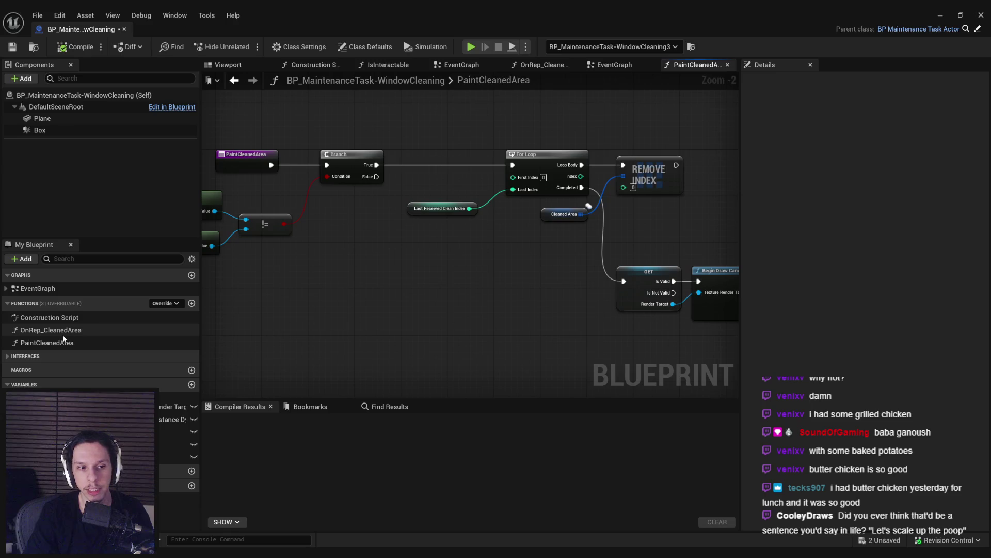
double_click(44, 289)
scroll(365, 265, up, 5)
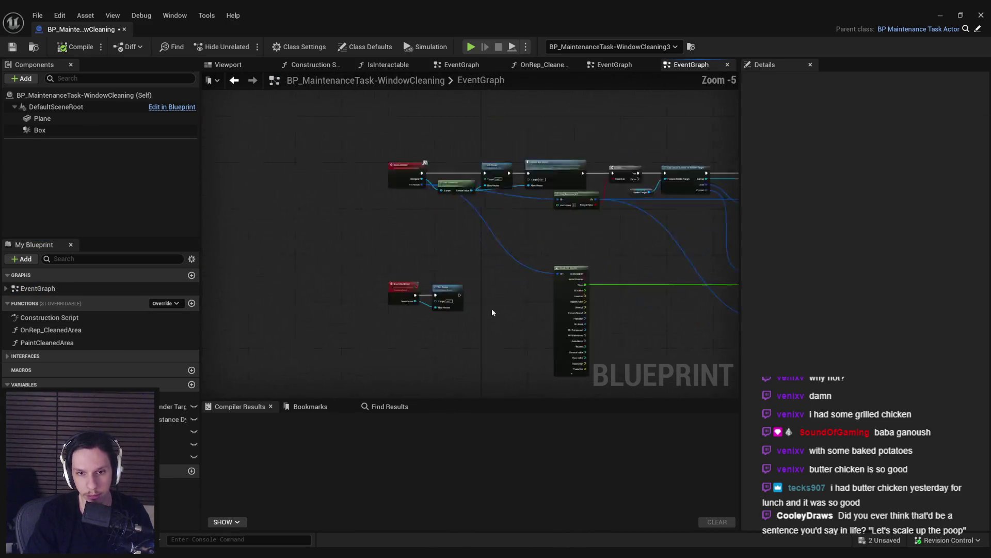
scroll(470, 277, down, 5)
scroll(479, 269, up, 5)
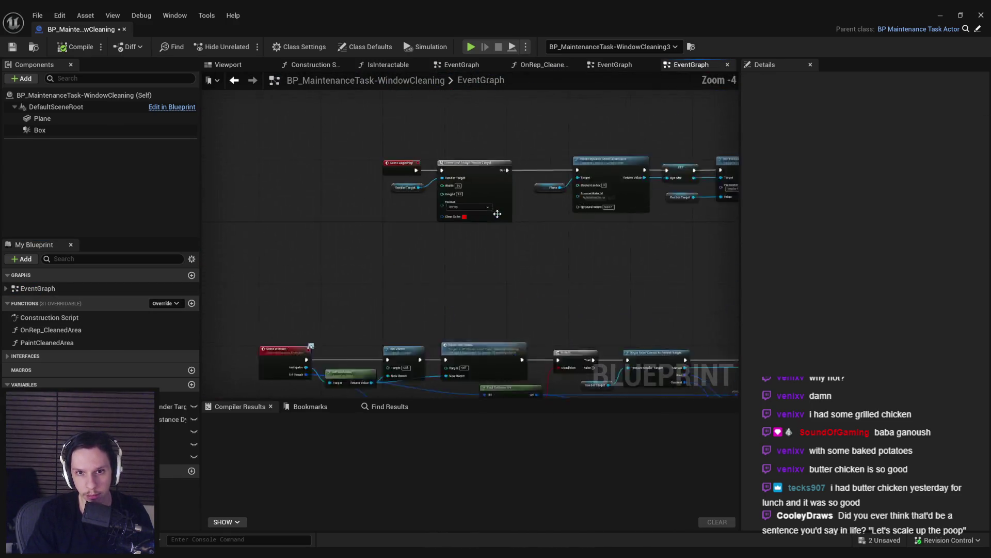
Step: Add Event MaintenanceTaskActivated (searching 'maintenance') with a call to its parent function
scroll(479, 269, down, 5)
scroll(386, 196, up, 5)
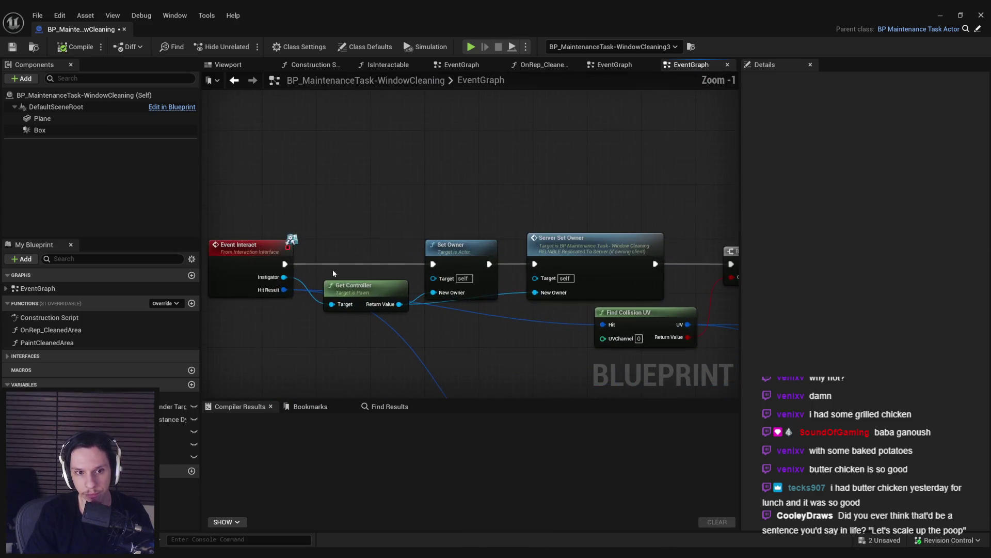
scroll(441, 305, down, 3)
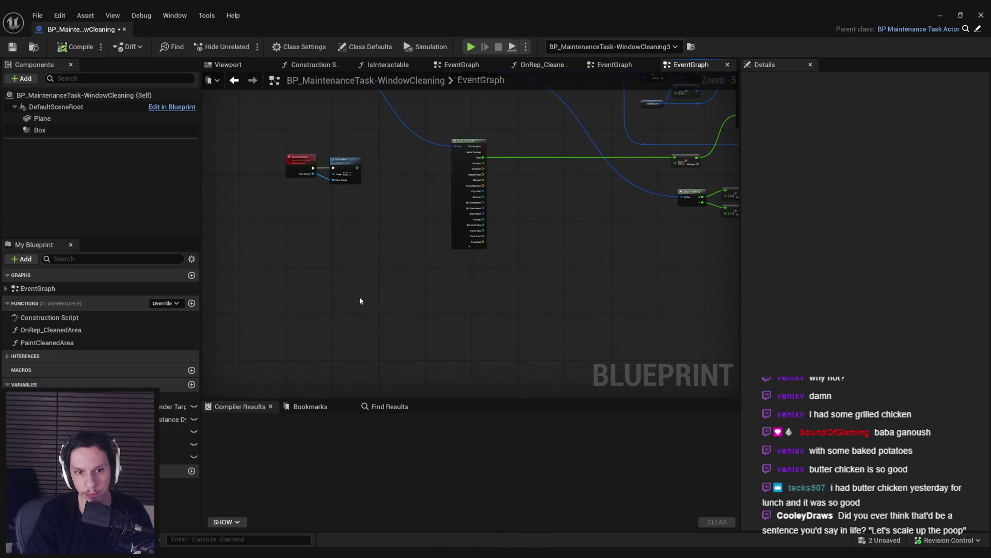
right_click(356, 316)
text(maintenance)
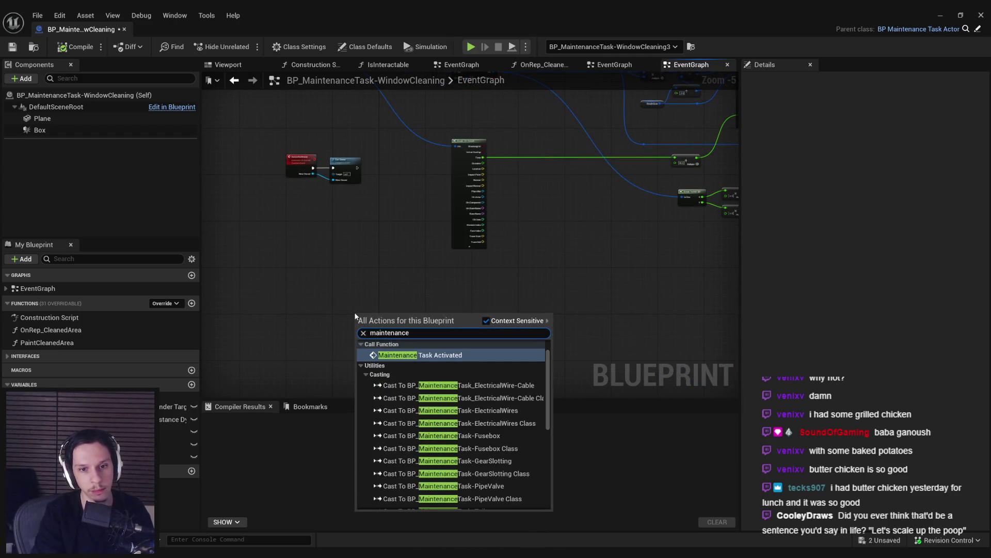
key(Return)
scroll(377, 315, up, 3)
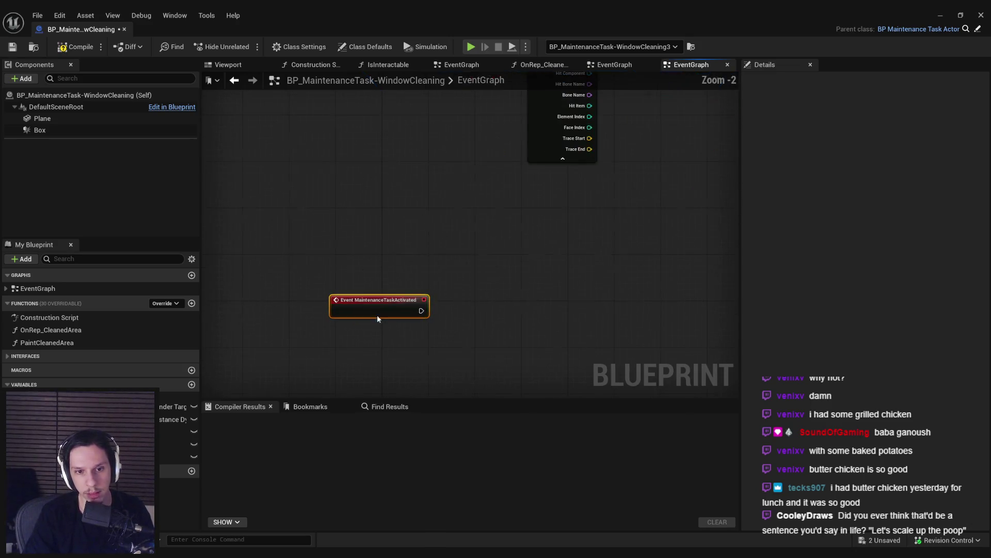
right_click(377, 309)
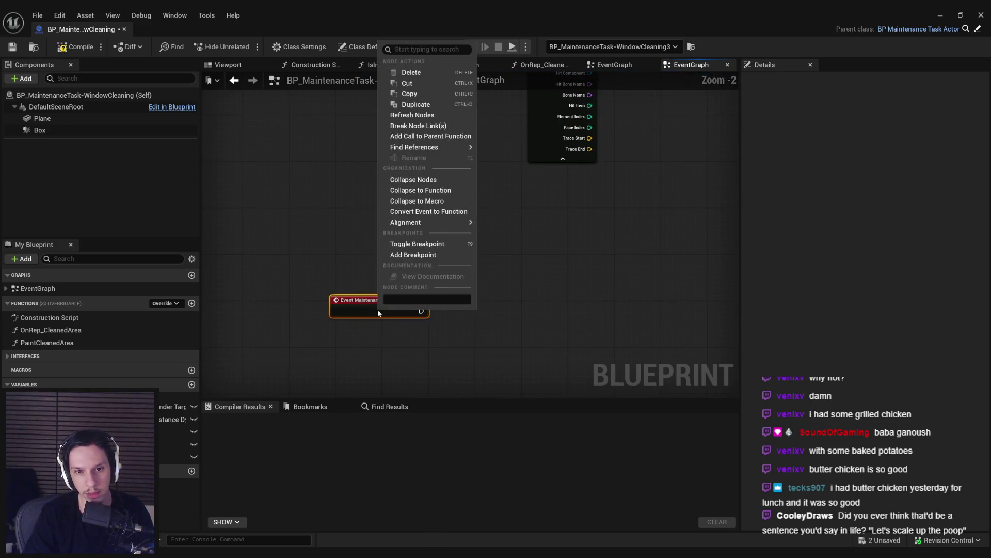
click(419, 136)
drag(360, 328, 483, 305)
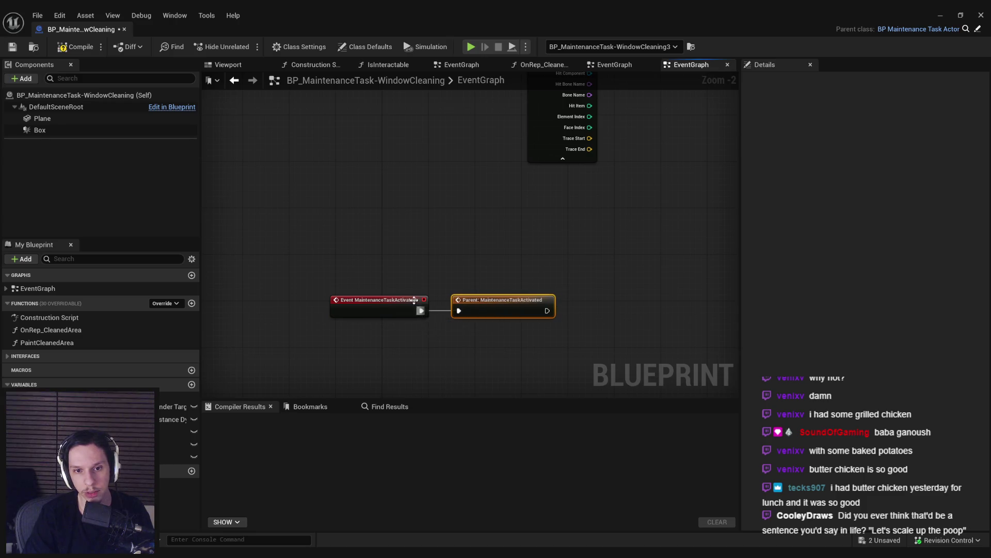
Step: Wire the render-target and material setup chain after the parent call and compile
scroll(414, 300, down, 5)
scroll(377, 177, up, 2)
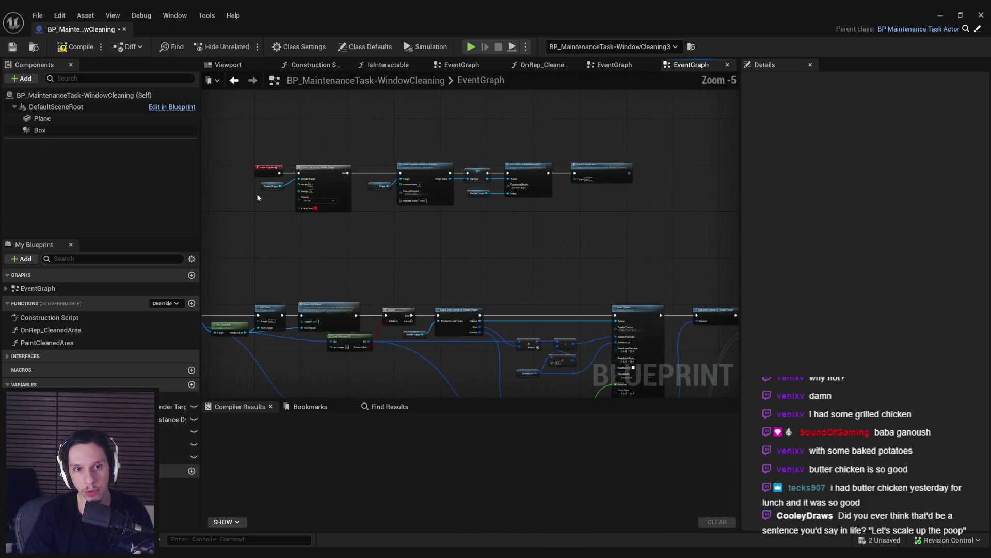
drag(416, 207, 475, 162)
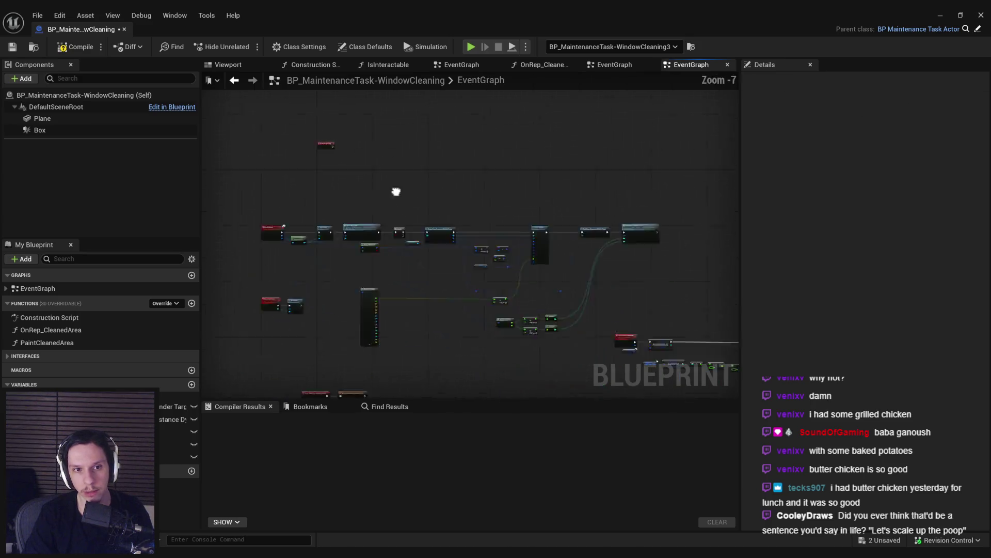
scroll(248, 303, up, 6)
scroll(555, 204, down, 2)
mouse_move(274, 278)
mouse_down()
mouse_move(523, 243)
mouse_move(452, 243)
mouse_up()
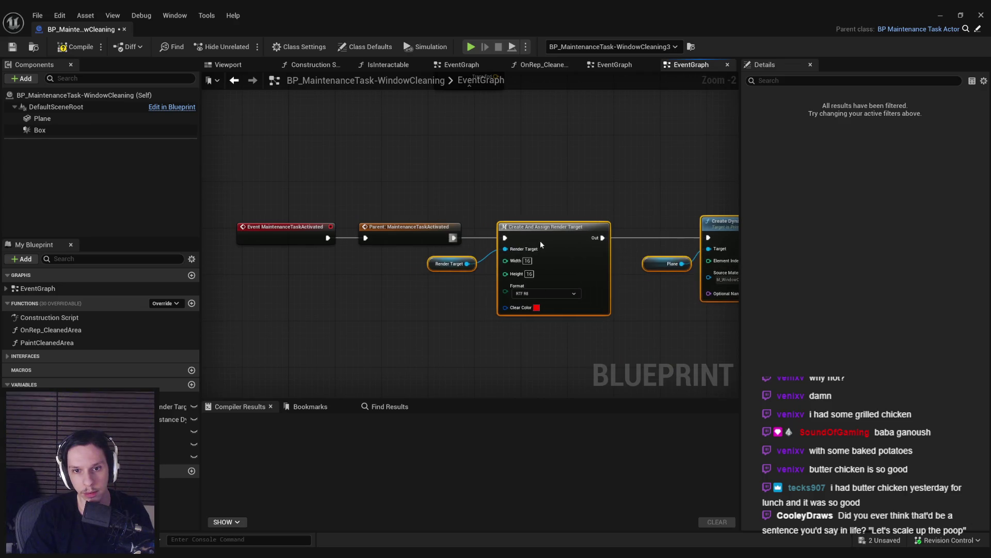
scroll(452, 243, down, 3)
click(62, 47)
click(475, 390)
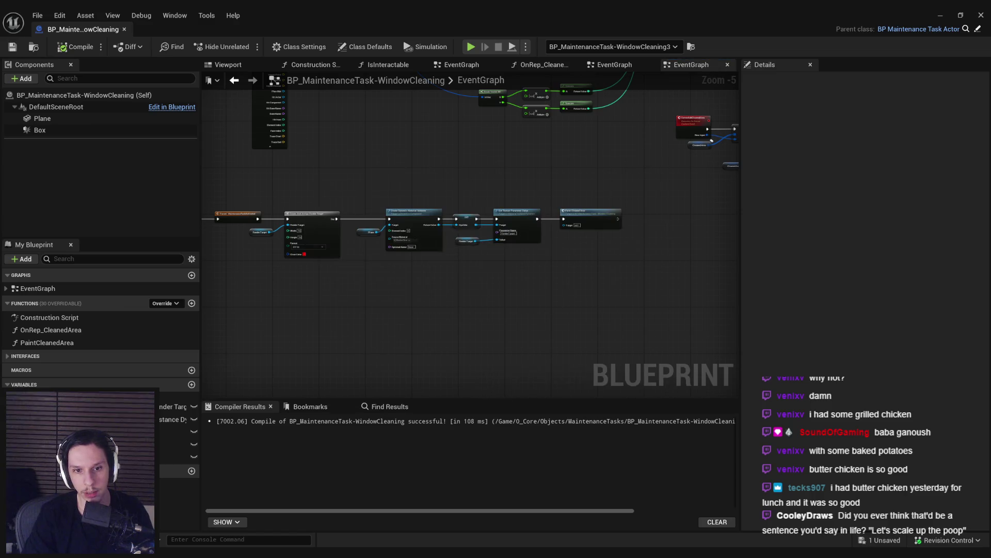
Step: Select the Plane component and scroll its Details to Rendering, showing Visible on and Hidden in Game off
scroll(392, 245, down, 1)
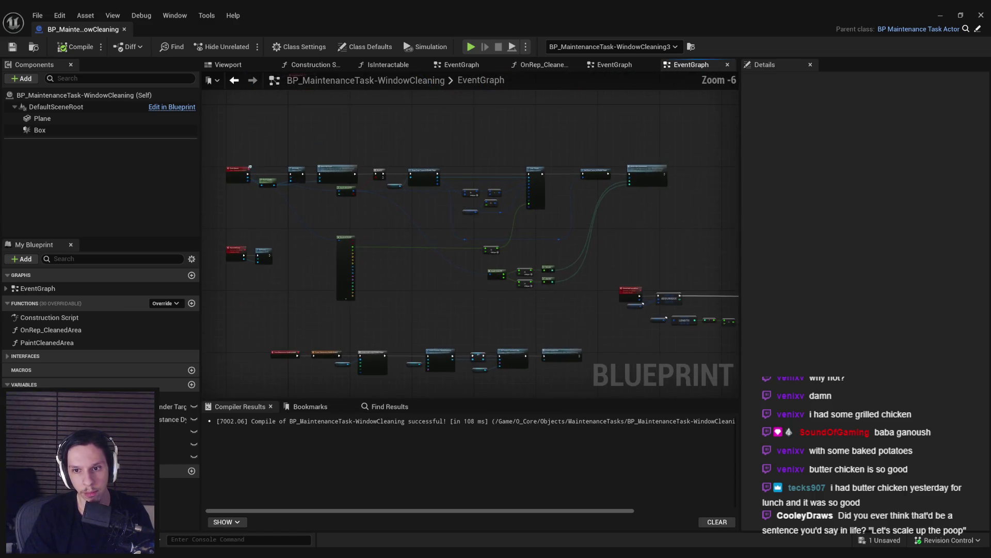
scroll(411, 267, up, 4)
scroll(400, 275, down, 2)
mouse_move(358, 237)
mouse_down()
mouse_move(320, 272)
mouse_move(547, 273)
mouse_up()
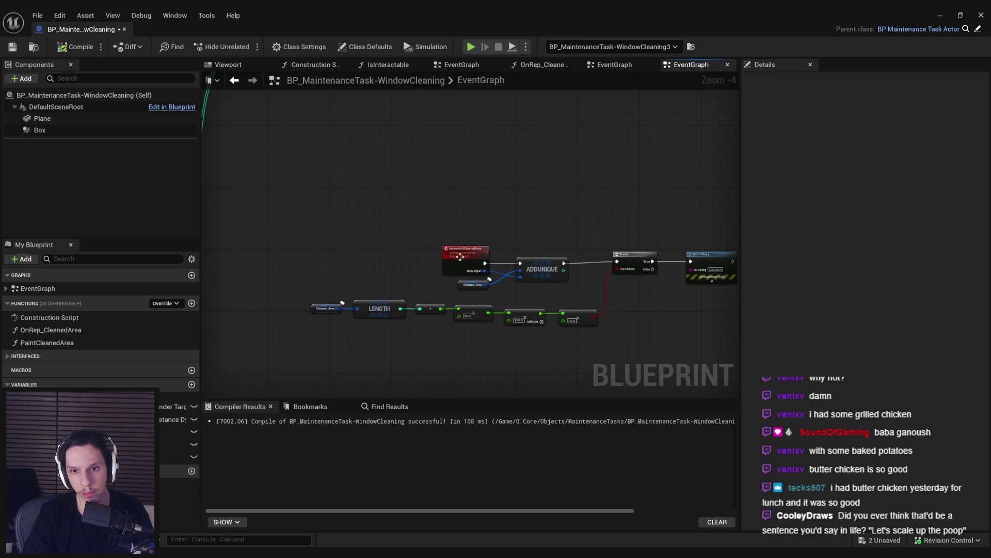
scroll(574, 248, down, 2)
click(85, 121)
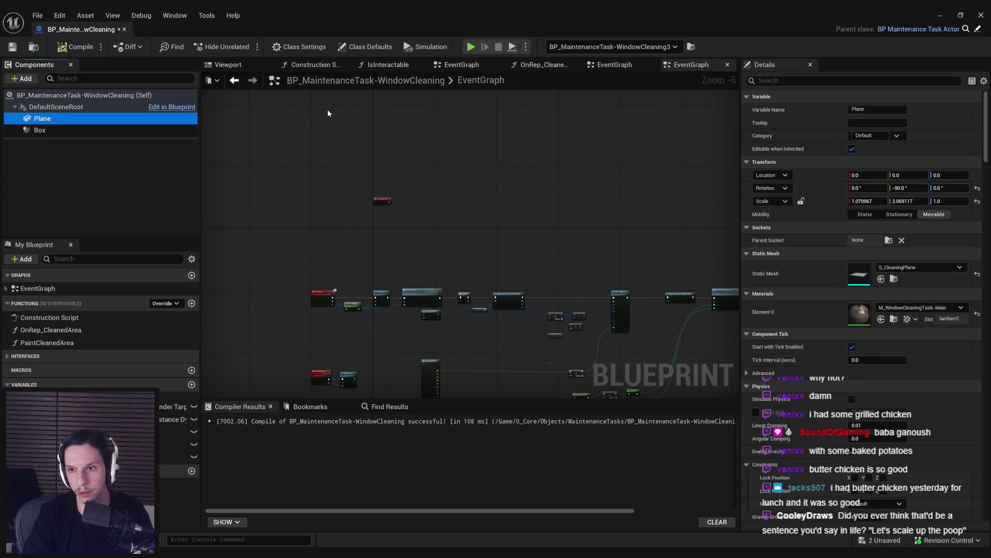
drag(986, 103, 988, 276)
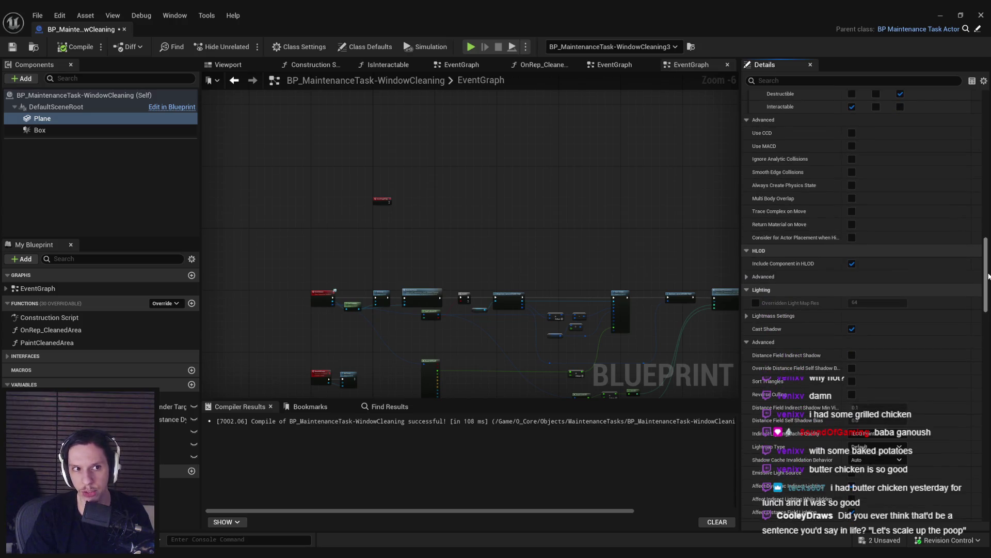
drag(988, 276, 989, 335)
scroll(410, 252, up, 6)
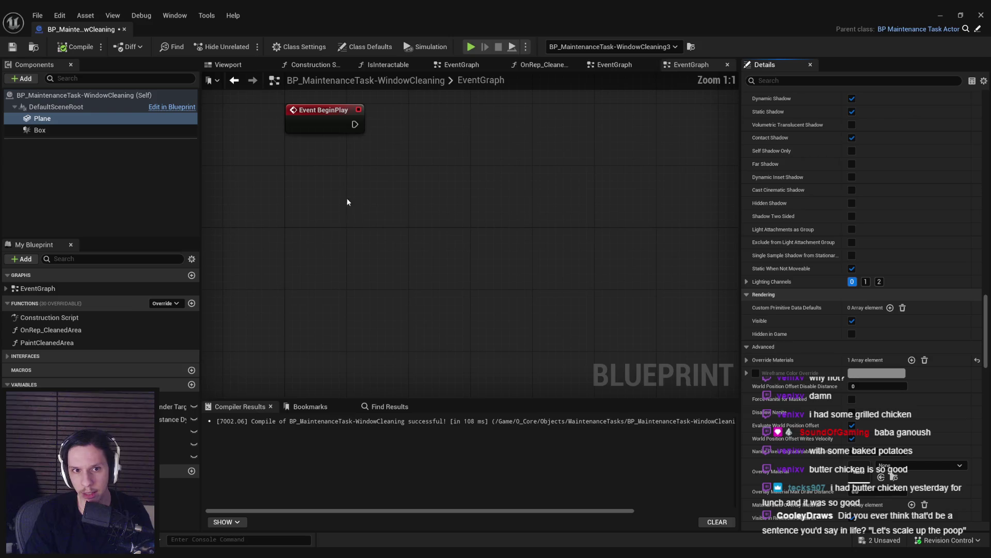
Step: Make the plane hidden in game via a 'hidden in' action search from Event BeginPlay
drag(354, 125, 429, 132)
text(hidden in)
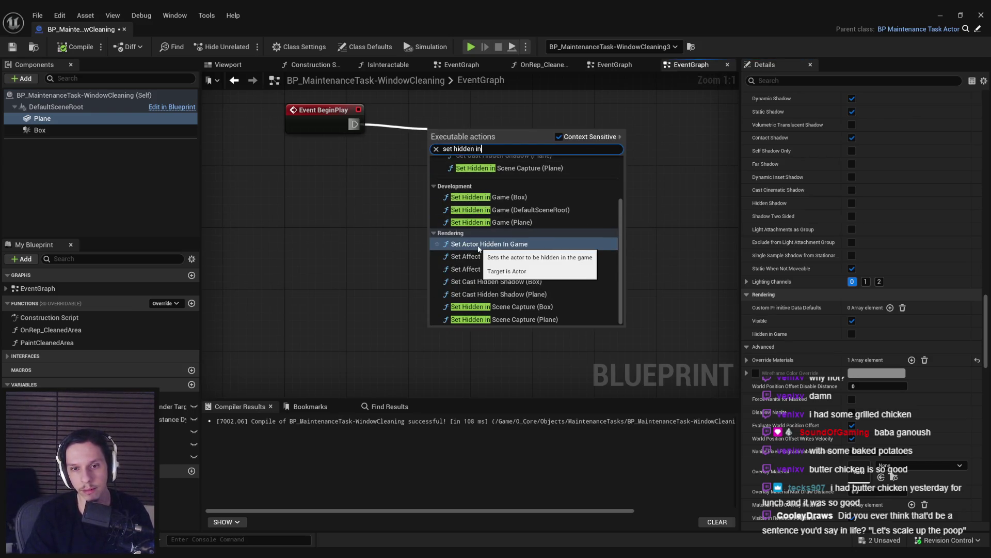
click(852, 333)
scroll(428, 203, down, 7)
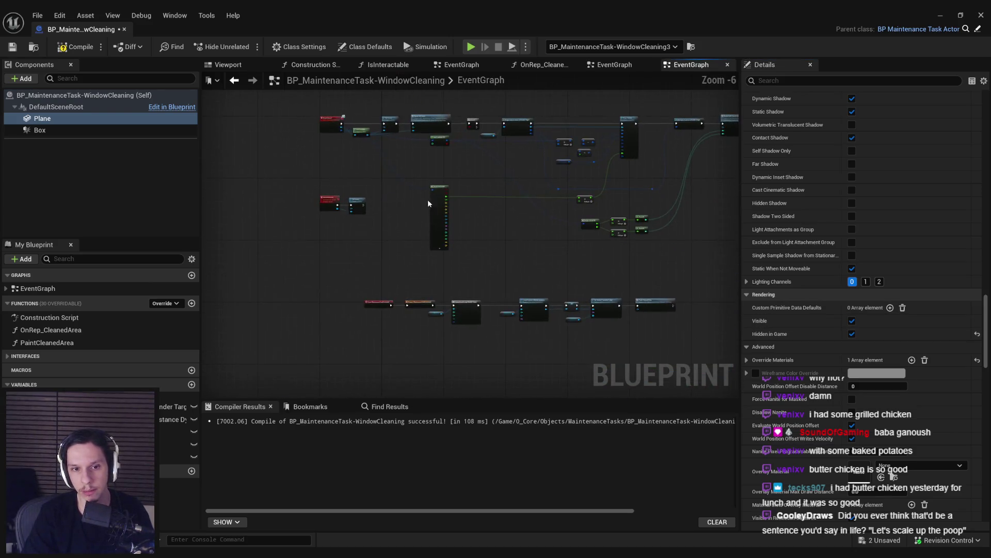
scroll(428, 203, up, 1)
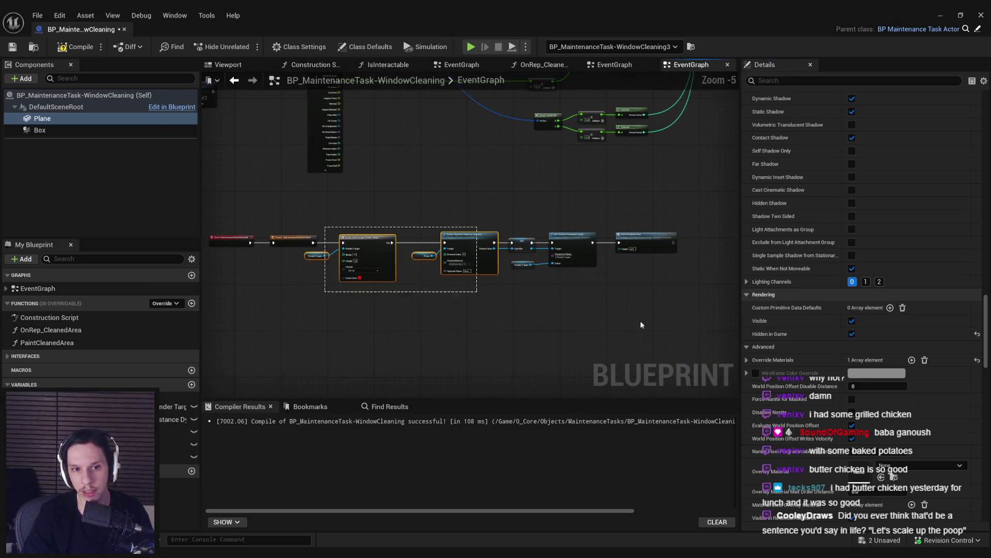
scroll(389, 236, up, 2)
click(333, 277)
Step: Add a Set Hidden in Game node for the Plane and line it up with the Plane reference
mouse_move(81, 119)
mouse_down()
mouse_move(347, 298)
mouse_move(374, 270)
mouse_up()
text(set hidden)
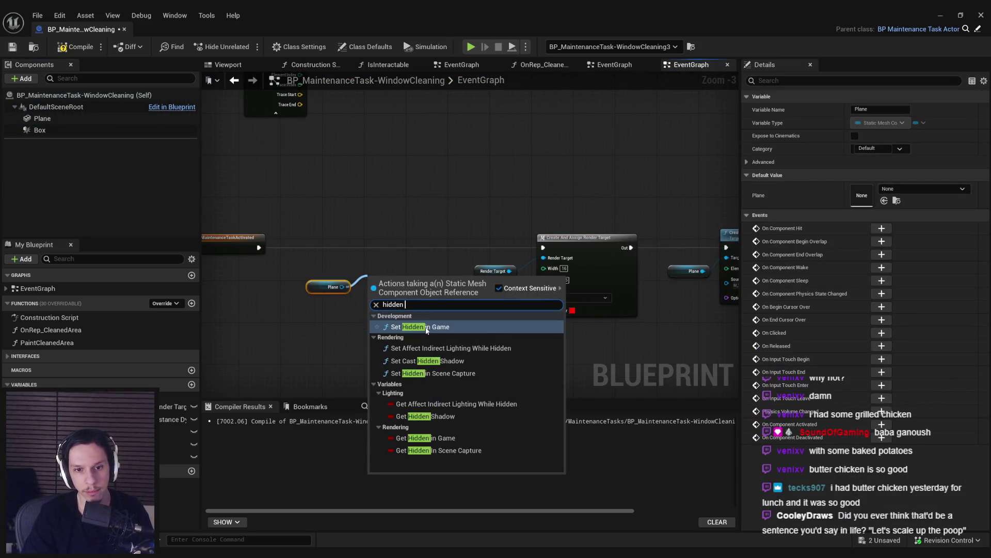
key(Return)
scroll(394, 257, up, 2)
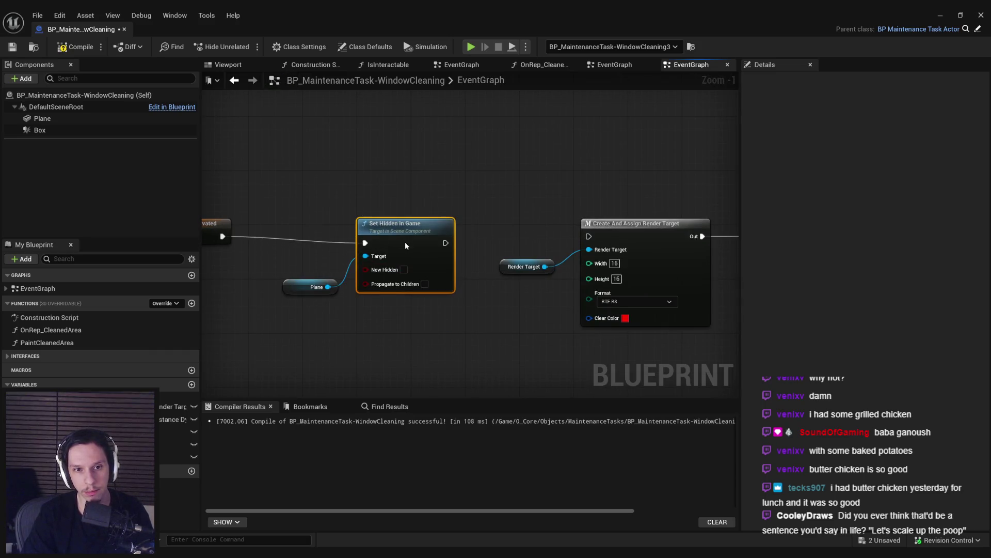
drag(405, 245, 405, 238)
drag(326, 289, 319, 268)
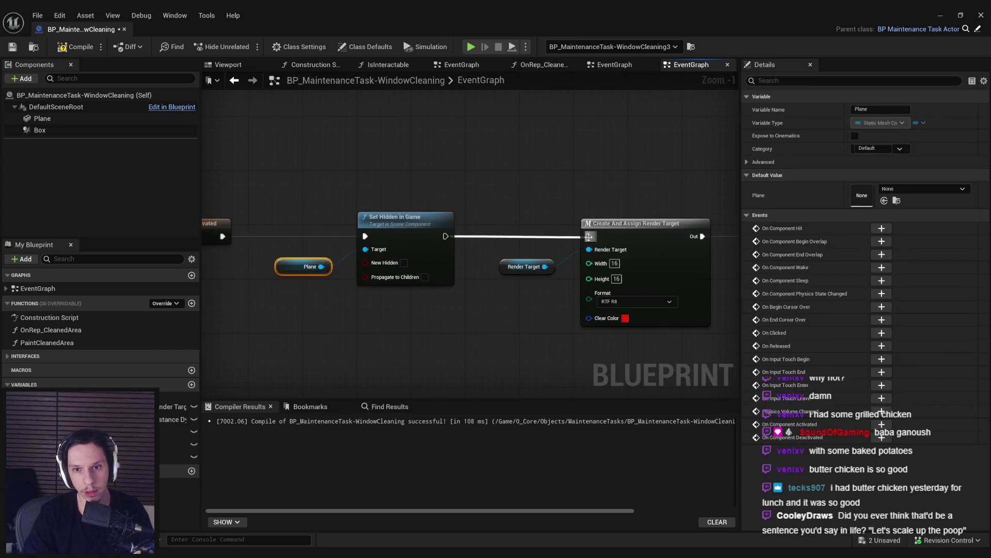
scroll(589, 236, down, 5)
Step: Move the lower node row further down and put the Blueprint editor away to show the level
click(392, 348)
mouse_move(356, 263)
mouse_down()
mouse_move(225, 245)
mouse_move(253, 323)
mouse_up()
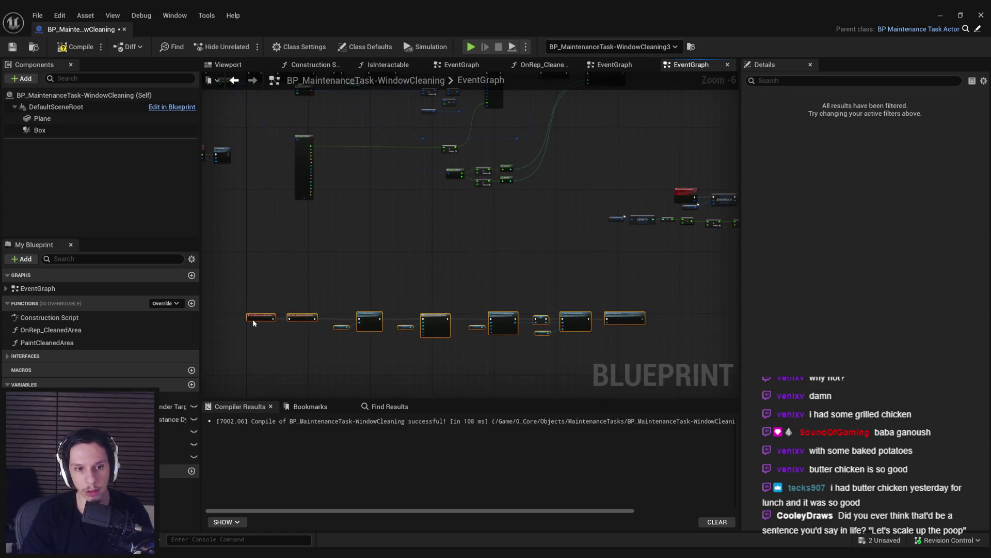
click(401, 332)
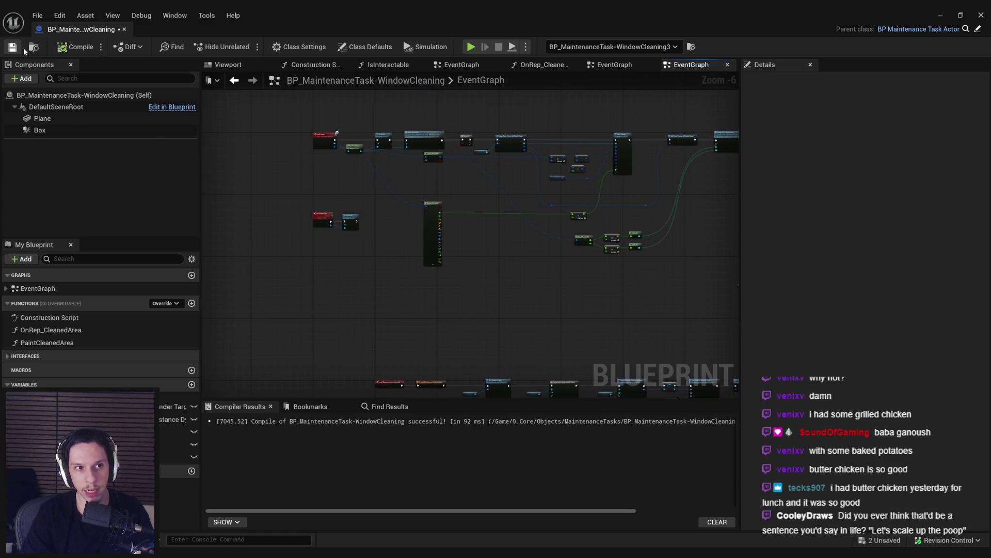
click(941, 15)
double_click(582, 413)
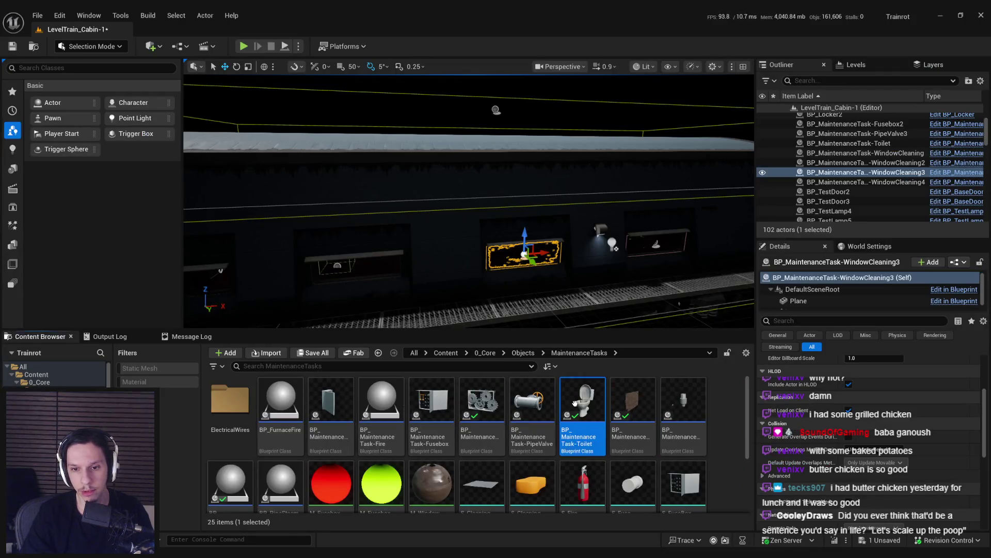
Step: Open BP_MaintenanceTask-Toilet and look through its event graph
scroll(485, 328, down, 2)
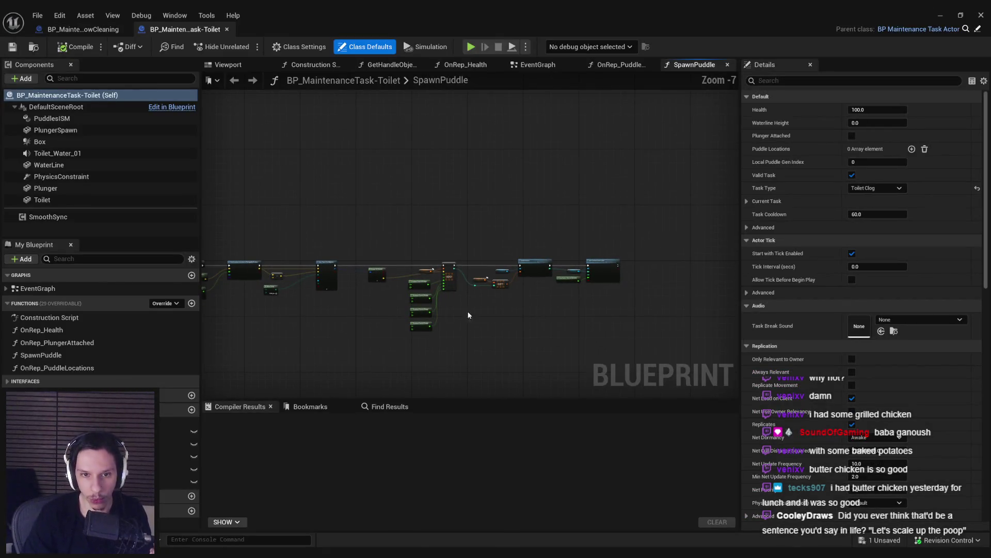
double_click(38, 288)
scroll(470, 264, down, 5)
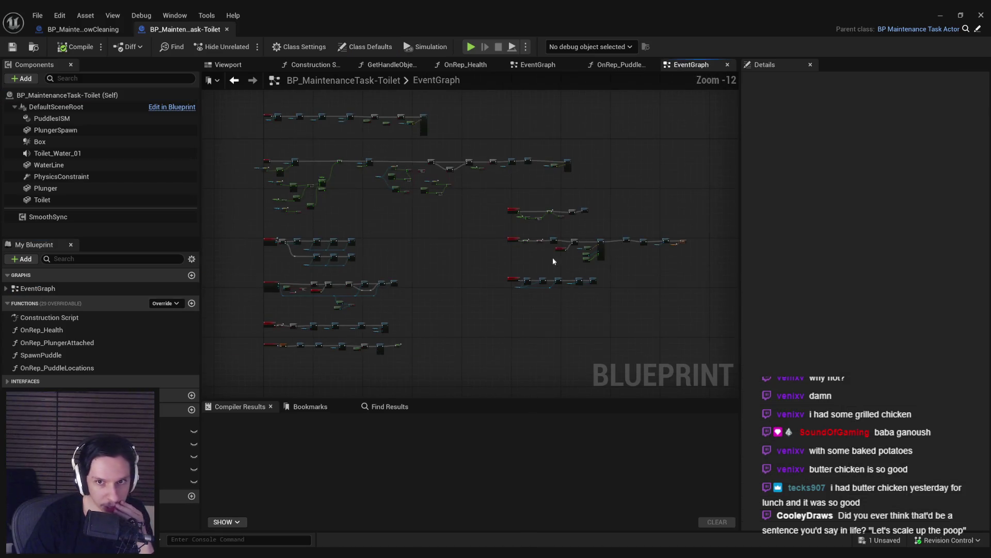
scroll(581, 261, up, 7)
scroll(470, 265, up, 2)
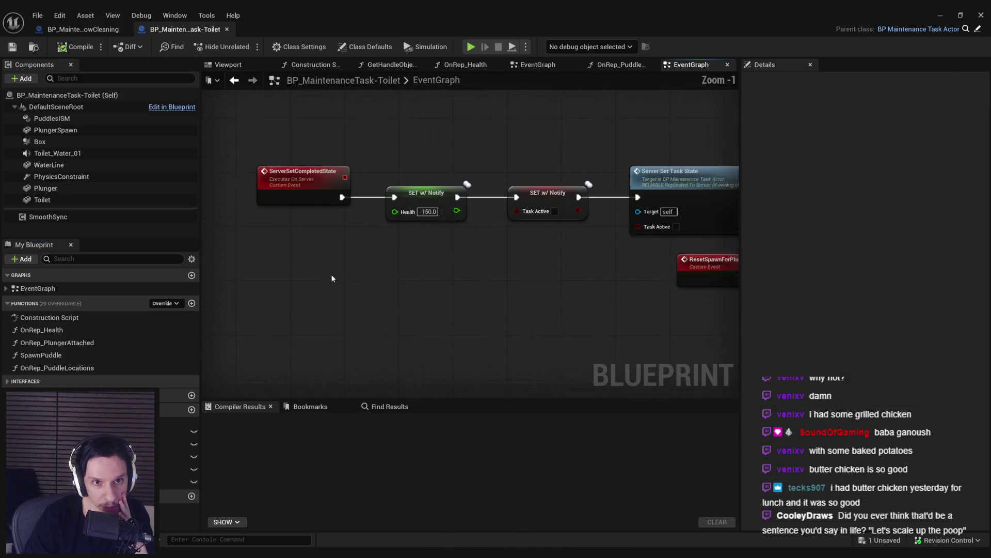
scroll(459, 274, down, 1)
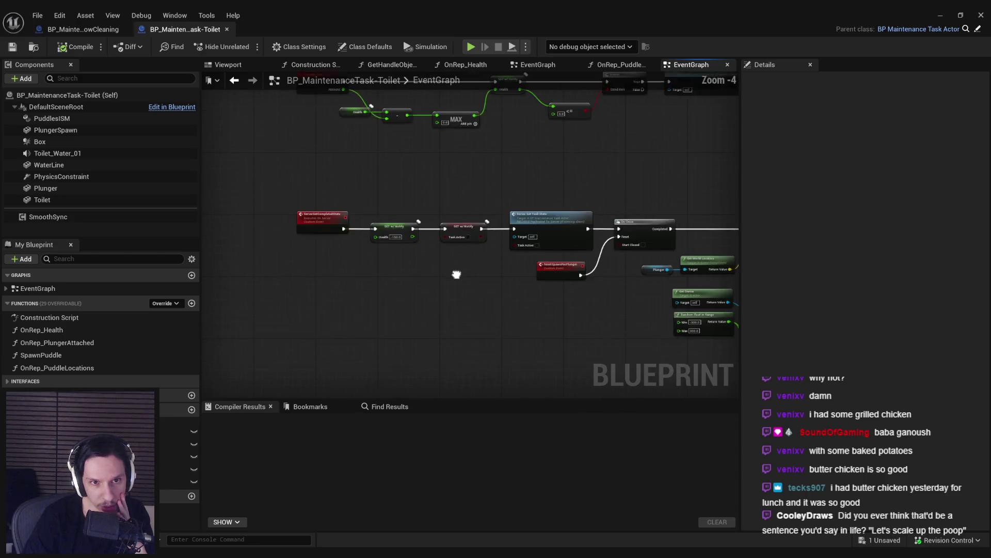
Step: Open the parent BP_MaintenanceTaskActor Blueprint, showing its CanSelectTask function
drag(433, 212, 419, 272)
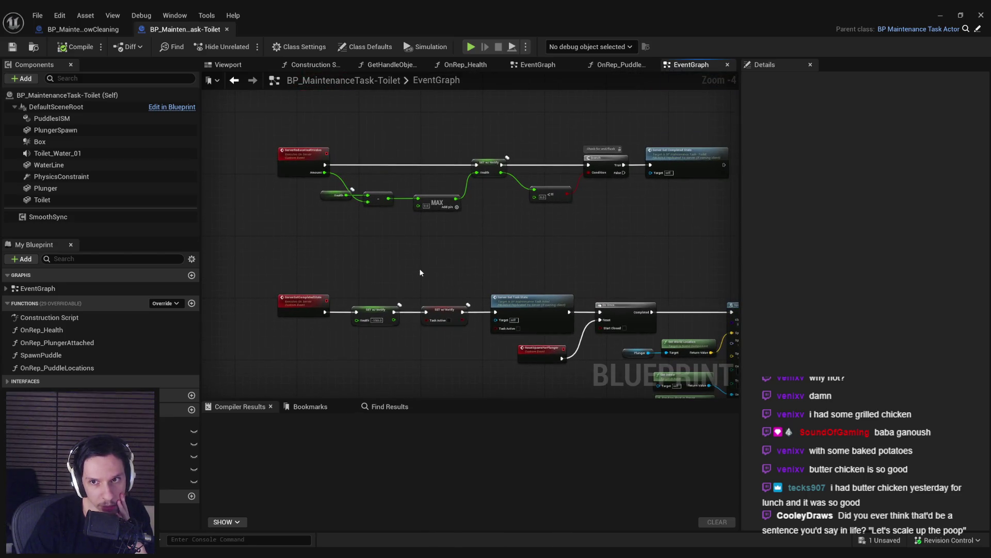
scroll(420, 272, down, 1)
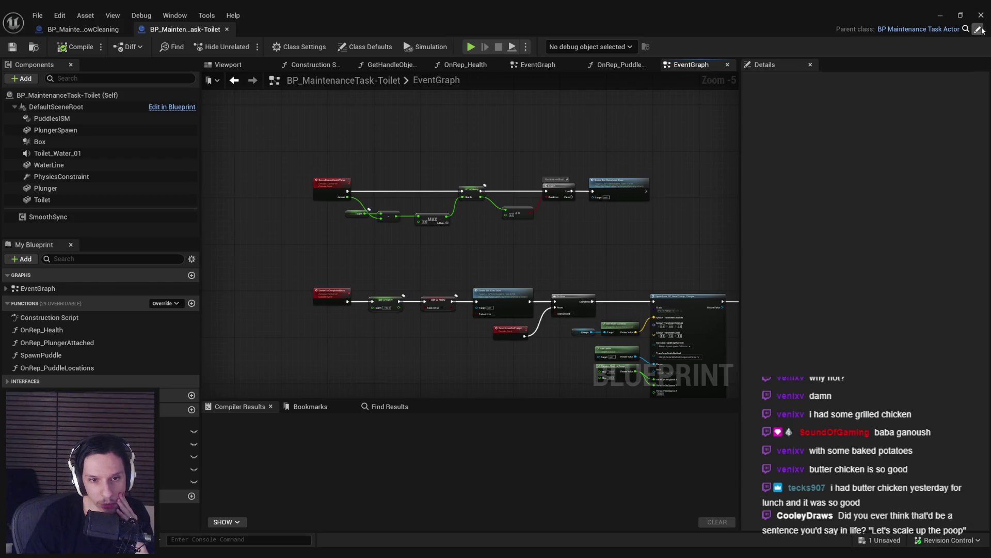
click(982, 30)
double_click(38, 289)
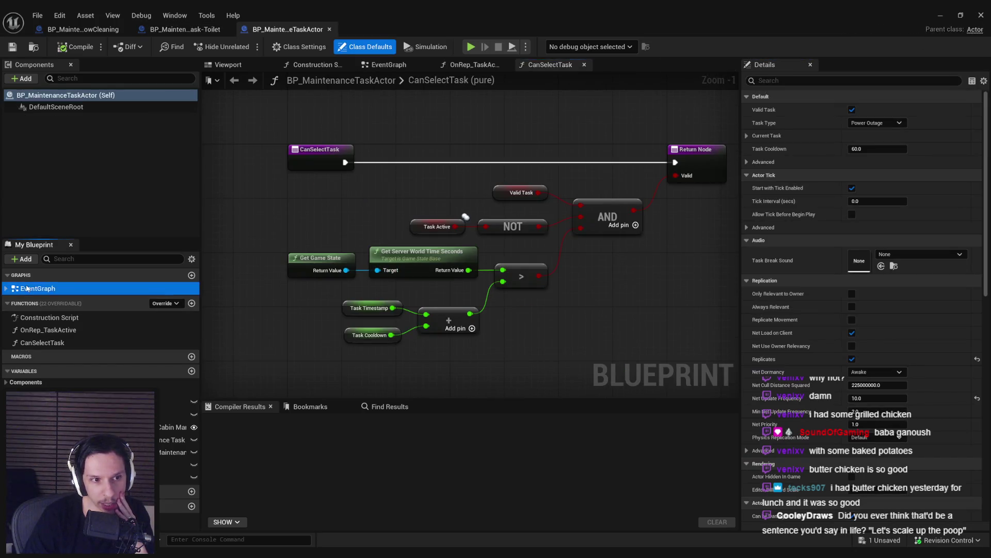
Step: Return to the Toilet Blueprint and scroll through its event graph
scroll(330, 255, down, 2)
drag(329, 256, 329, 318)
scroll(349, 242, up, 3)
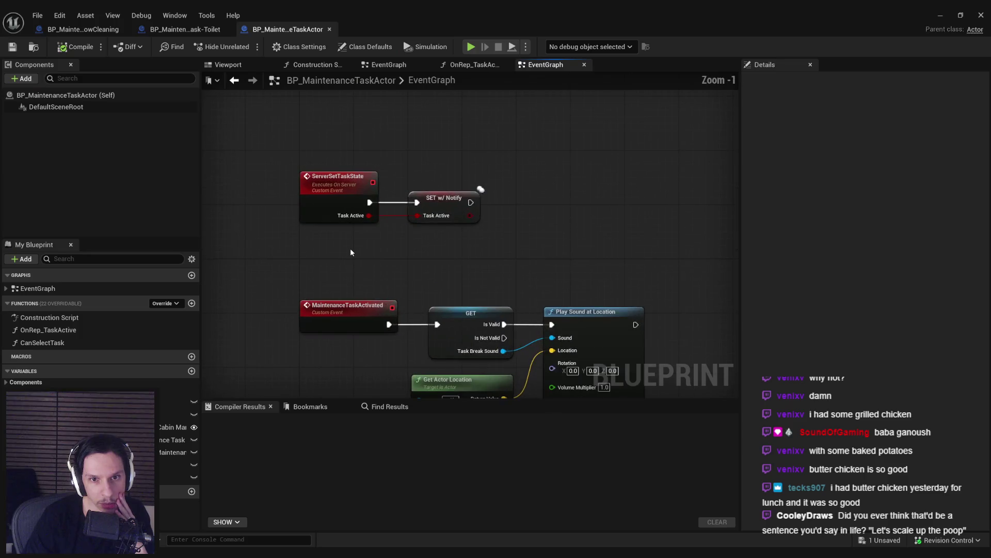
click(186, 29)
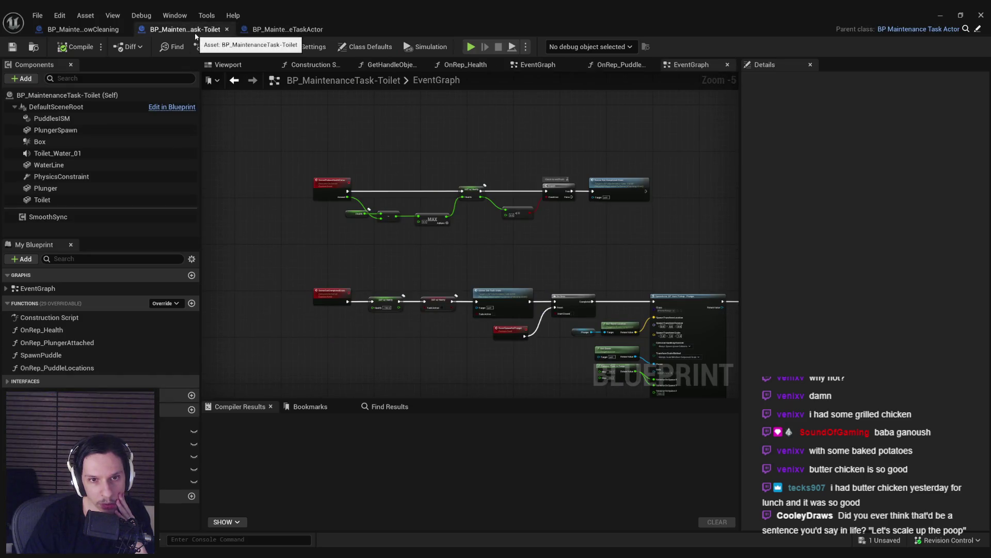
scroll(349, 283, up, 3)
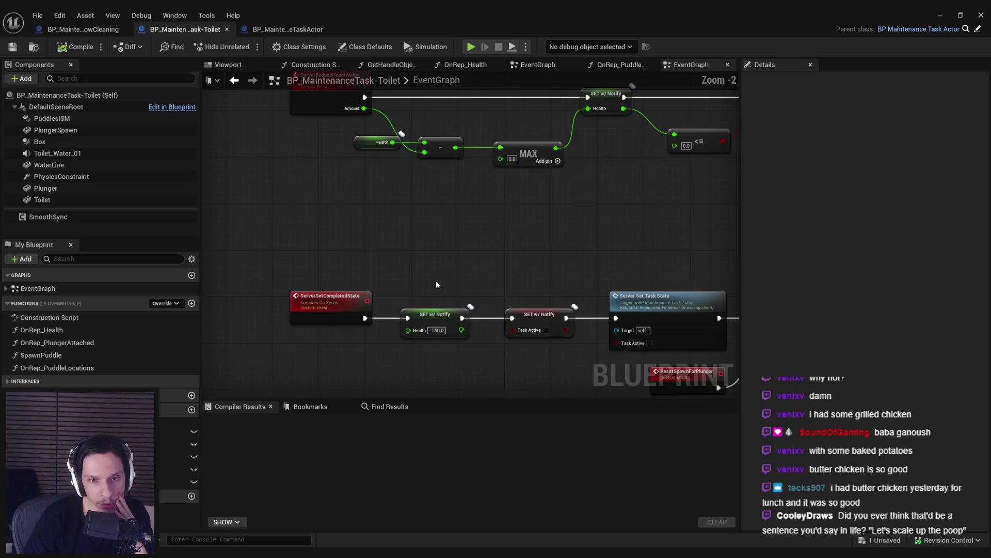
scroll(436, 284, down, 1)
scroll(426, 309, down, 2)
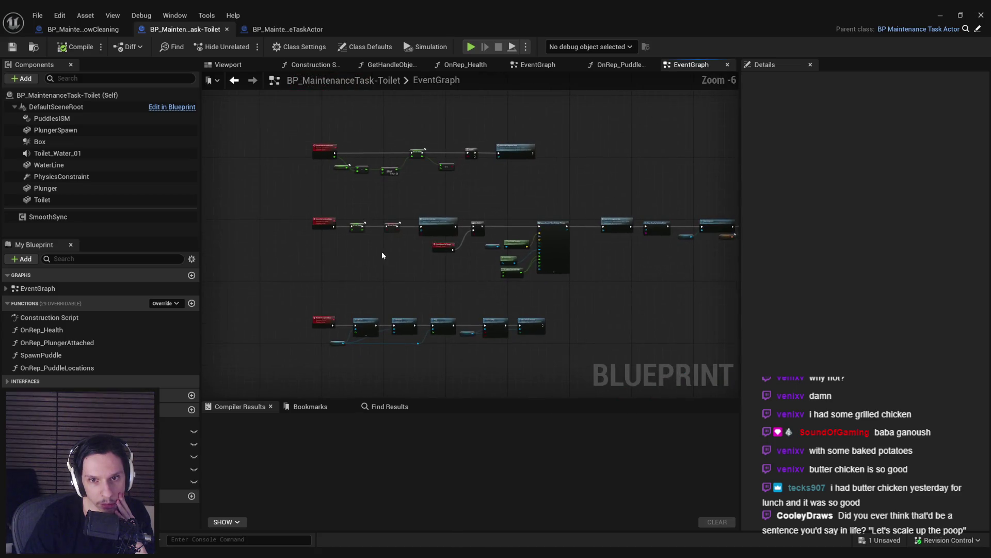
scroll(448, 275, up, 3)
scroll(361, 314, down, 3)
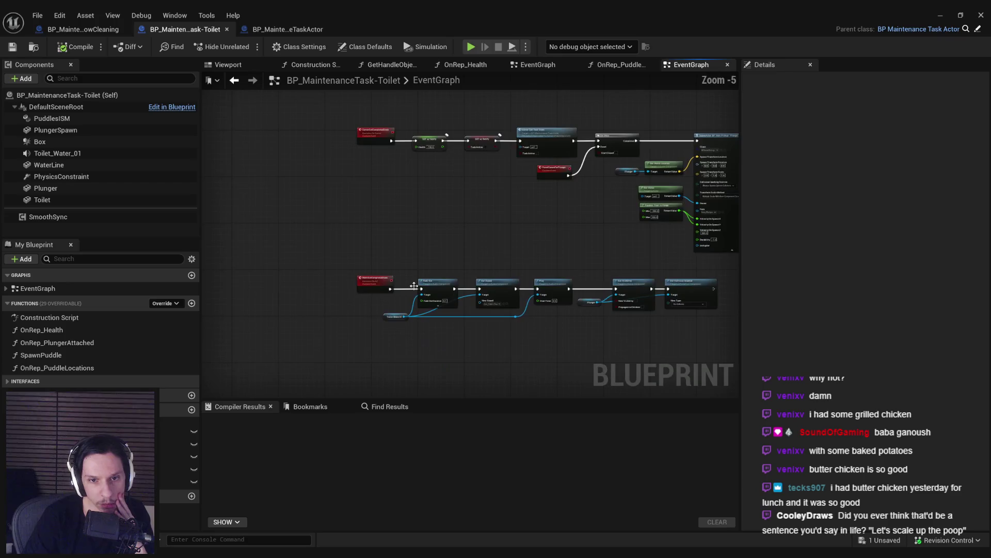
scroll(398, 295, up, 3)
scroll(568, 219, down, 1)
Step: Inspect the Toilet graph's Set Visibility, Plunger, health and completed-state nodes
mouse_move(569, 218)
mouse_down()
mouse_move(256, 213)
mouse_move(479, 220)
mouse_up()
scroll(481, 221, down, 4)
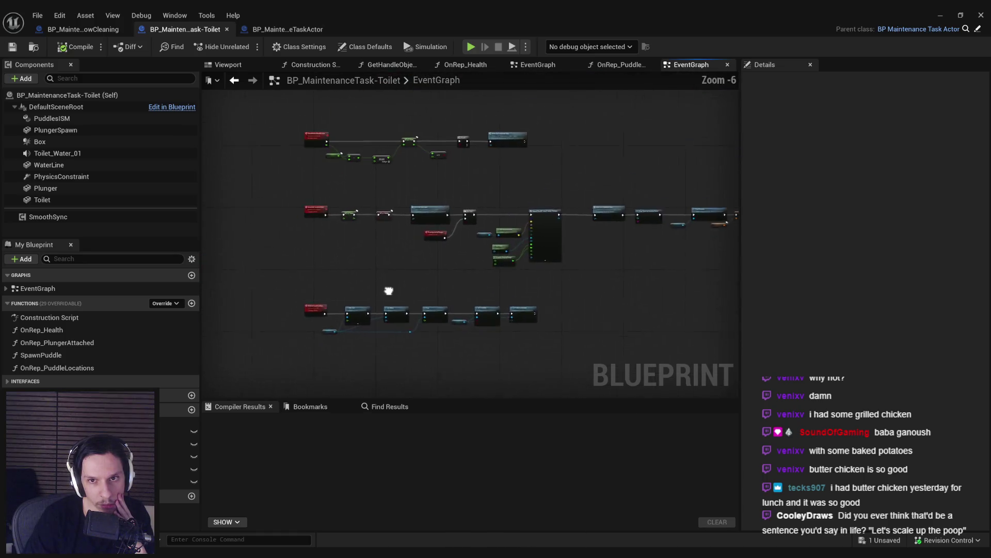
scroll(446, 243, up, 3)
scroll(446, 243, down, 1)
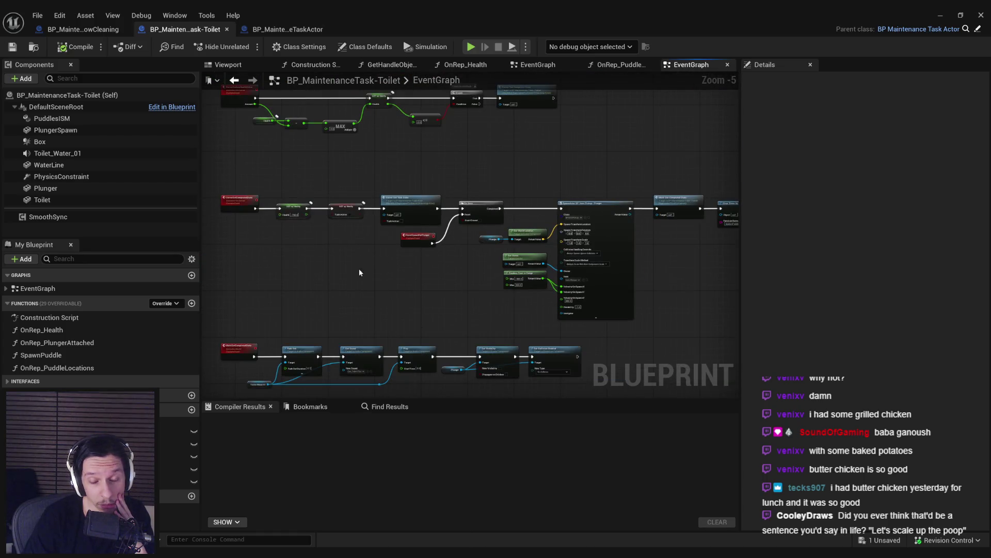
drag(358, 269, 523, 295)
scroll(454, 244, up, 3)
Step: Inspect BP_MaintenanceTaskActor's OnRep_TaskActive function through to its final SET nodes
click(287, 29)
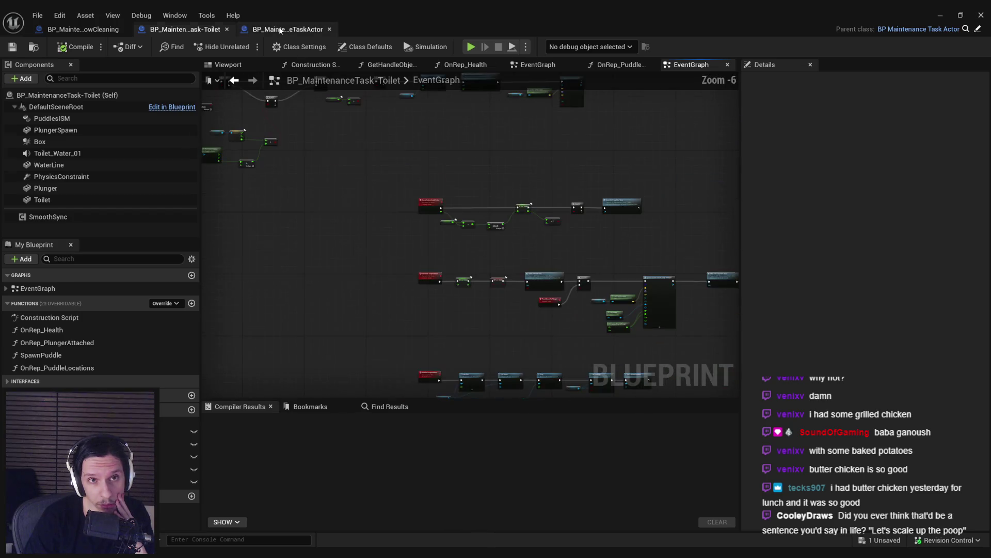
mouse_move(277, 301)
mouse_down()
mouse_move(283, 210)
mouse_move(266, 232)
mouse_move(288, 282)
mouse_up()
scroll(284, 272, down, 1)
scroll(288, 282, down, 1)
double_click(48, 330)
drag(512, 303, 618, 316)
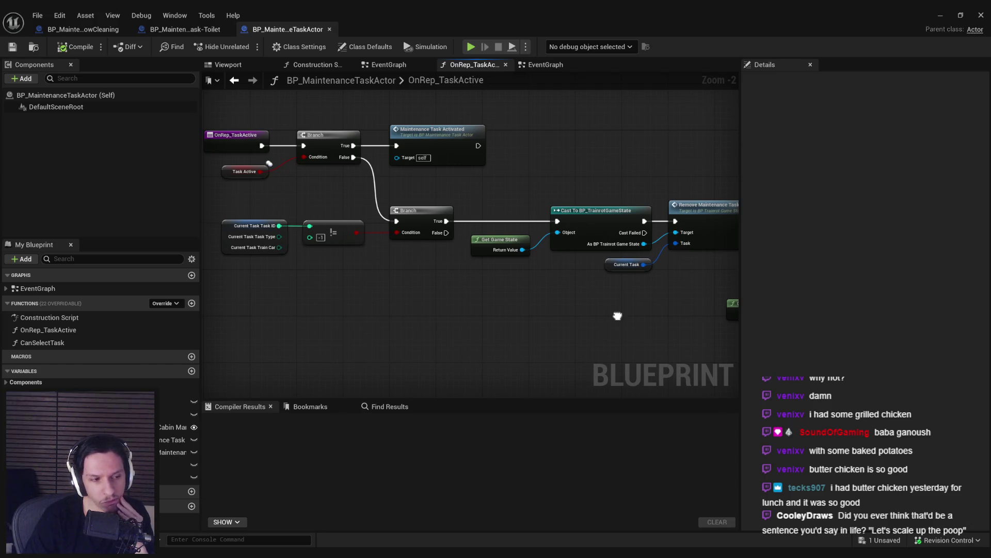
drag(617, 315, 331, 297)
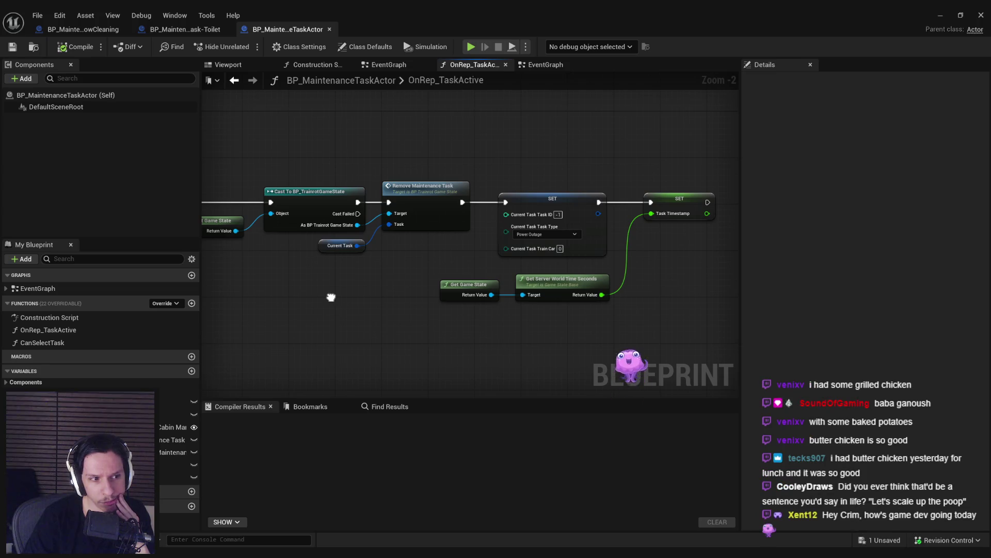
key(alt+Left)
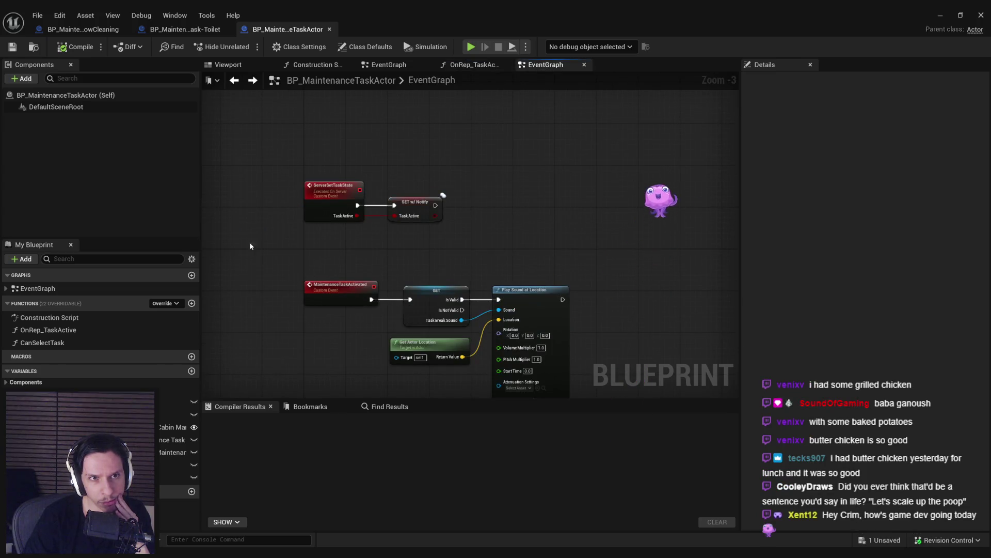
Step: Review the Toilet's Set Plunger Attached State nodes, then bring the level editor forward
click(185, 29)
scroll(410, 259, up, 6)
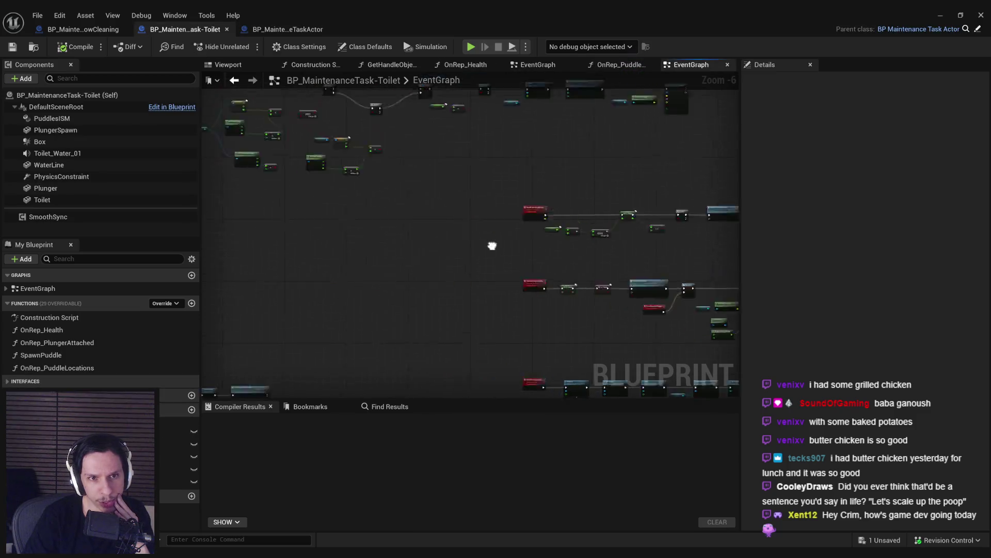
scroll(481, 266, down, 5)
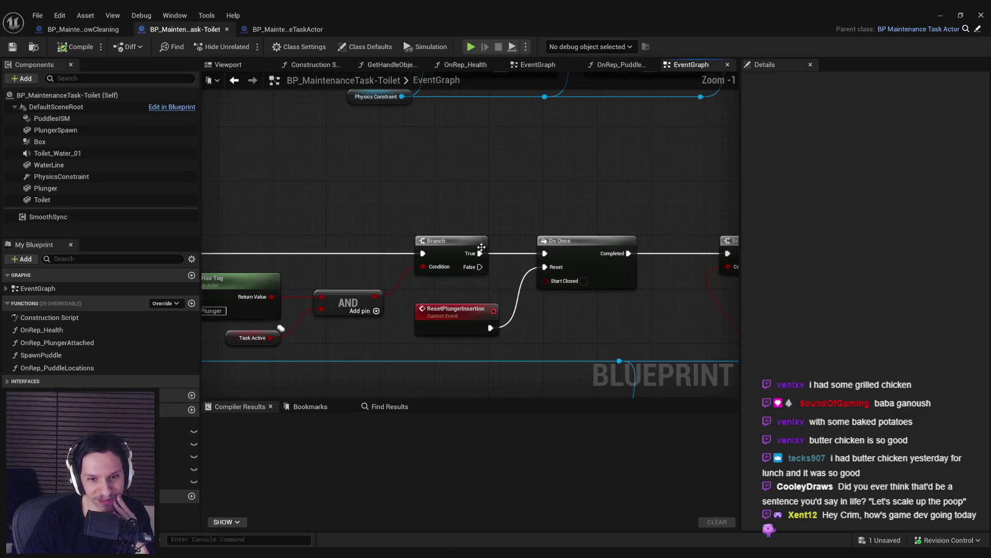
mouse_move(514, 295)
mouse_down()
mouse_move(466, 250)
mouse_move(212, 253)
mouse_move(191, 263)
mouse_up()
click(941, 16)
click(481, 407)
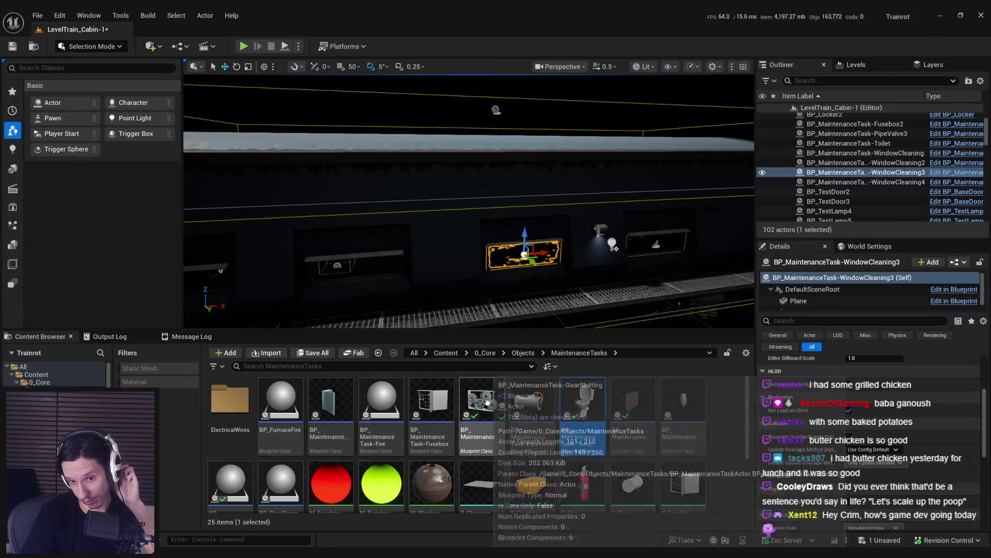
double_click(481, 408)
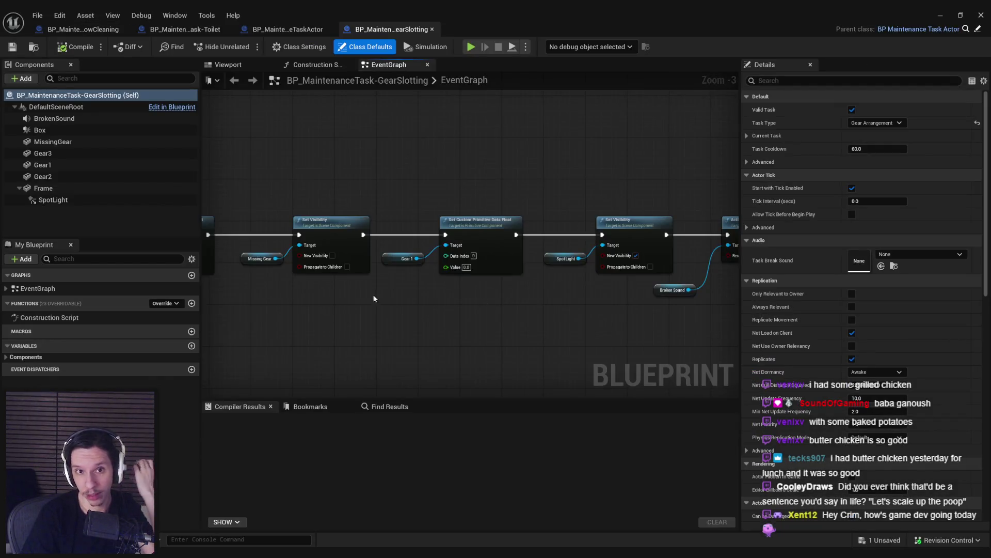
scroll(469, 284, down, 3)
scroll(408, 277, up, 2)
scroll(328, 294, down, 2)
scroll(318, 274, up, 3)
scroll(343, 309, down, 1)
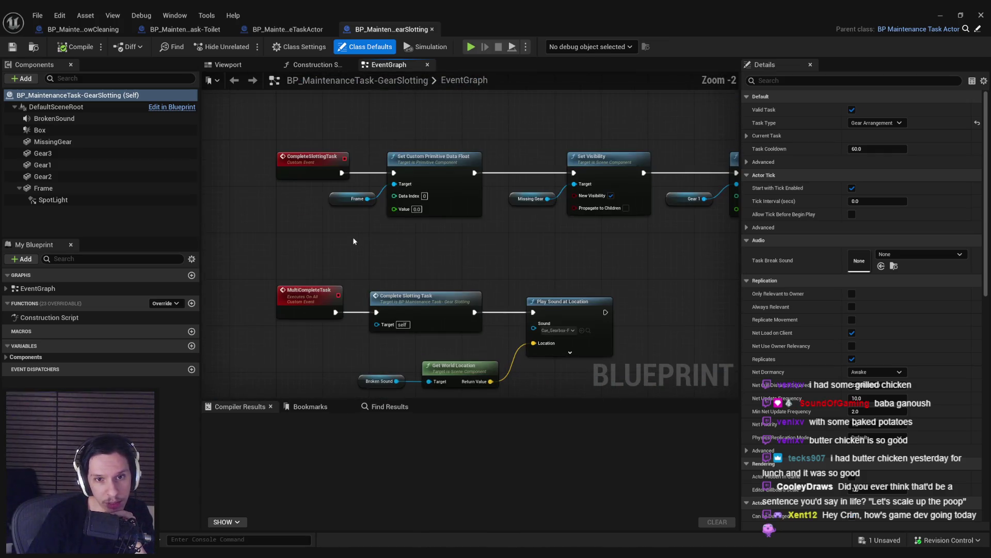
scroll(397, 262, down, 1)
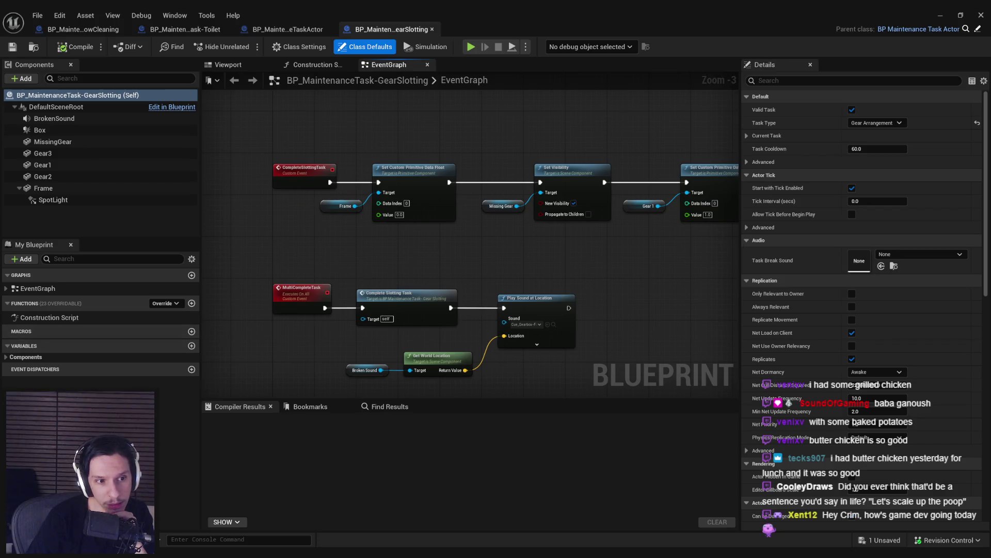
click(6, 289)
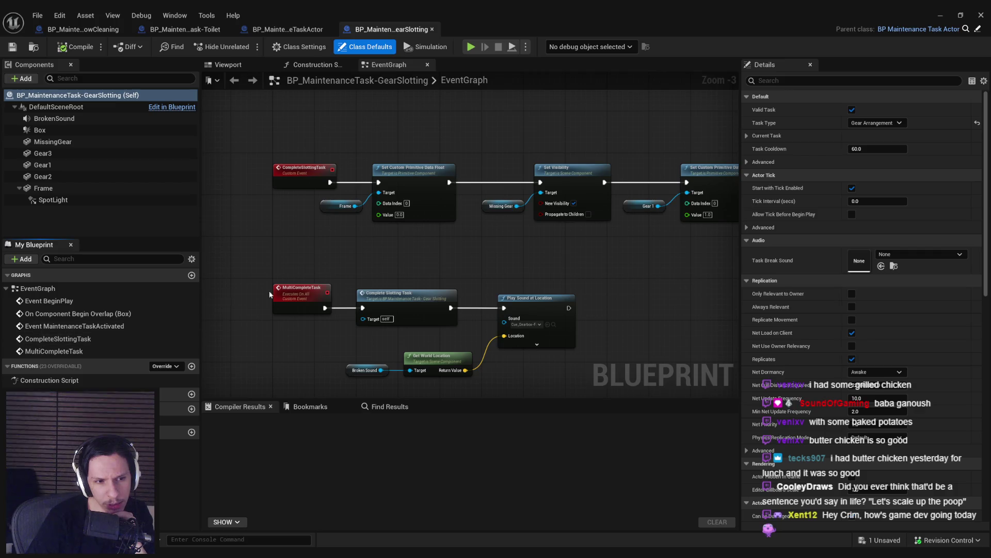
scroll(244, 370, down, 2)
double_click(77, 351)
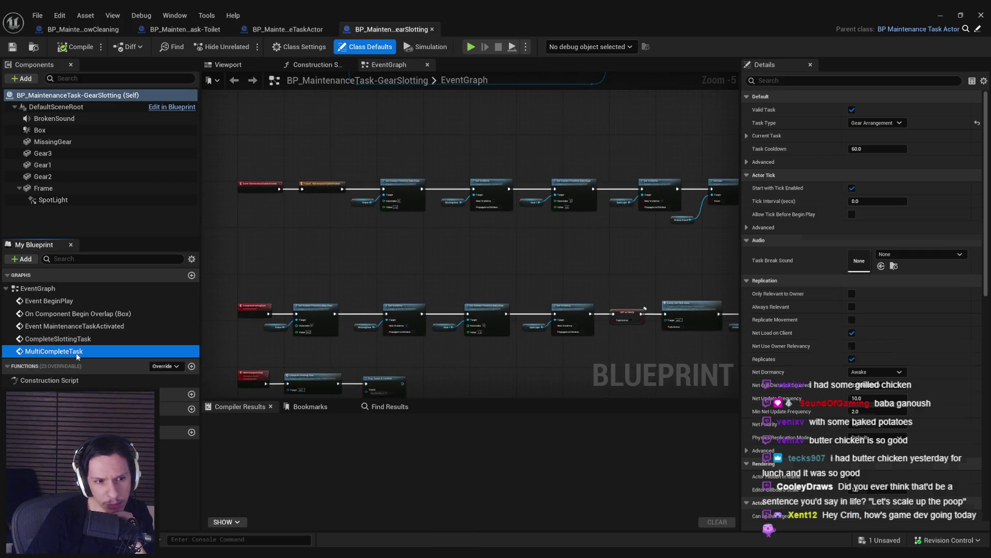
scroll(480, 283, down, 1)
drag(481, 283, 389, 327)
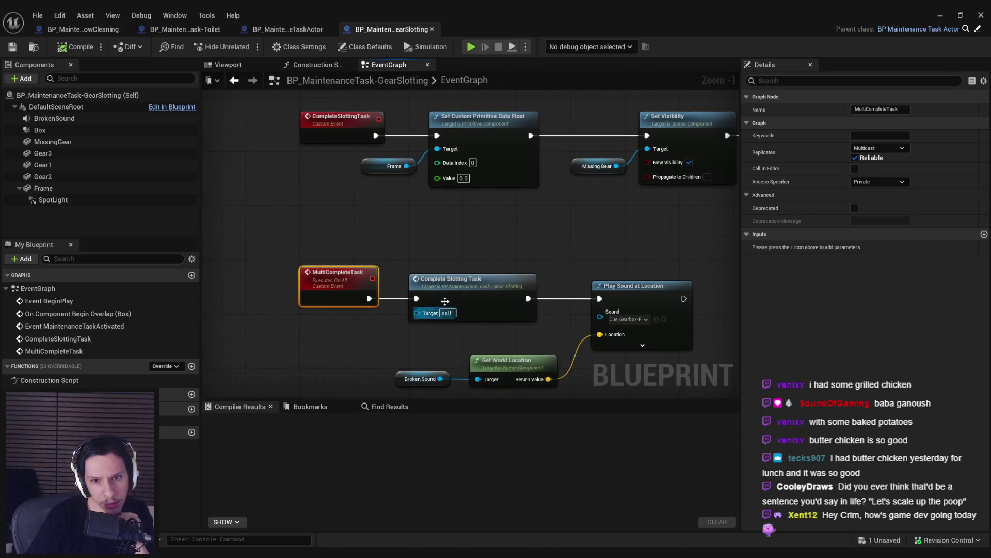
drag(445, 301, 546, 384)
drag(480, 288, 281, 294)
click(497, 340)
scroll(328, 313, down, 3)
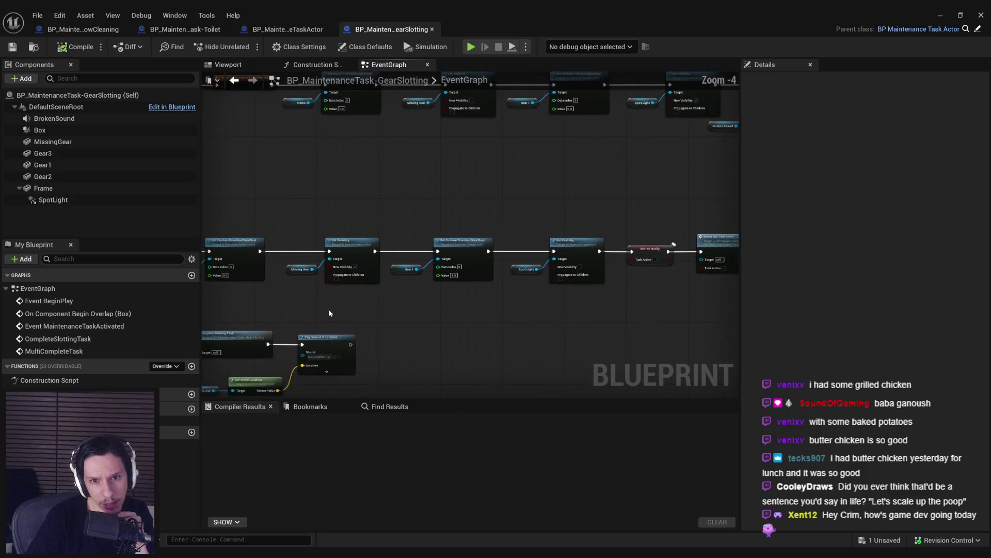
mouse_move(658, 317)
mouse_down()
mouse_move(429, 317)
mouse_move(428, 196)
mouse_up()
scroll(428, 317, up, 1)
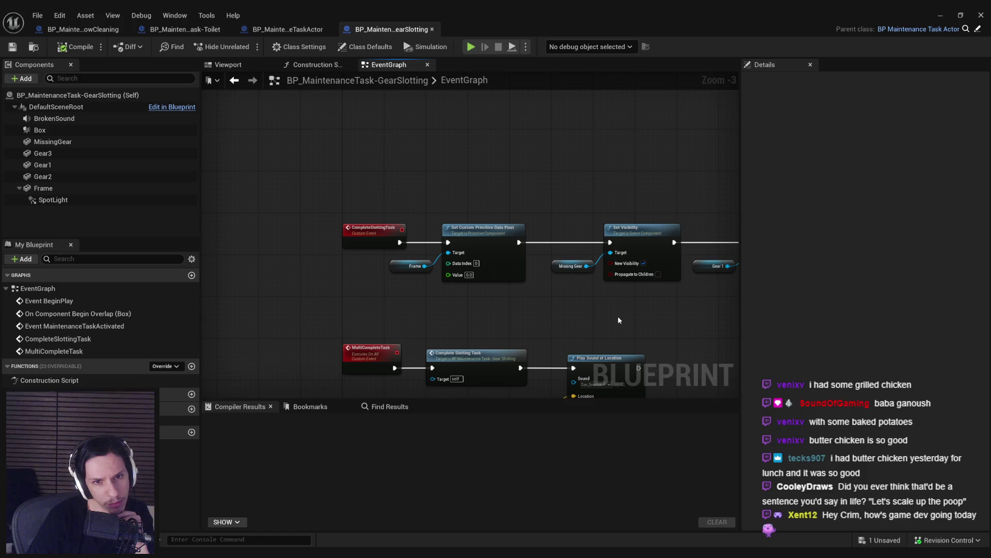
scroll(610, 319, down, 1)
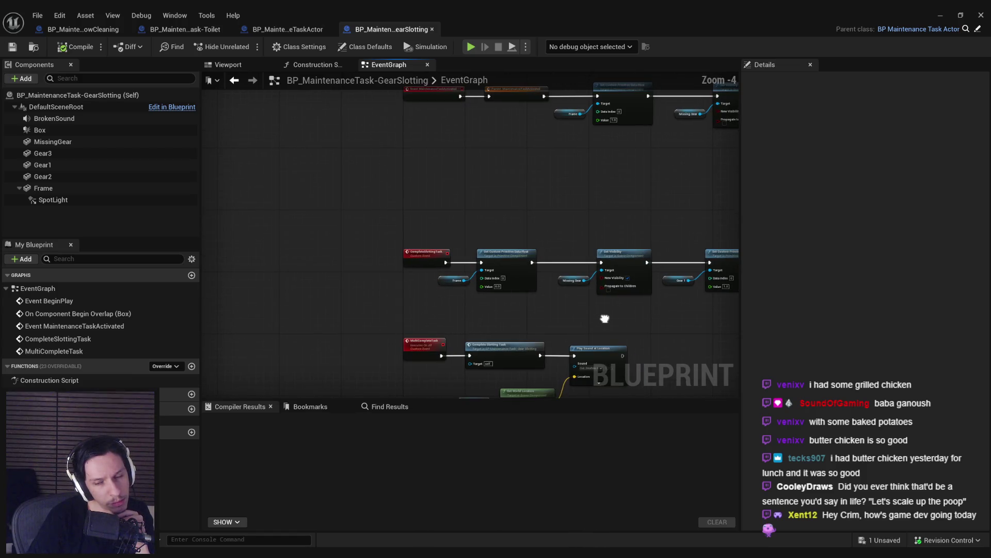
mouse_move(604, 319)
mouse_down()
mouse_move(472, 270)
mouse_move(10, 283)
mouse_up()
scroll(412, 247, up, 4)
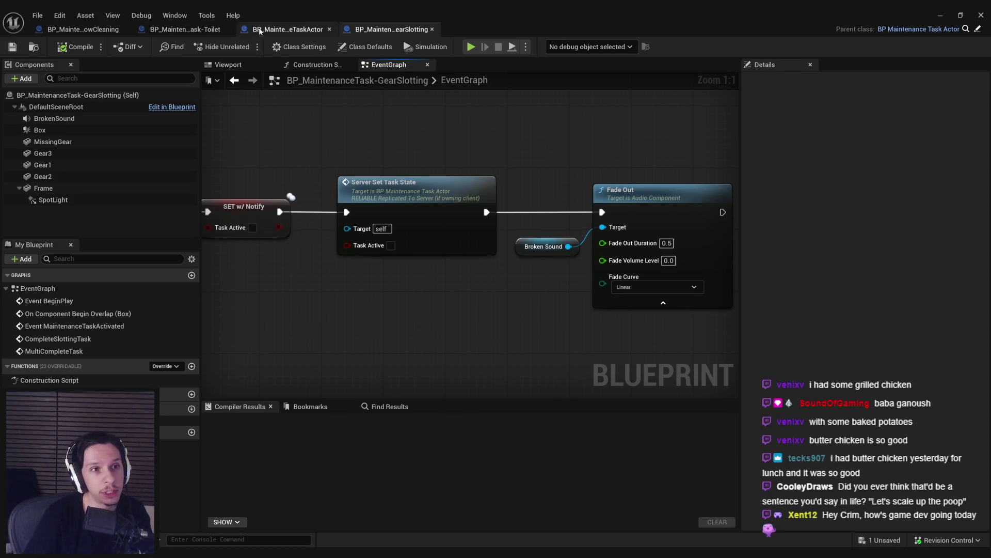
Step: Flip between the maintenance task actor, Toilet and WindowCleaning Blueprint graphs
click(285, 29)
click(184, 29)
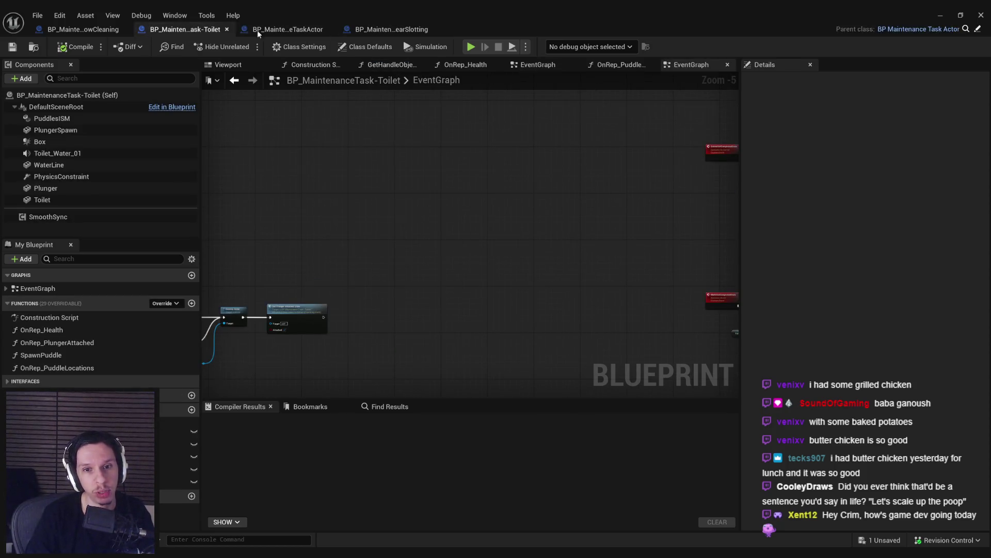
click(282, 30)
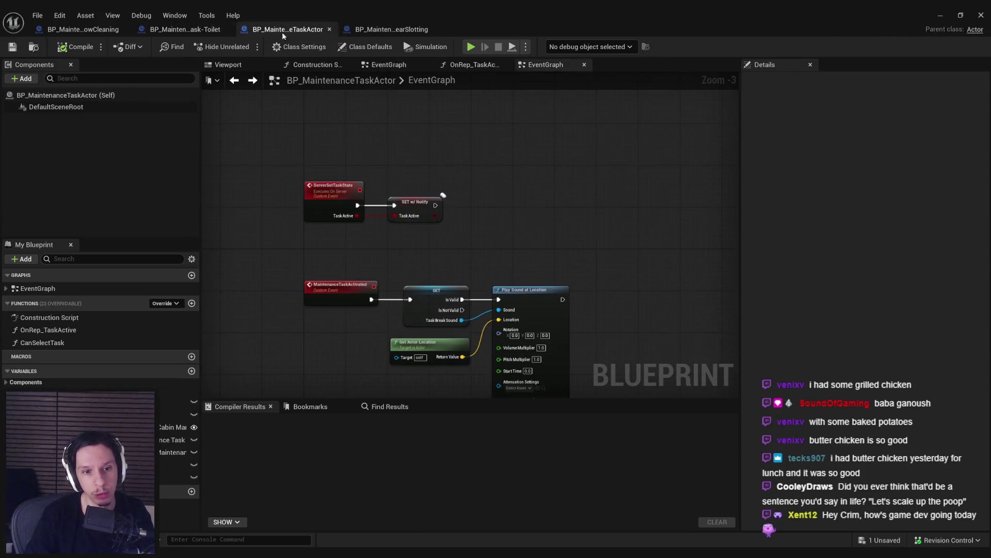
click(84, 29)
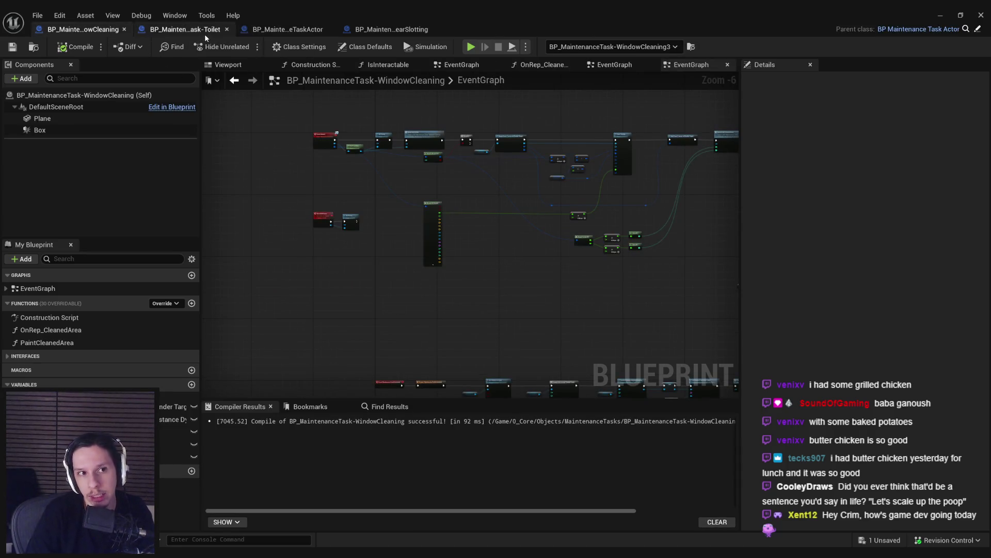
scroll(308, 268, up, 3)
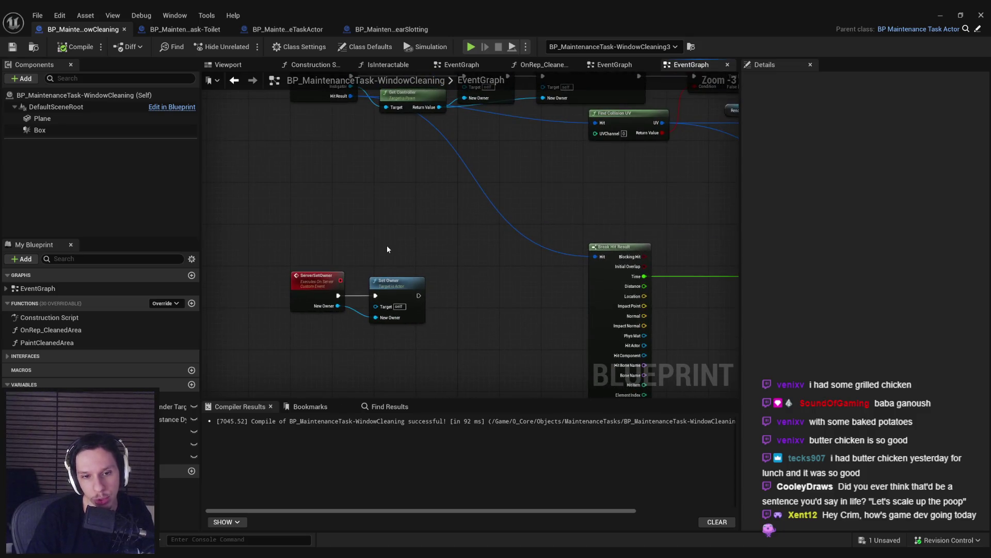
scroll(389, 247, down, 3)
scroll(388, 246, up, 3)
Step: Move the ServerSetOwner and Set Owner nodes below Break Hit Result in WindowCleaning
scroll(358, 259, down, 2)
scroll(419, 199, up, 3)
scroll(419, 198, down, 4)
scroll(314, 269, up, 4)
scroll(545, 214, down, 3)
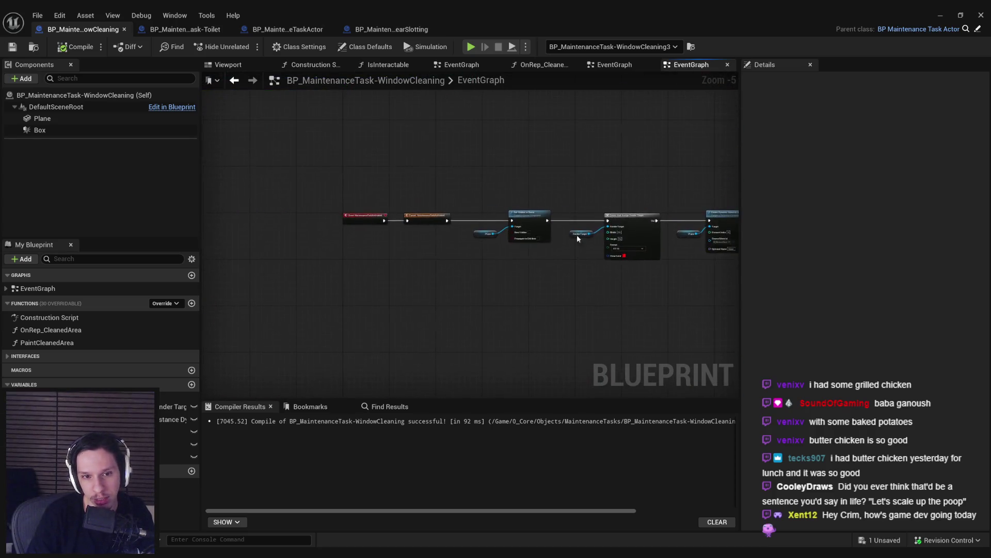
scroll(397, 259, up, 1)
mouse_move(397, 203)
mouse_down()
mouse_move(379, 343)
mouse_move(583, 315)
mouse_up()
mouse_move(498, 230)
mouse_down()
mouse_move(305, 162)
mouse_move(438, 352)
mouse_move(435, 335)
mouse_up()
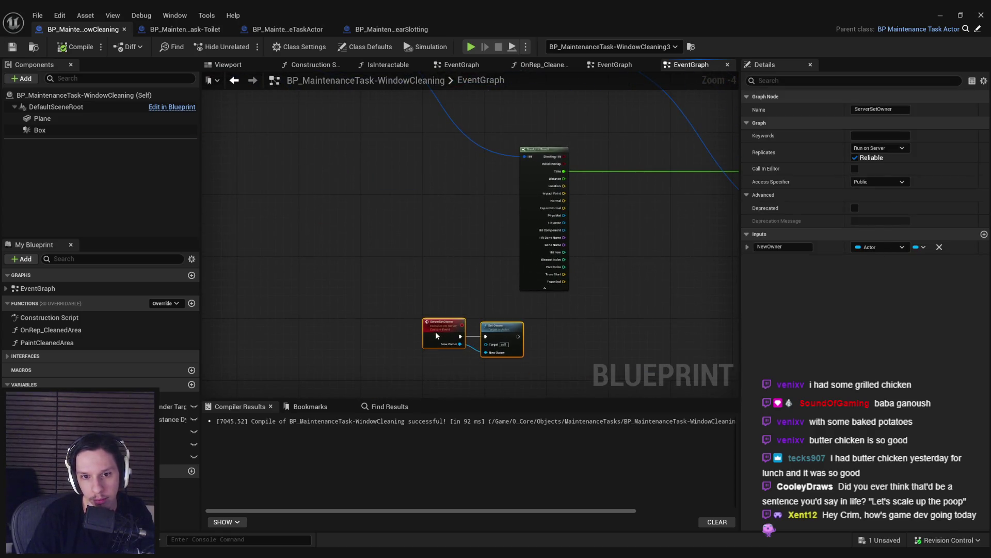
Step: Review the GearSlotting Blueprint and close it
click(379, 31)
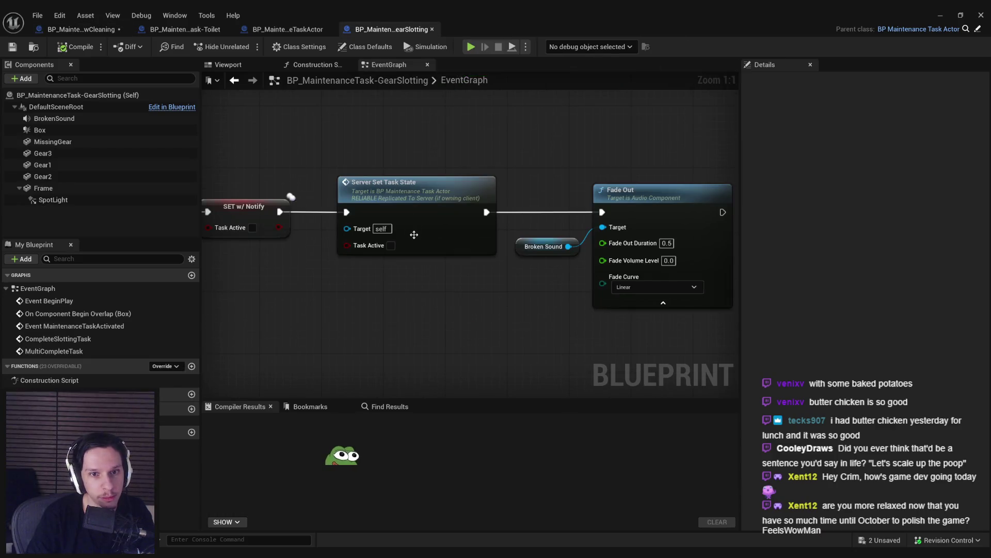
scroll(414, 235, down, 6)
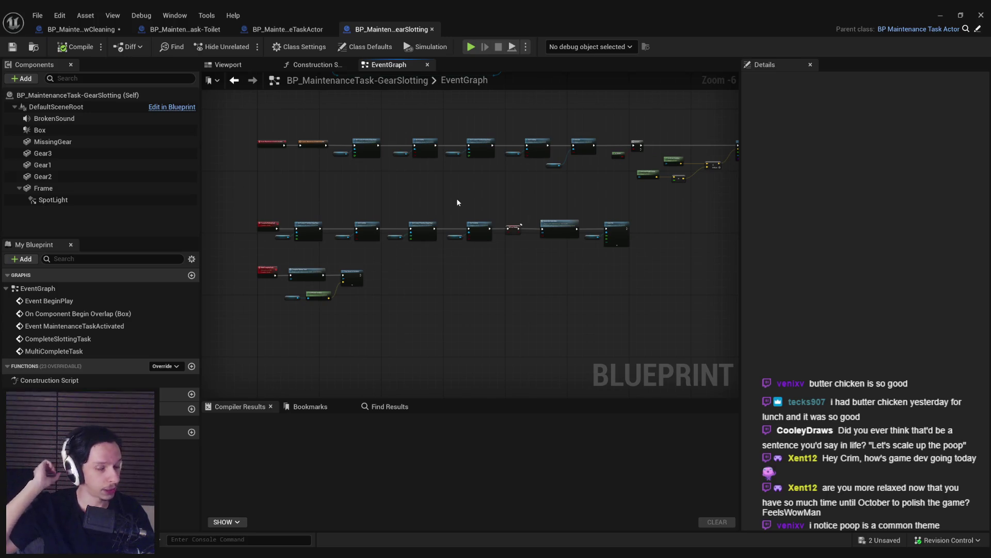
scroll(306, 202, up, 5)
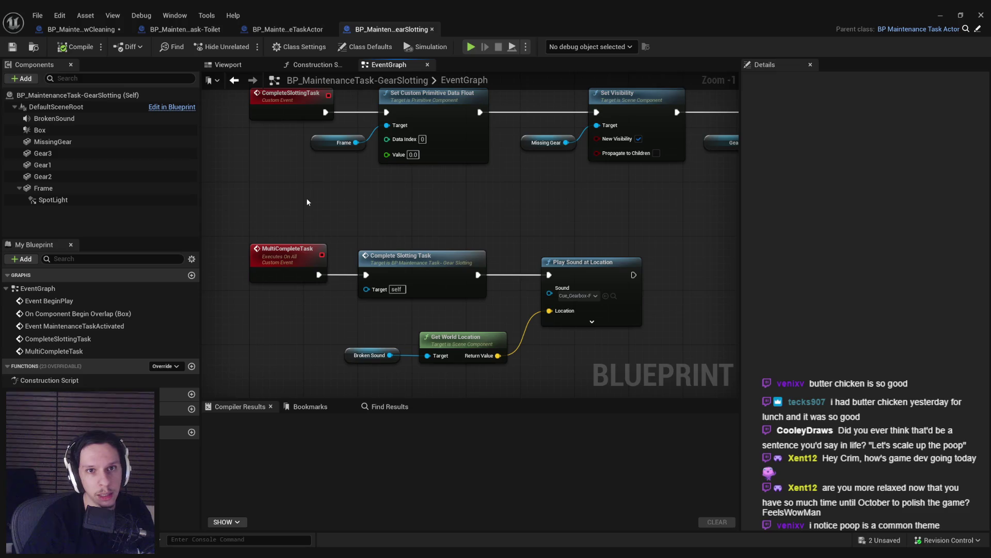
click(433, 29)
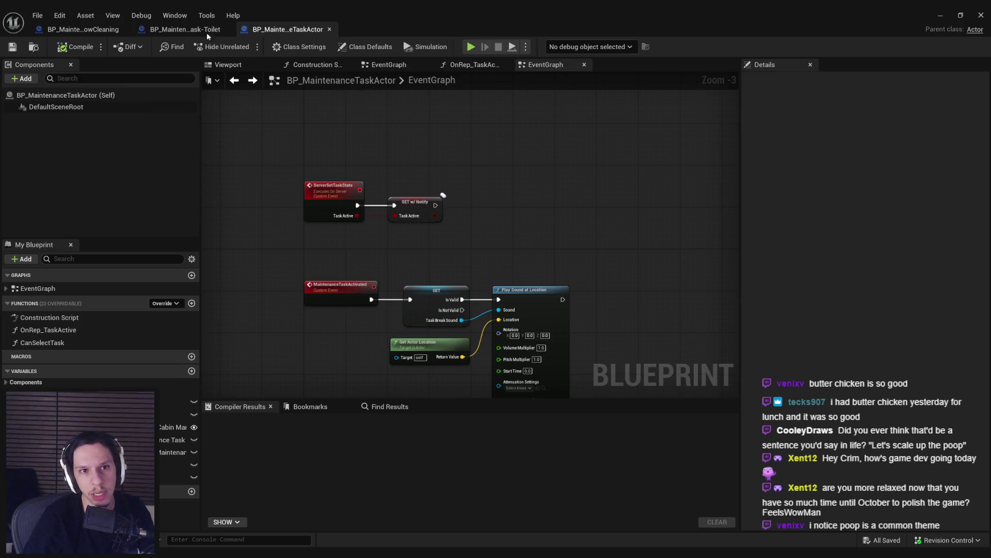
Step: Go to the Toilet Blueprint's event graph and locate its node chains
click(207, 31)
mouse_move(240, 97)
mouse_down()
mouse_move(594, 255)
mouse_move(320, 197)
mouse_move(417, 252)
mouse_up()
scroll(322, 196, up, 1)
scroll(417, 252, up, 2)
scroll(425, 275, down, 2)
scroll(470, 261, up, 2)
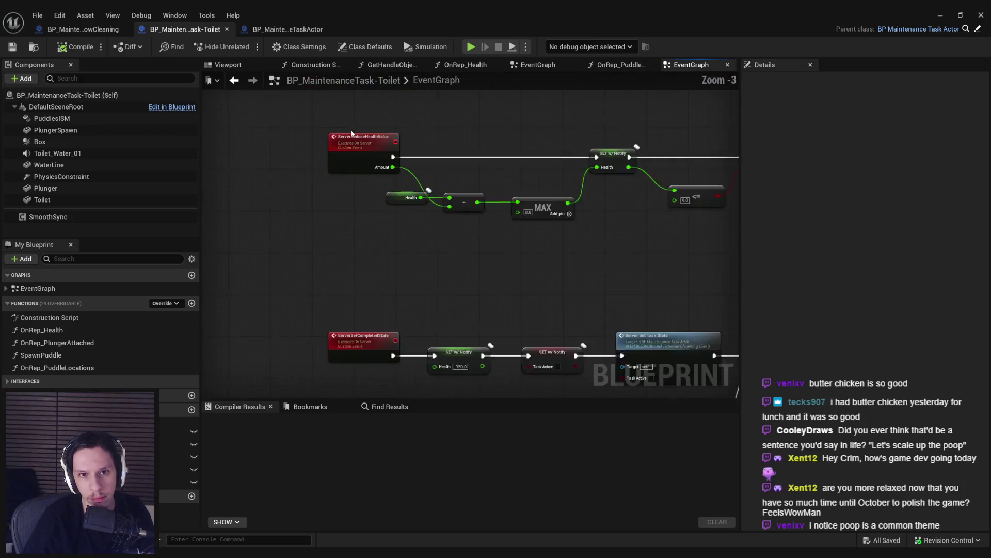
scroll(470, 261, down, 2)
scroll(415, 222, down, 1)
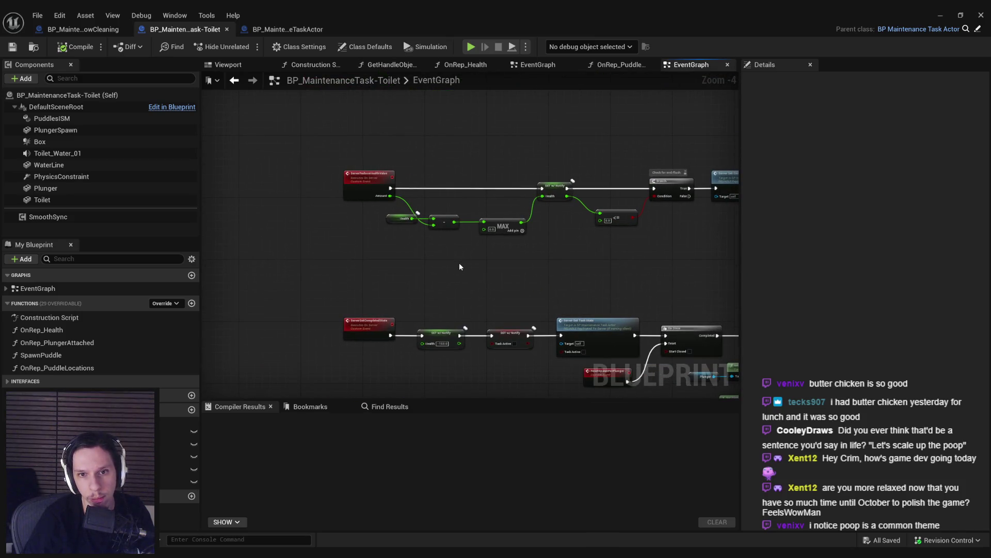
scroll(460, 262, down, 1)
scroll(311, 324, up, 3)
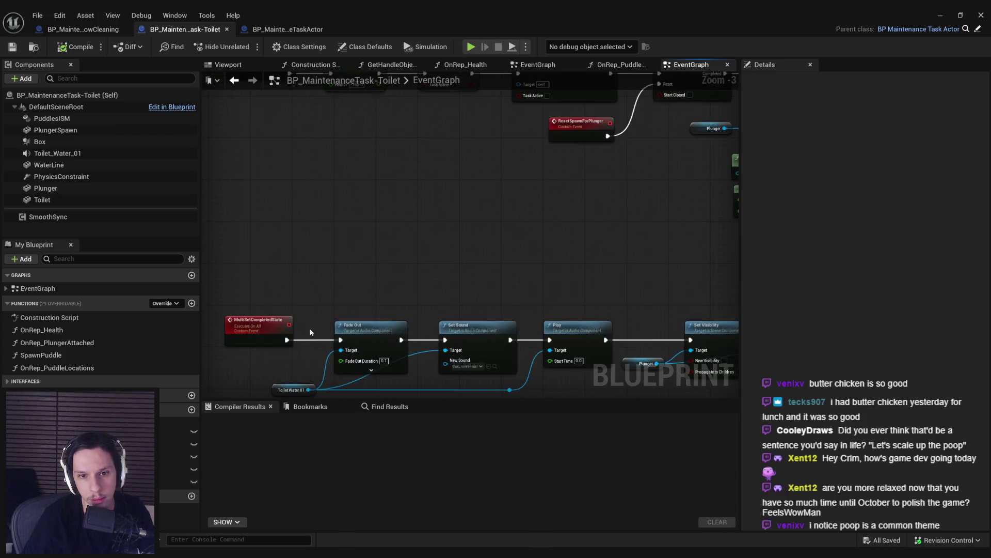
scroll(311, 332, down, 3)
Step: Select both the ServerReduceHealthValue and ServerSetCompletedState node chains
drag(262, 172, 477, 287)
scroll(373, 303, up, 2)
mouse_move(373, 304)
mouse_down()
mouse_move(363, 275)
mouse_move(297, 261)
mouse_up()
mouse_move(663, 288)
mouse_down()
mouse_move(421, 158)
mouse_move(238, 157)
mouse_up()
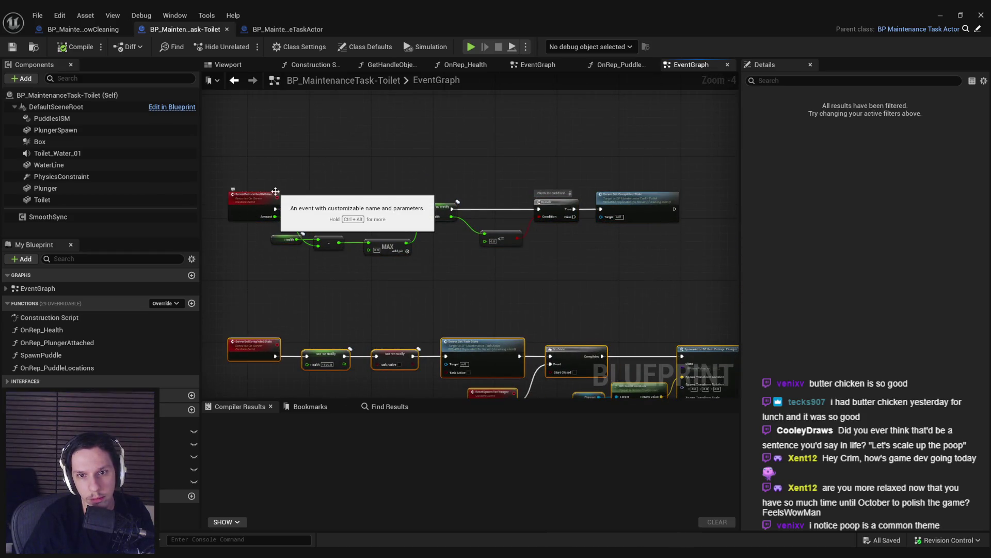
click(60, 29)
Step: Paste the Toilet nodes into WindowCleaning and confirm the function reference fix
key(ctrl+v)
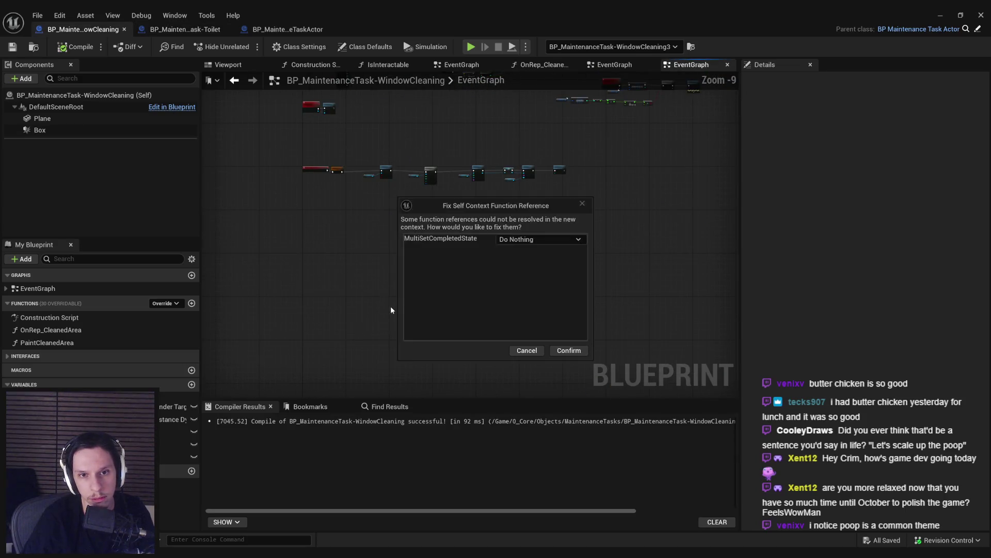
click(560, 354)
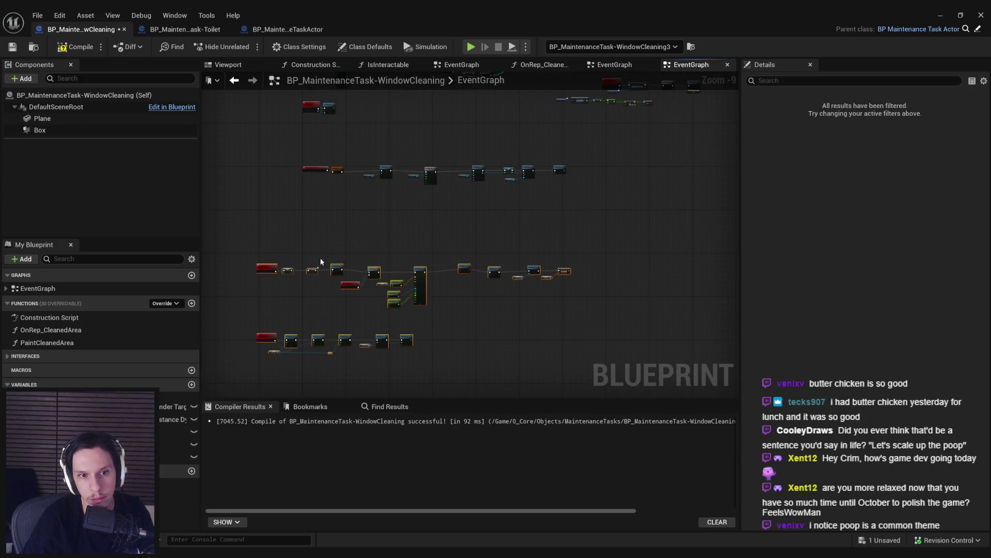
scroll(445, 179, up, 7)
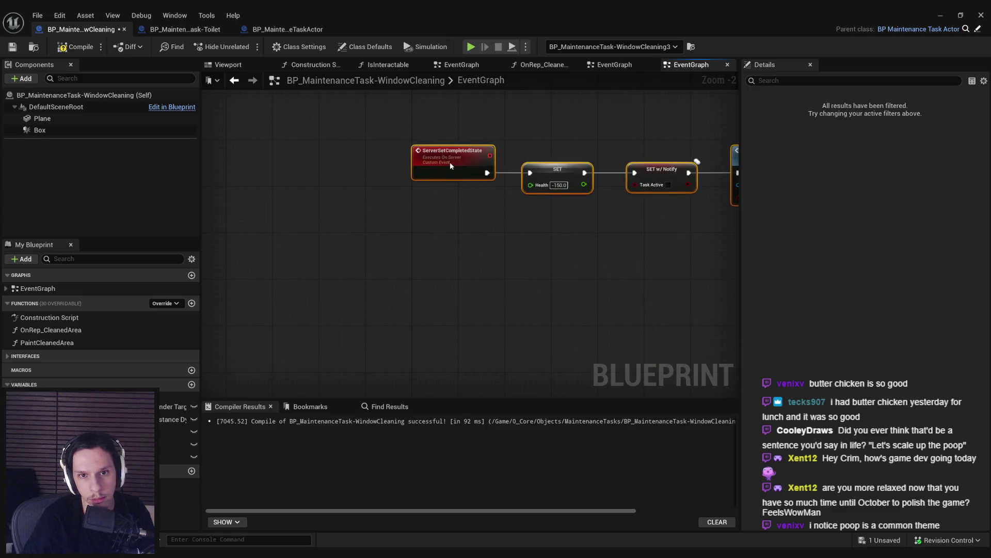
drag(463, 302, 398, 164)
mouse_move(478, 244)
mouse_down()
mouse_move(470, 284)
mouse_move(524, 260)
mouse_up()
scroll(523, 261, down, 3)
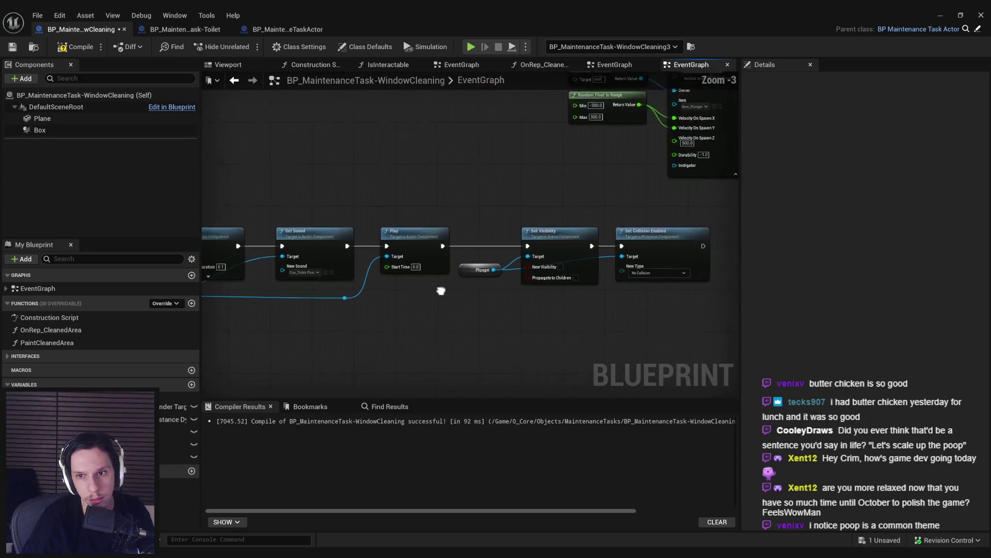
mouse_move(690, 320)
mouse_down()
mouse_move(369, 253)
mouse_move(468, 312)
mouse_up()
scroll(348, 221, up, 4)
Step: Replace the SET Health node with a CLEAR node fed by the Cleaned Area array
click(321, 224)
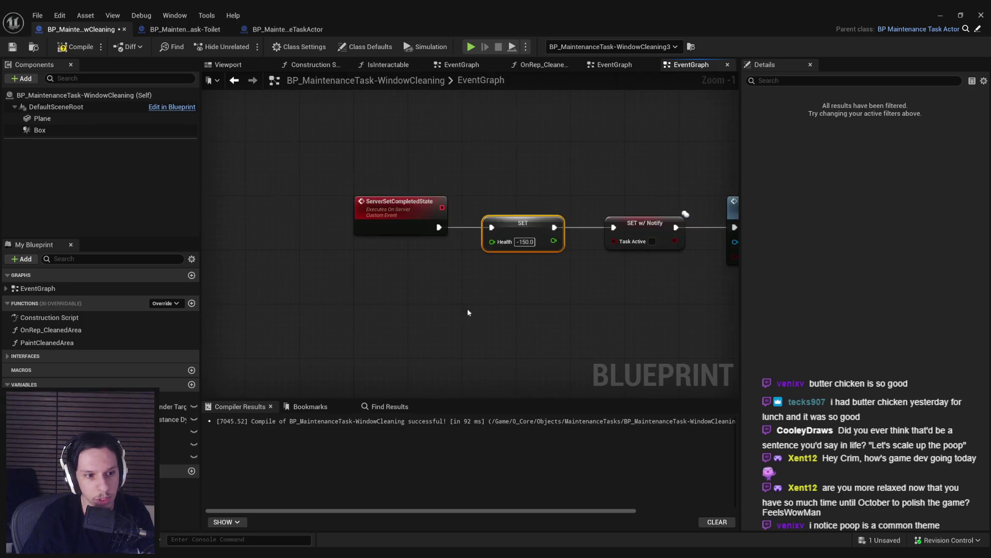
mouse_move(171, 444)
mouse_down()
mouse_move(519, 327)
mouse_move(509, 247)
mouse_up()
click(537, 291)
click(511, 232)
key(Delete)
text(clear)
key(Return)
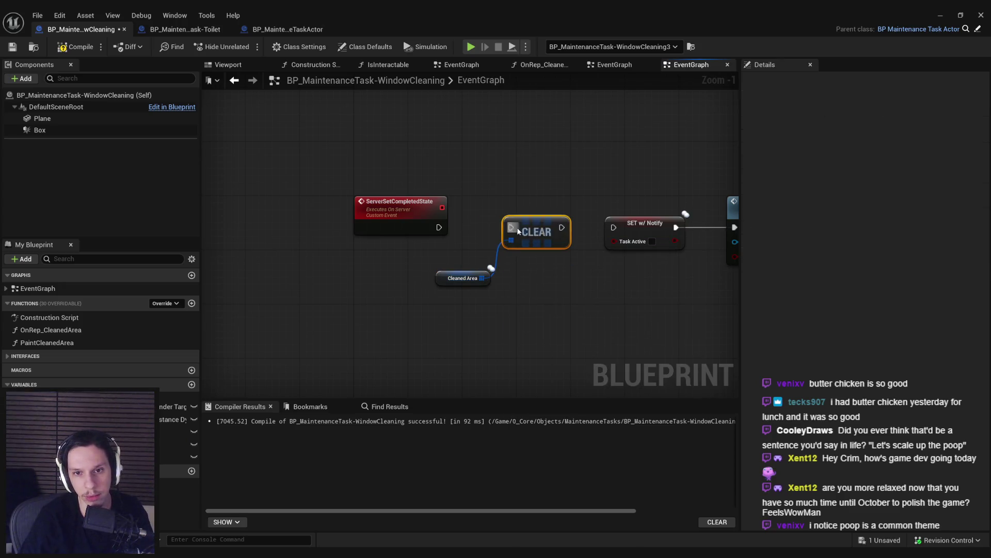
click(448, 279)
Step: Select the pasted SpawnActor node together with its input nodes
scroll(567, 297, down, 2)
mouse_move(463, 242)
mouse_down()
mouse_move(405, 281)
mouse_move(339, 276)
mouse_up()
scroll(448, 264, down, 2)
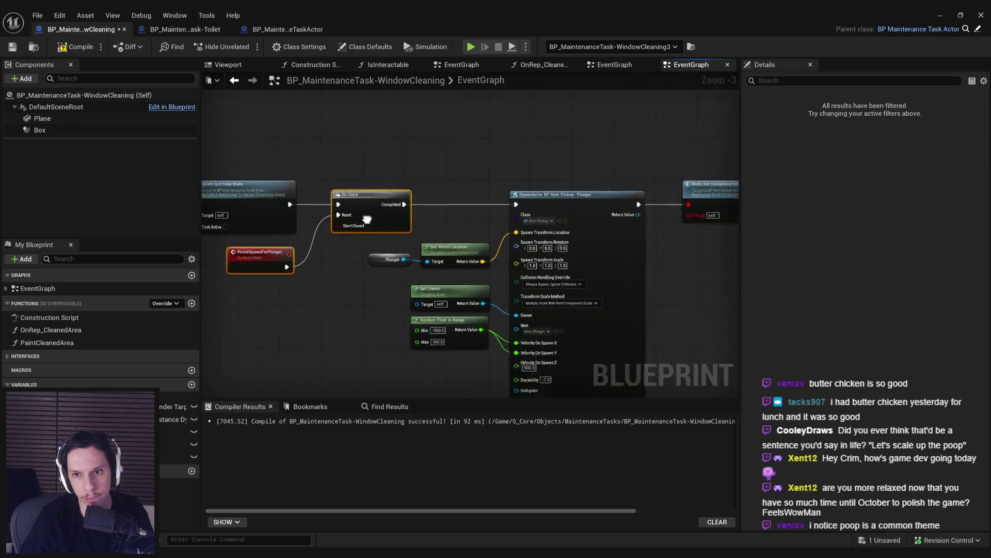
drag(268, 173, 411, 336)
scroll(415, 204, up, 2)
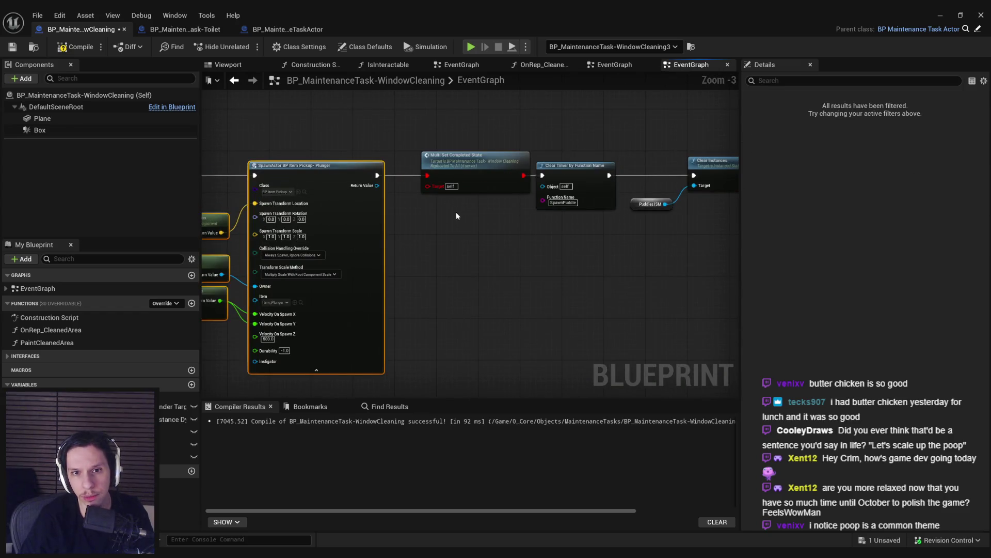
Step: Delete the SpawnActor nodes, refresh Multi Set Completed State and wire it to Server Set Task State
key(Delete)
right_click(585, 184)
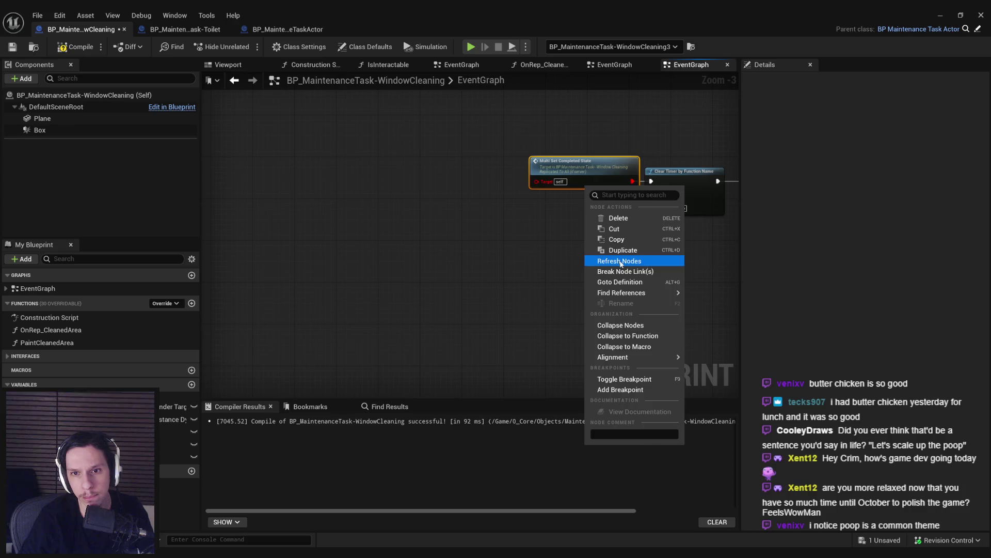
click(619, 261)
mouse_move(591, 186)
mouse_down()
mouse_move(462, 224)
mouse_move(548, 205)
mouse_up()
scroll(548, 205, down, 1)
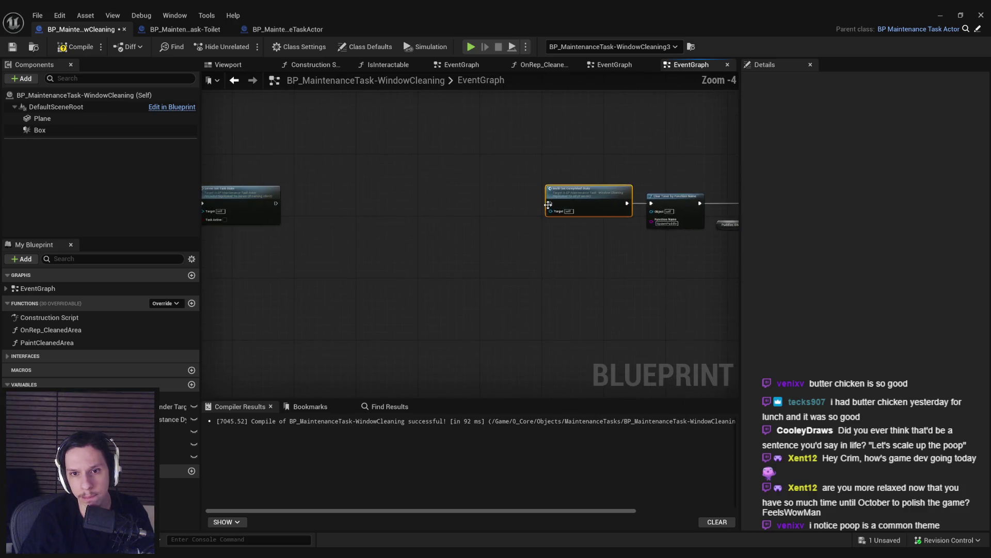
drag(275, 205, 275, 205)
scroll(454, 243, up, 3)
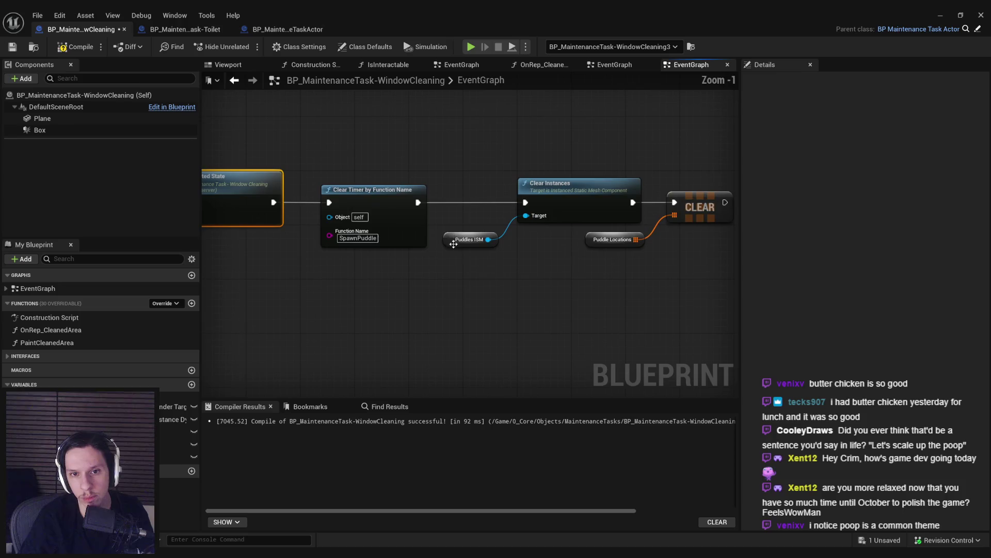
Step: Delete the Clear Timer, Clear Instances and CLEAR nodes and tidy the completed-state events
drag(706, 274, 381, 162)
key(Delete)
scroll(583, 220, down, 3)
drag(584, 220, 363, 221)
drag(333, 254, 447, 273)
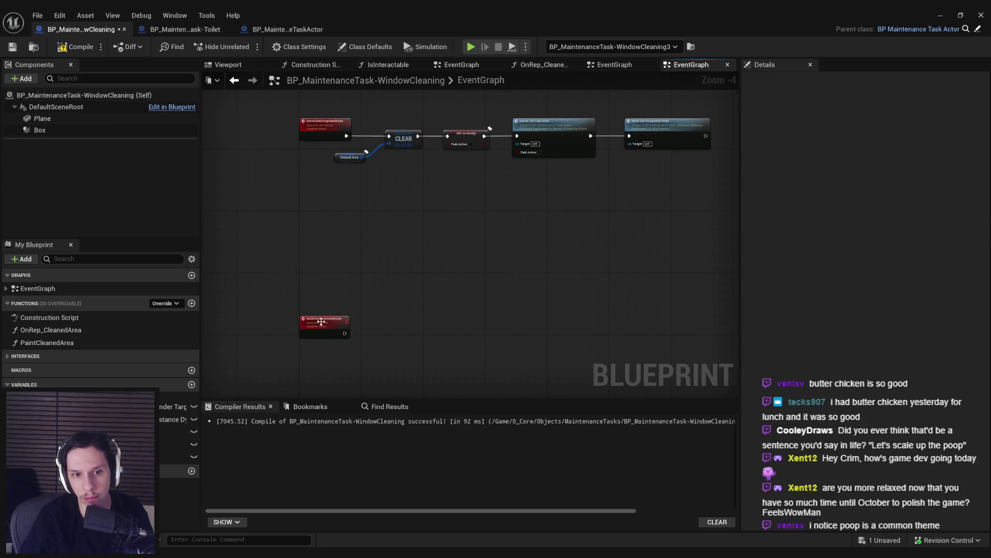
drag(321, 321, 320, 260)
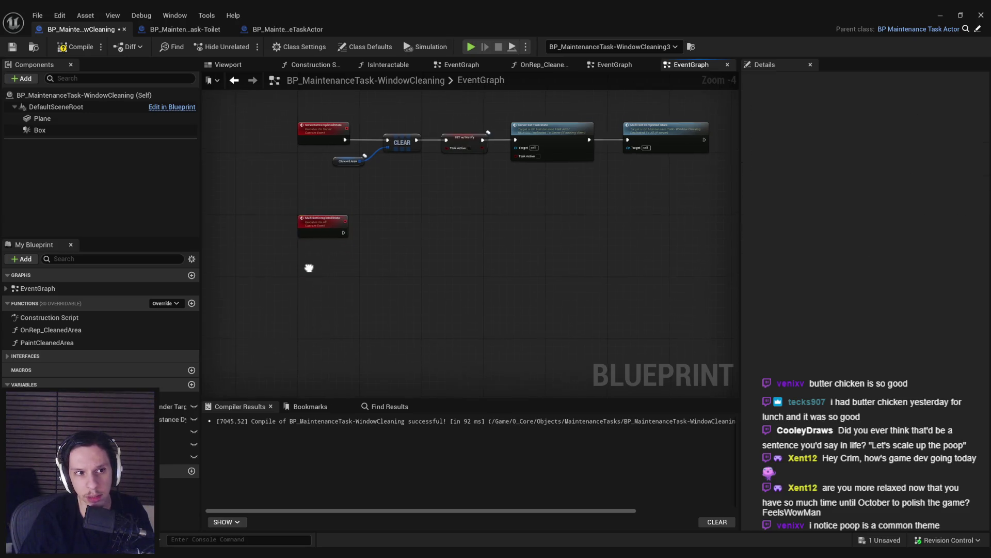
Step: Add a Plane reference feeding a Set Hidden in Game node
drag(320, 221, 312, 241)
mouse_move(42, 118)
mouse_down()
mouse_move(330, 266)
mouse_move(365, 250)
mouse_up()
text(set hidden)
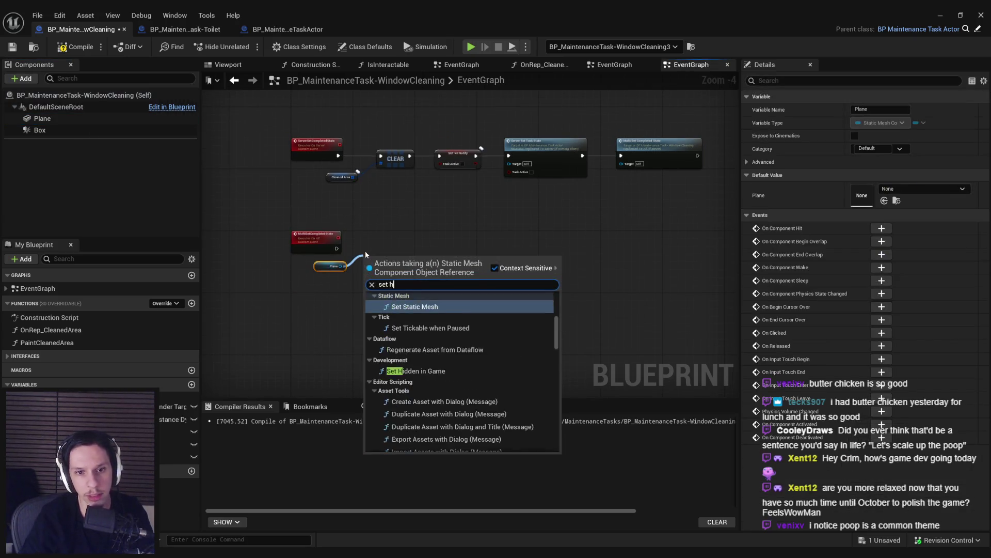
key(Return)
scroll(404, 298, up, 1)
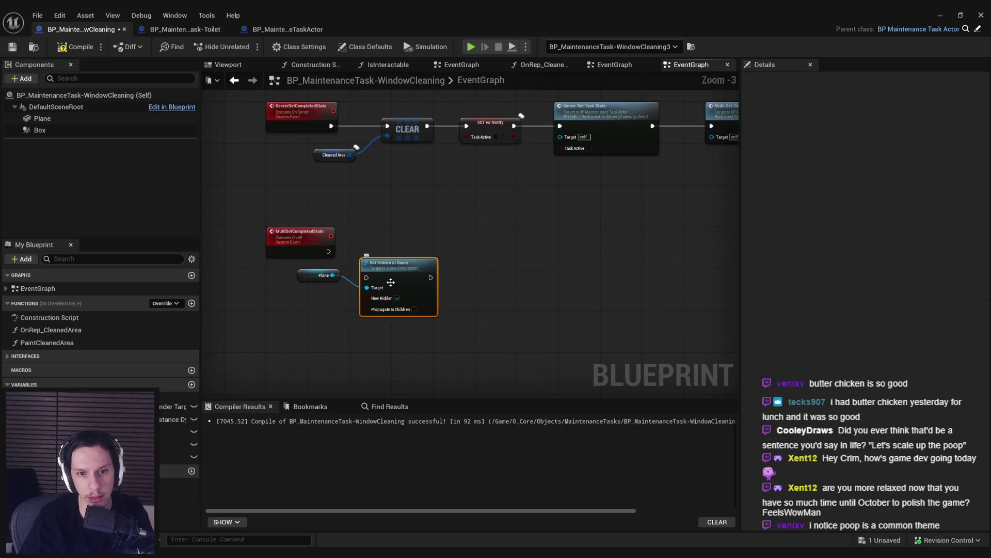
drag(391, 282, 391, 245)
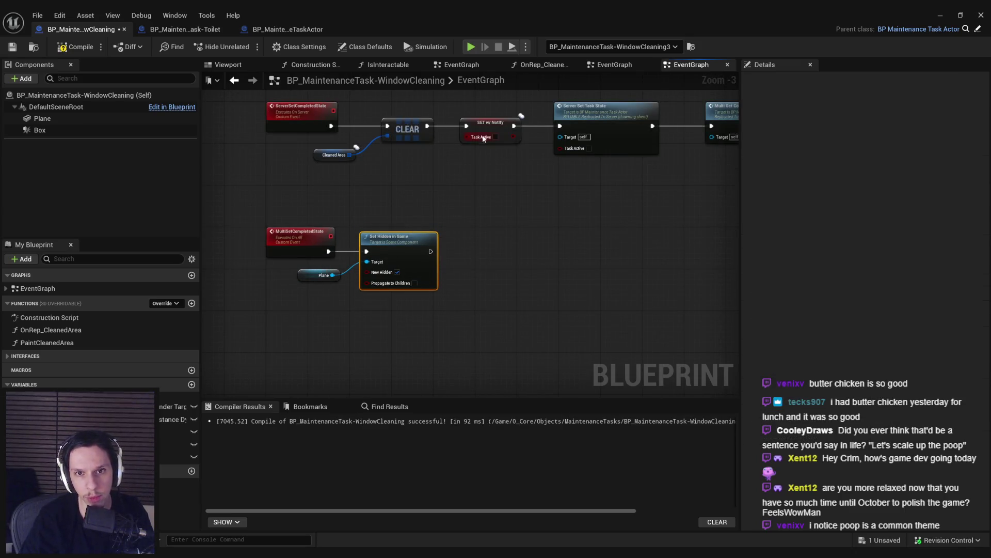
drag(443, 175, 398, 217)
Step: Move the Plane and Set Hidden in Game nodes after Multi Set Completed State
drag(305, 337, 290, 309)
drag(726, 245, 522, 290)
key(ctrl+x)
key(ctrl+v)
mouse_move(625, 217)
mouse_down()
mouse_move(616, 217)
mouse_move(676, 212)
mouse_up()
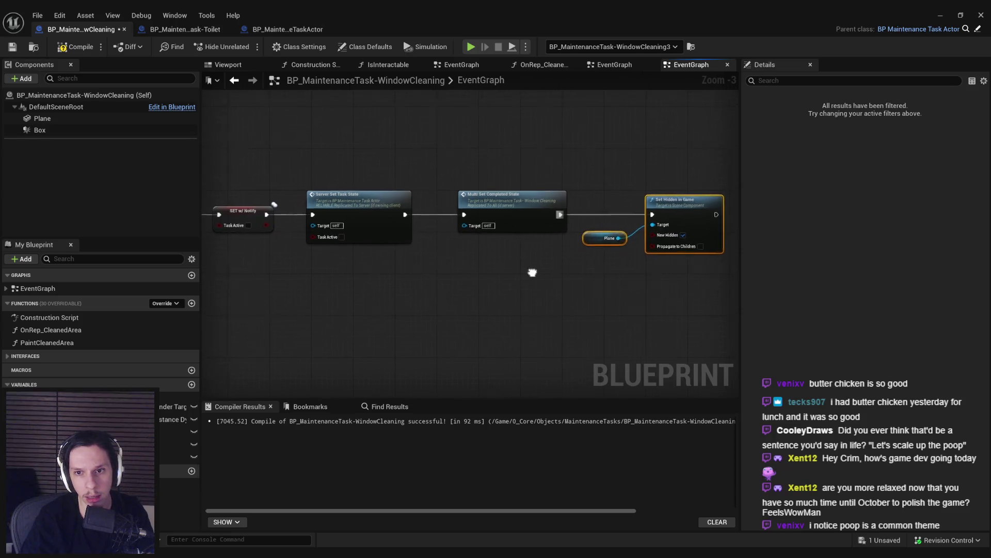
drag(479, 283, 613, 265)
Step: Compile the Blueprint and look over the node network up to the Draw Texture chain
click(66, 49)
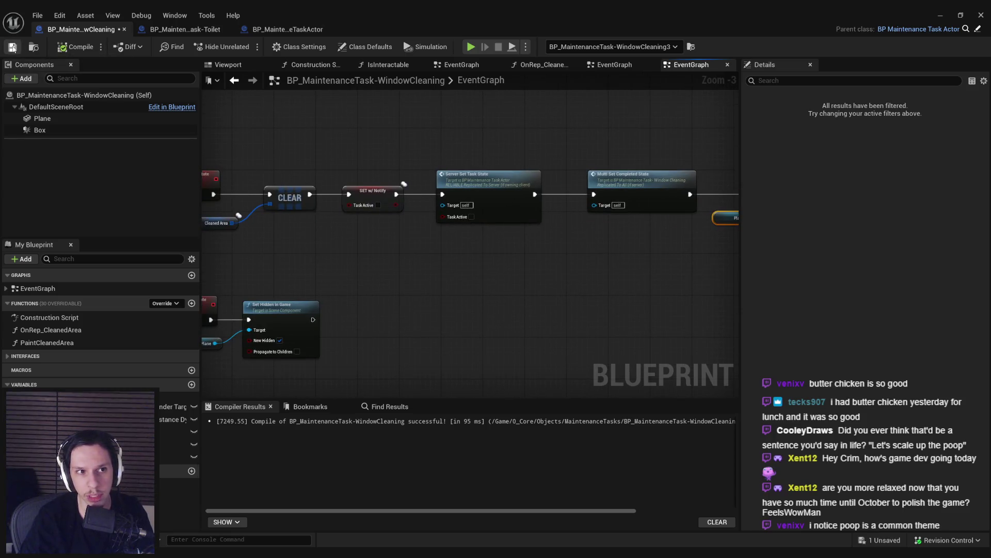
drag(381, 251, 424, 342)
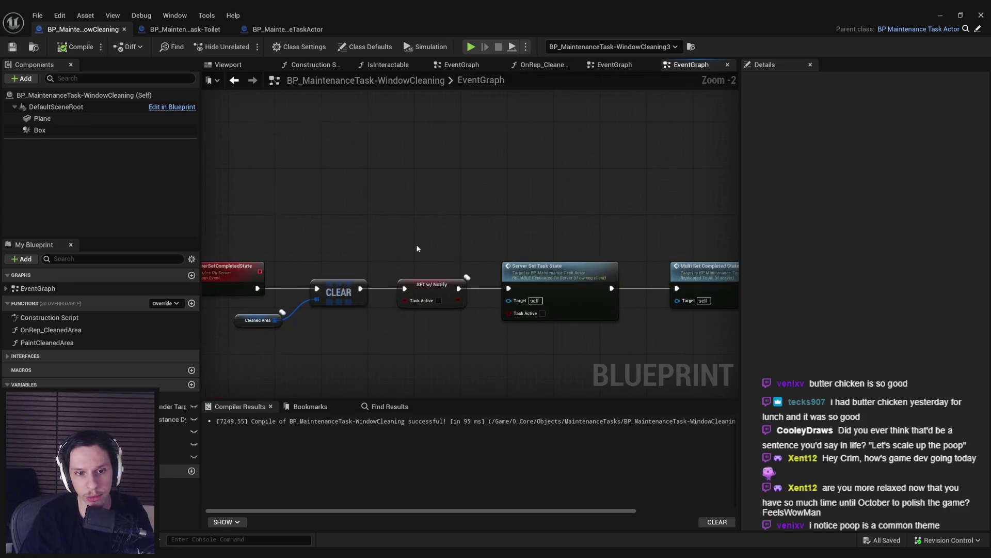
drag(416, 244, 240, 380)
scroll(240, 380, down, 1)
scroll(338, 280, down, 1)
mouse_move(338, 280)
mouse_down()
mouse_move(414, 323)
mouse_move(556, 285)
mouse_move(426, 280)
mouse_up()
scroll(414, 324, down, 1)
scroll(425, 281, up, 2)
mouse_move(525, 281)
mouse_down()
mouse_move(519, 291)
mouse_move(587, 259)
mouse_move(715, 259)
mouse_up()
scroll(518, 292, down, 1)
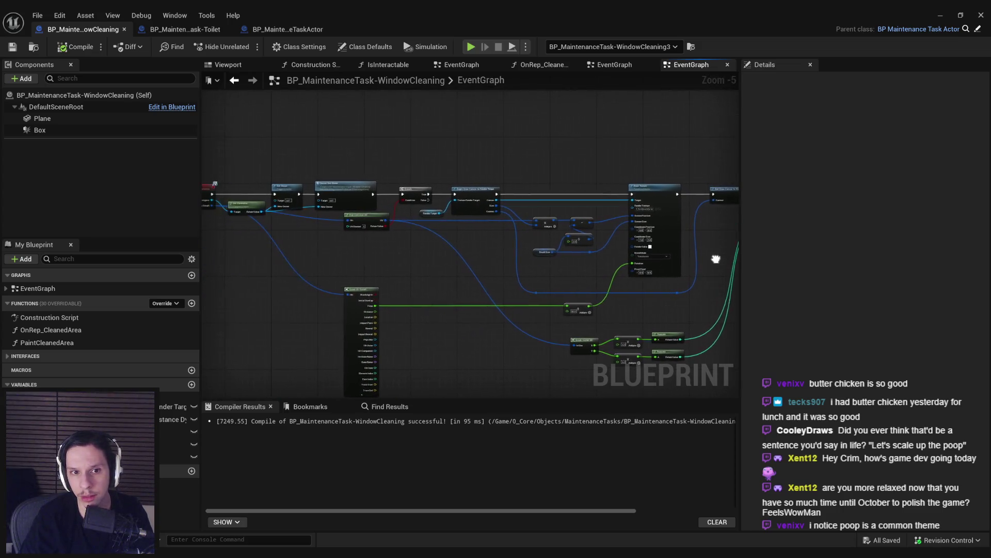
Step: Delete the Print String debug node that follows the cleaned-area Branch in ServerAddCleanedArea
scroll(603, 237, up, 2)
scroll(413, 225, down, 3)
mouse_move(476, 254)
mouse_down()
mouse_move(466, 243)
mouse_move(485, 310)
mouse_move(384, 239)
mouse_up()
scroll(486, 311, up, 1)
scroll(384, 240, up, 1)
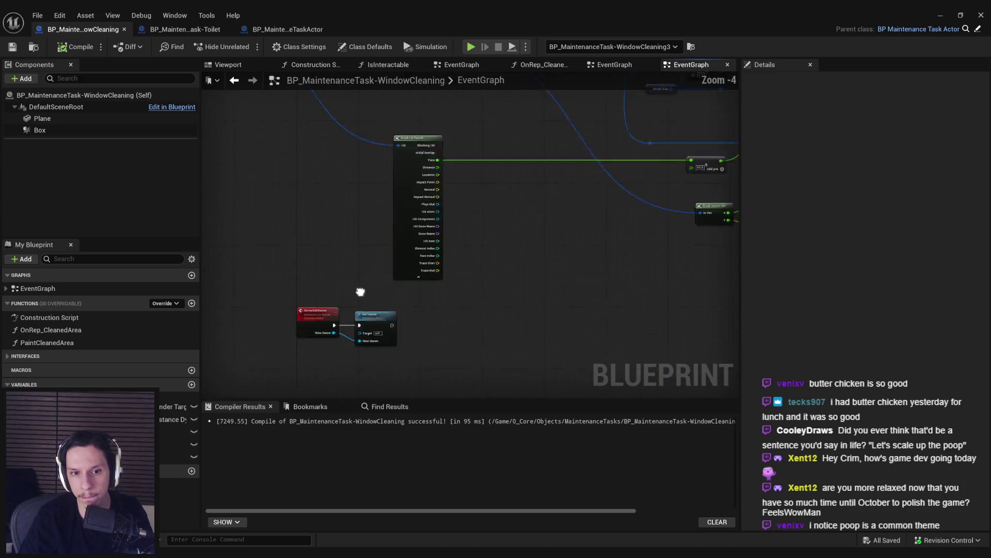
scroll(358, 290, up, 1)
scroll(560, 258, down, 3)
scroll(467, 216, up, 3)
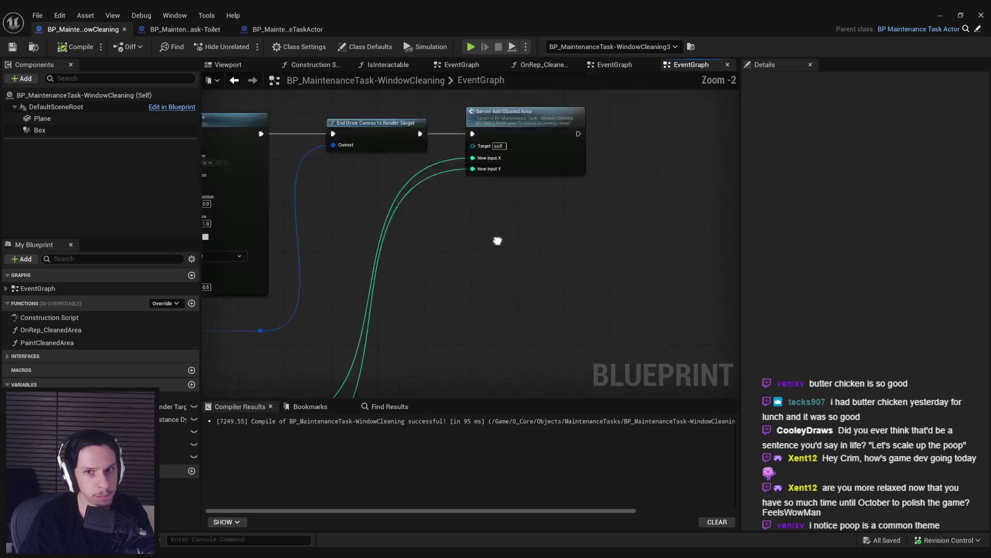
double_click(507, 210)
scroll(350, 258, up, 1)
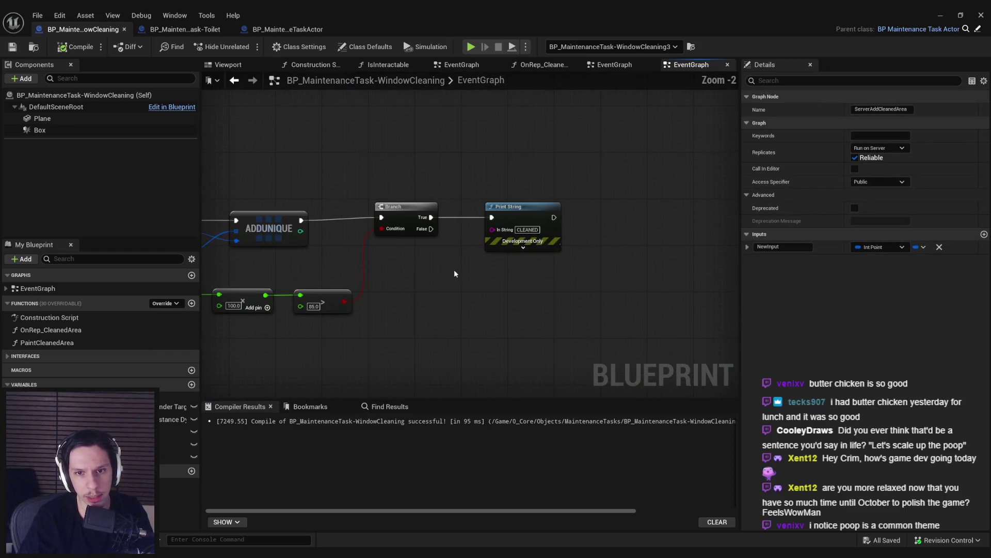
scroll(454, 270, up, 1)
drag(669, 240, 550, 196)
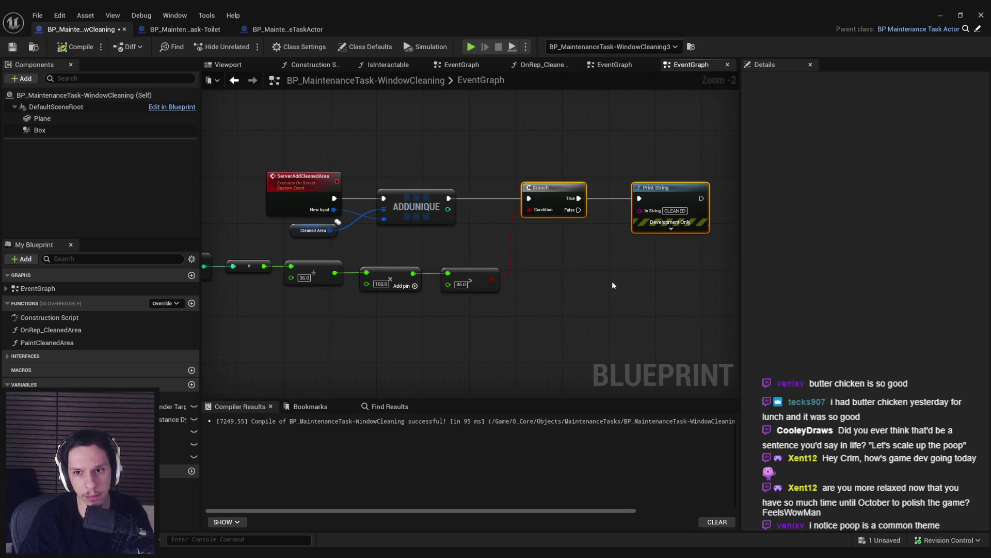
click(626, 249)
key(Delete)
Step: Move the Event Interact node further left to make room
scroll(340, 234, down, 2)
scroll(321, 222, down, 6)
scroll(385, 249, up, 8)
scroll(385, 250, down, 4)
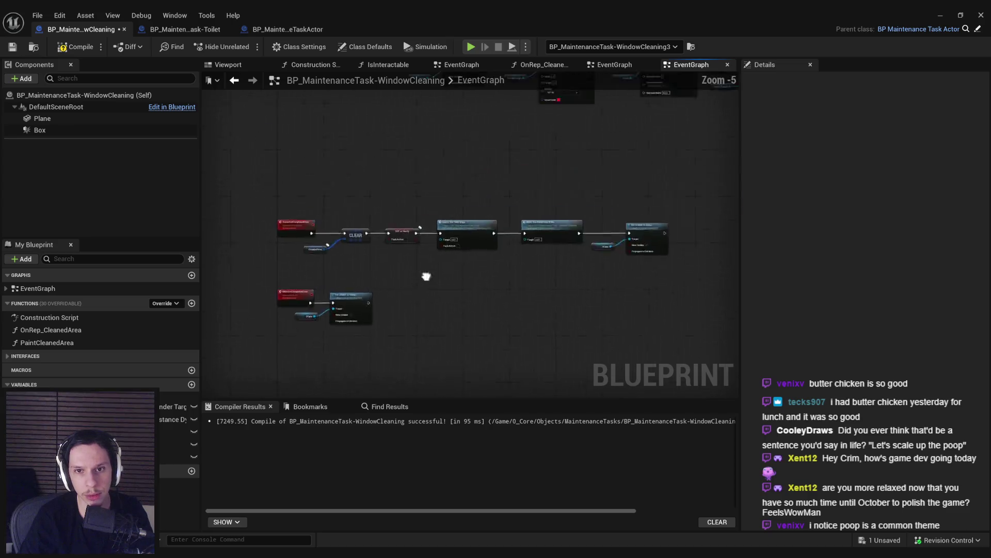
scroll(399, 279, up, 3)
scroll(399, 279, down, 4)
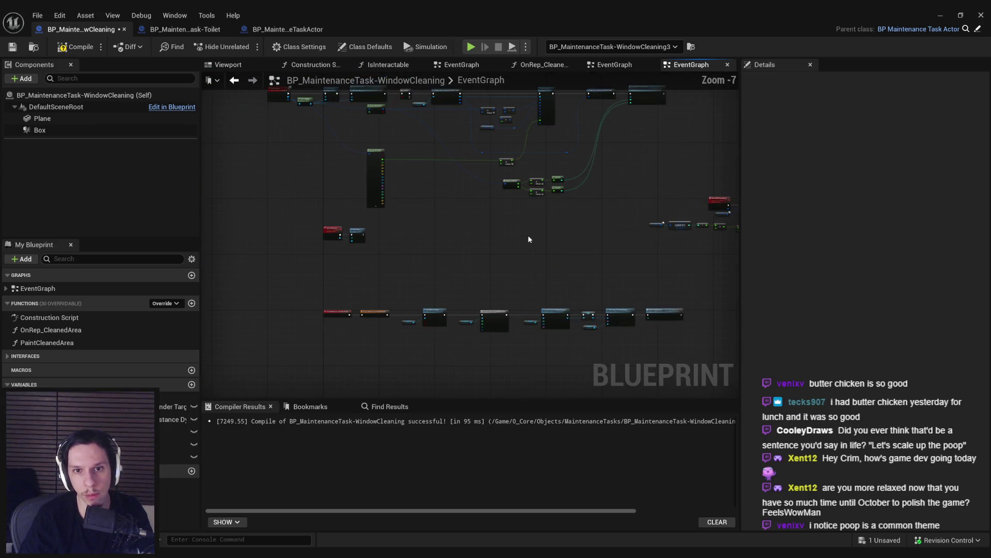
scroll(601, 303, up, 4)
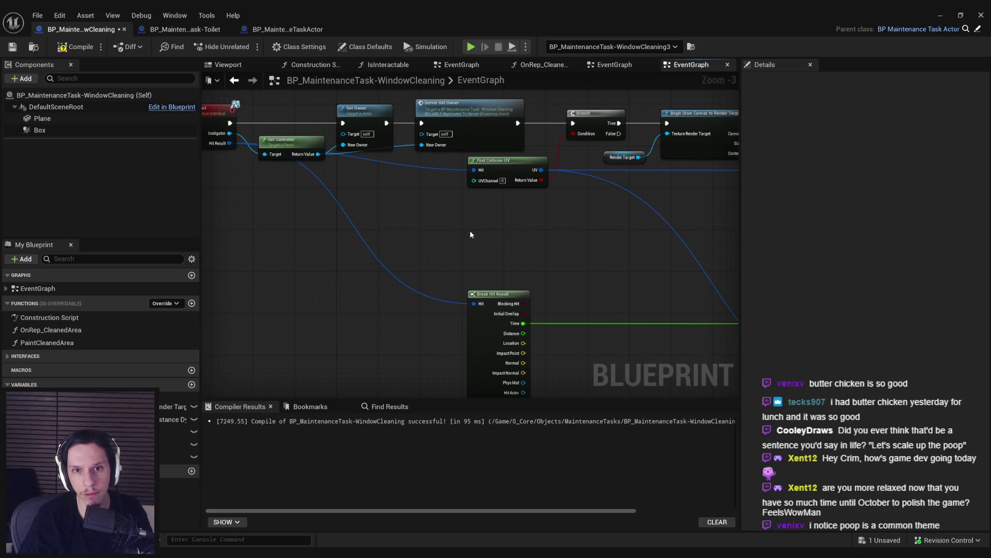
scroll(470, 232, down, 4)
scroll(504, 293, up, 5)
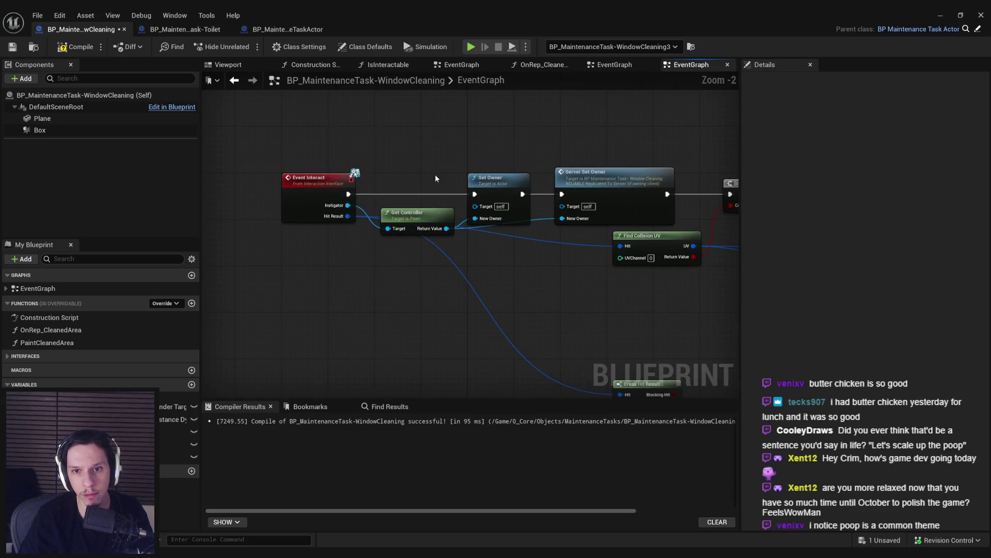
drag(489, 269, 501, 239)
scroll(392, 189, down, 1)
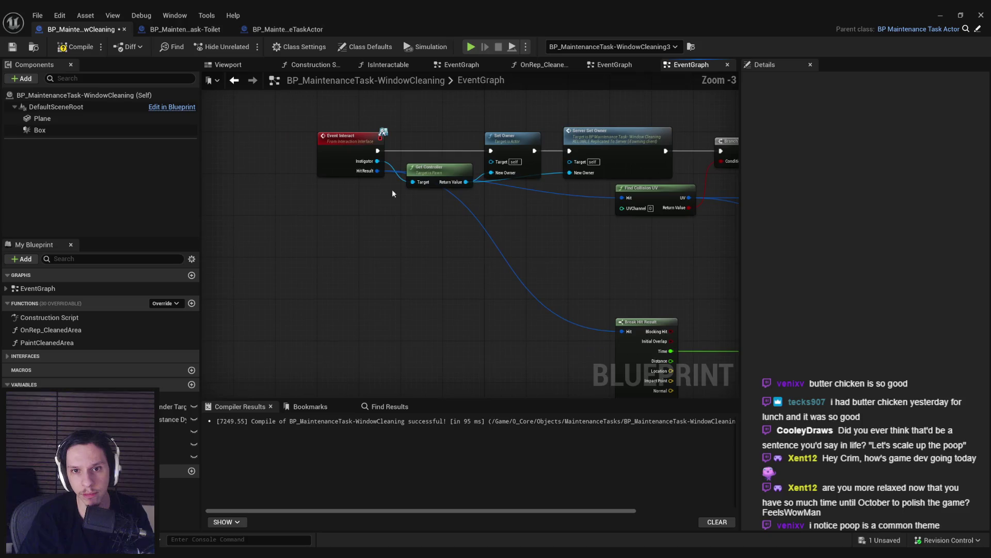
mouse_move(341, 155)
mouse_down()
mouse_move(247, 164)
mouse_move(313, 155)
mouse_up()
Step: Add a Branch node directly after Event Interact
text(branc)
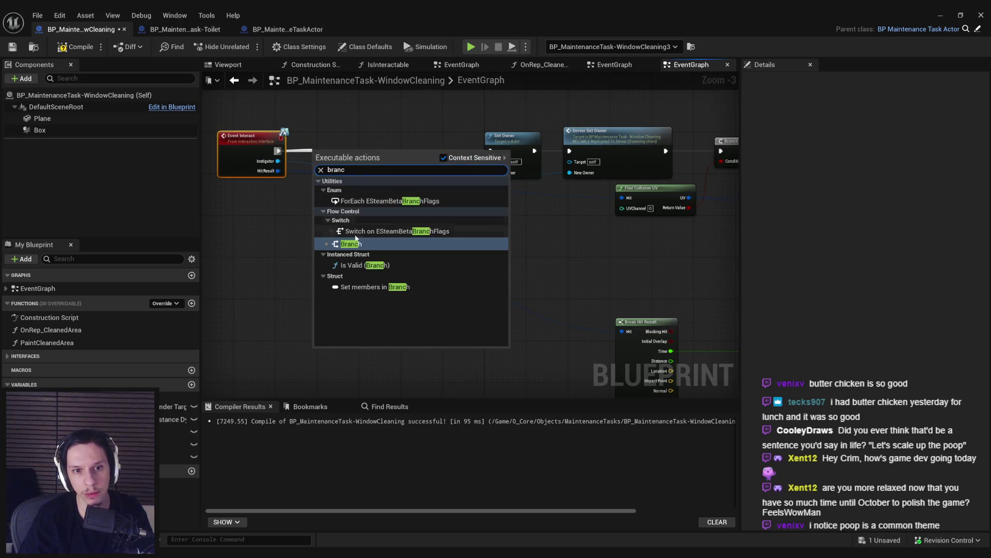
key(Return)
scroll(365, 135, up, 2)
Step: Add a Task Active getter for the new Branch's condition
drag(330, 163, 296, 224)
text(is active)
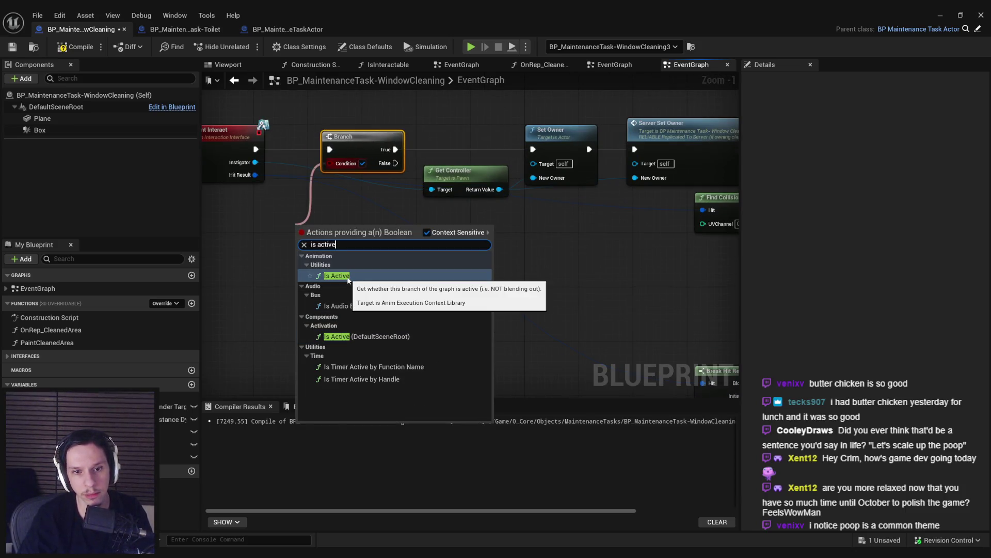
key(ctrl+a)
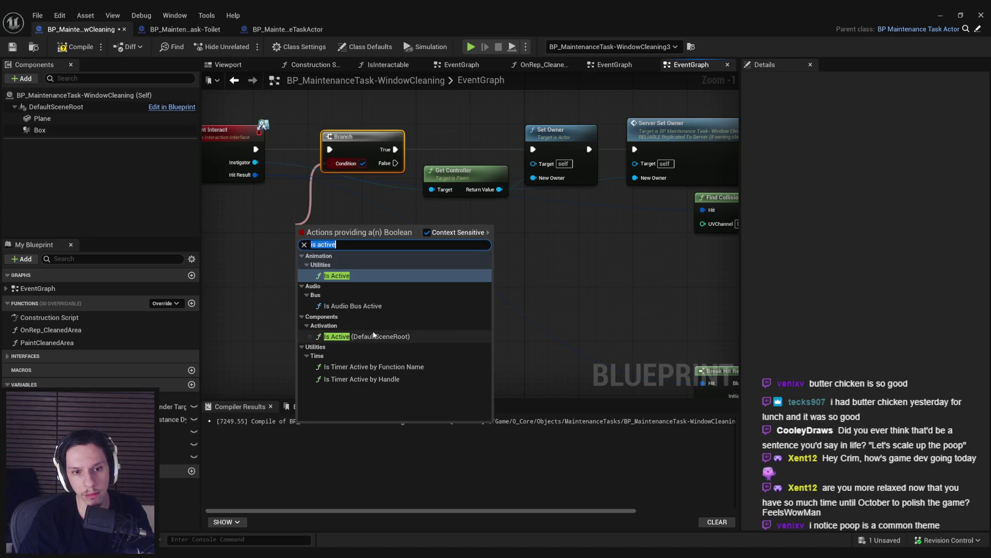
text(task)
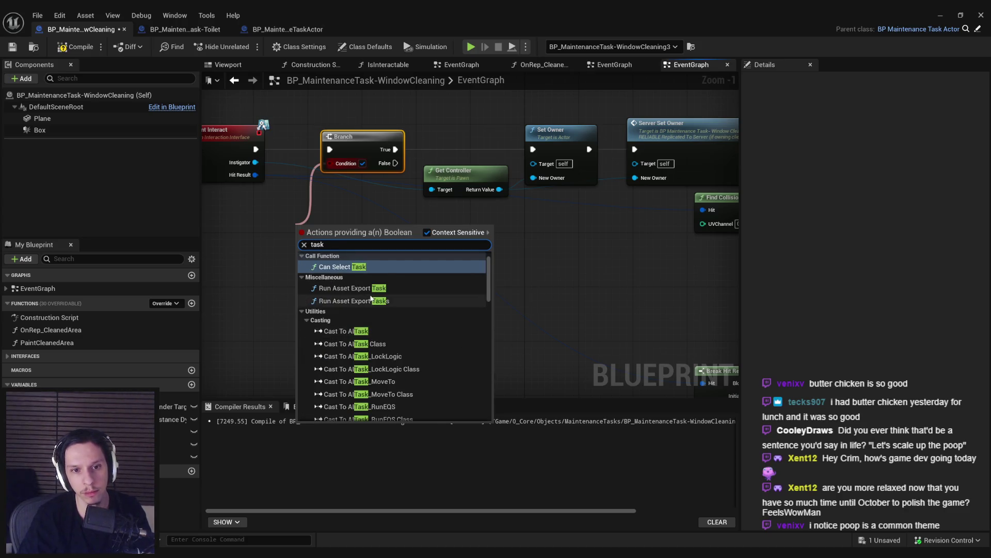
drag(491, 271, 472, 401)
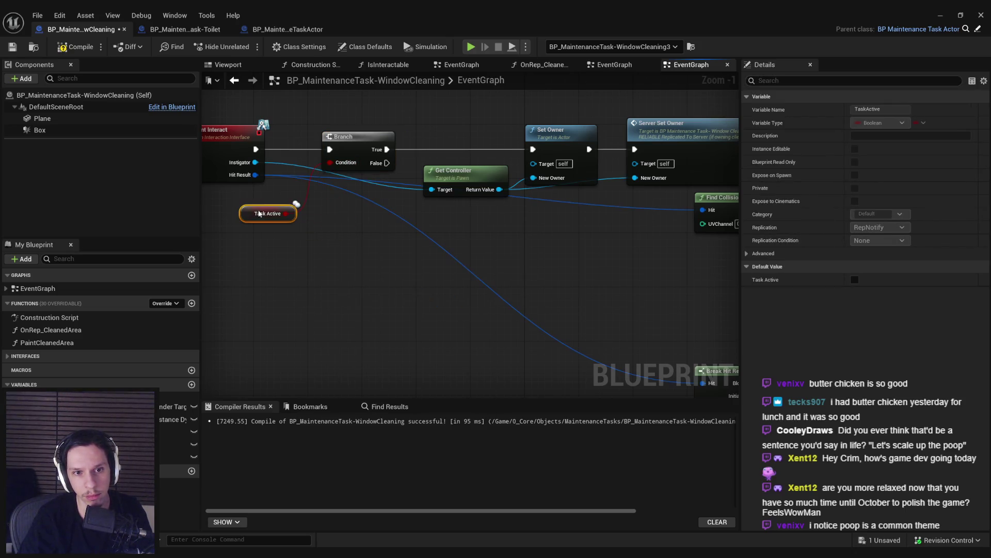
scroll(243, 189, down, 2)
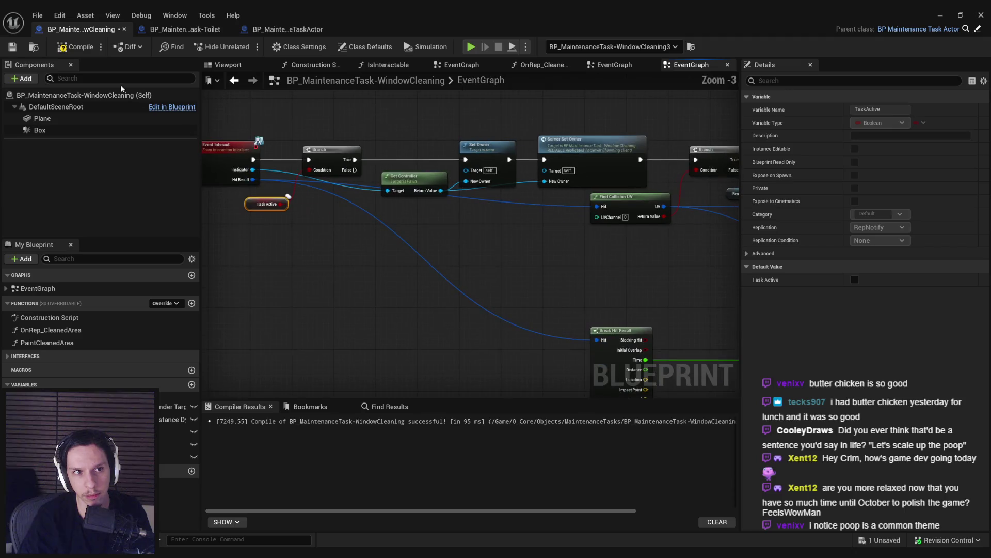
Step: Save the WindowCleaning Blueprint
click(19, 47)
scroll(505, 248, down, 2)
scroll(558, 251, up, 5)
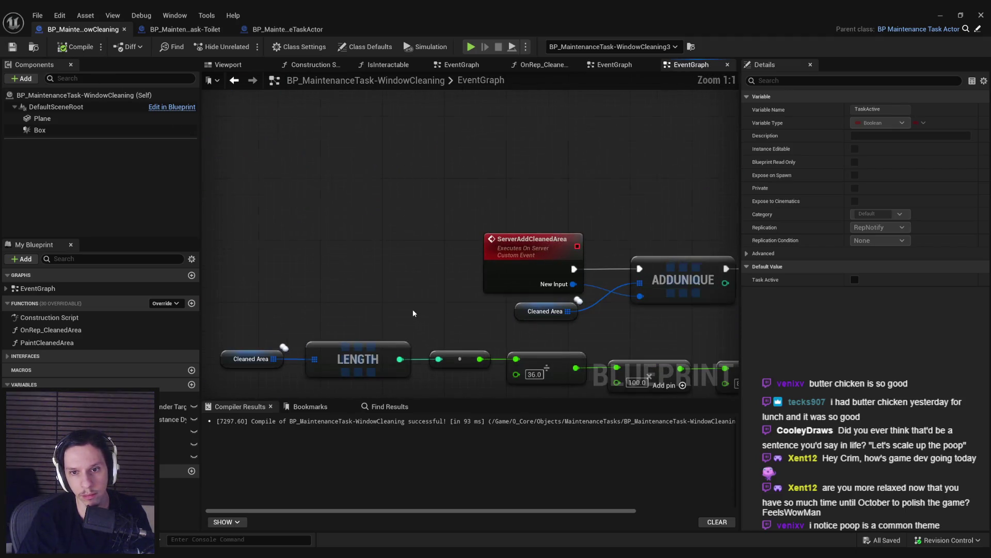
scroll(317, 275, down, 5)
scroll(310, 256, down, 3)
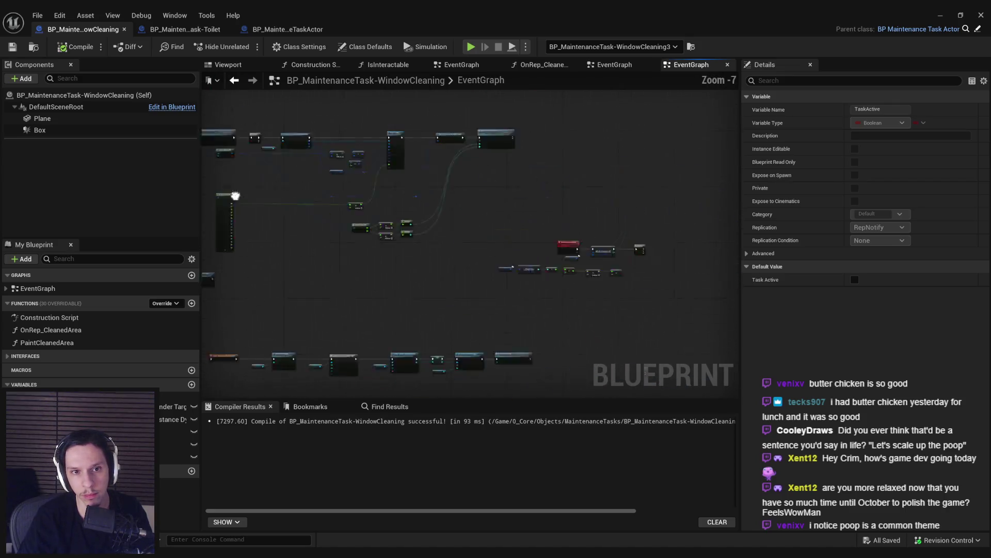
scroll(671, 263, up, 6)
Step: Join the cleaned-percentage comparison and a Task Active getter with an AND feeding the Branch condition
drag(175, 444, 444, 338)
mouse_move(465, 302)
mouse_down()
mouse_move(488, 319)
mouse_move(501, 313)
mouse_up()
text(and)
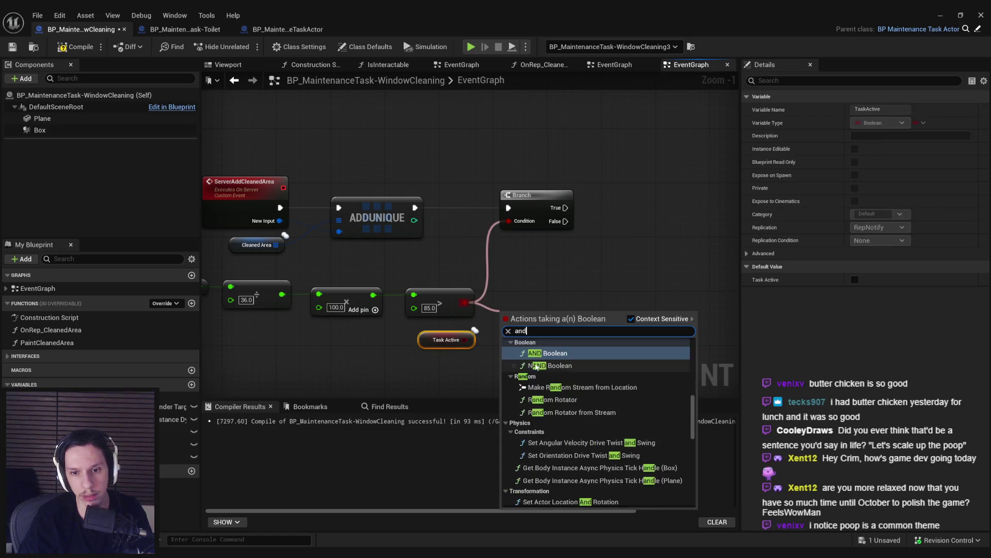
key(Return)
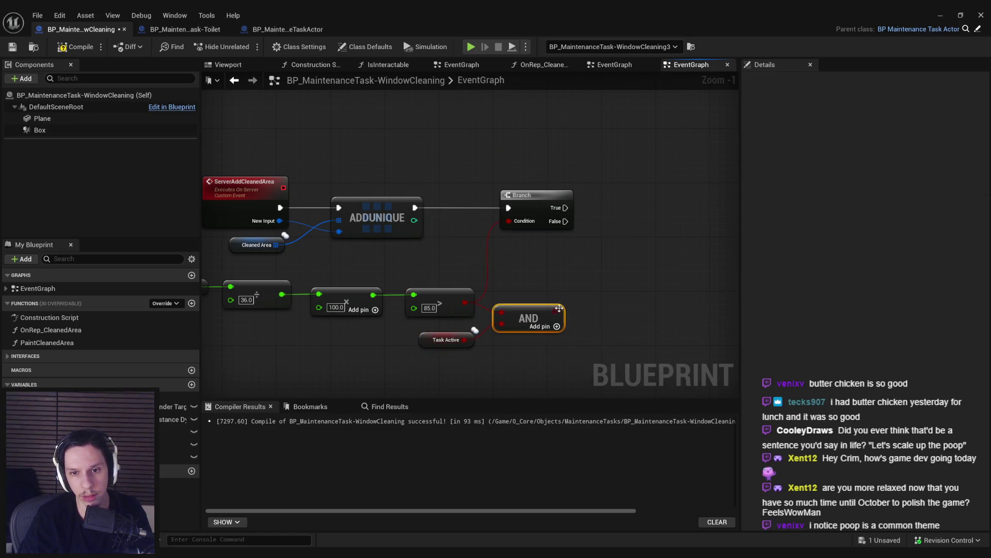
drag(516, 223, 511, 222)
scroll(602, 231, down, 2)
Step: Shift the cleaned-area math nodes to the left
drag(272, 262, 271, 262)
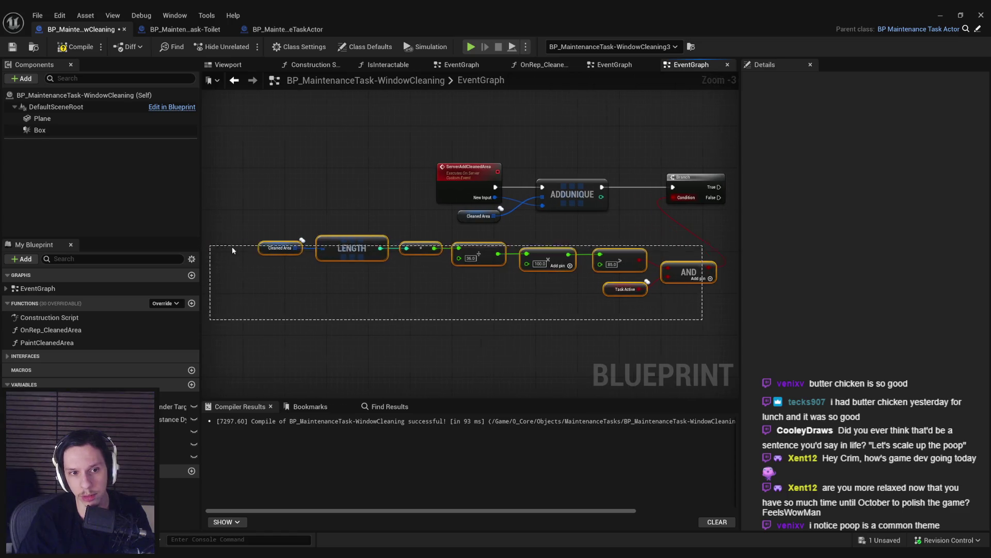
drag(628, 275, 500, 268)
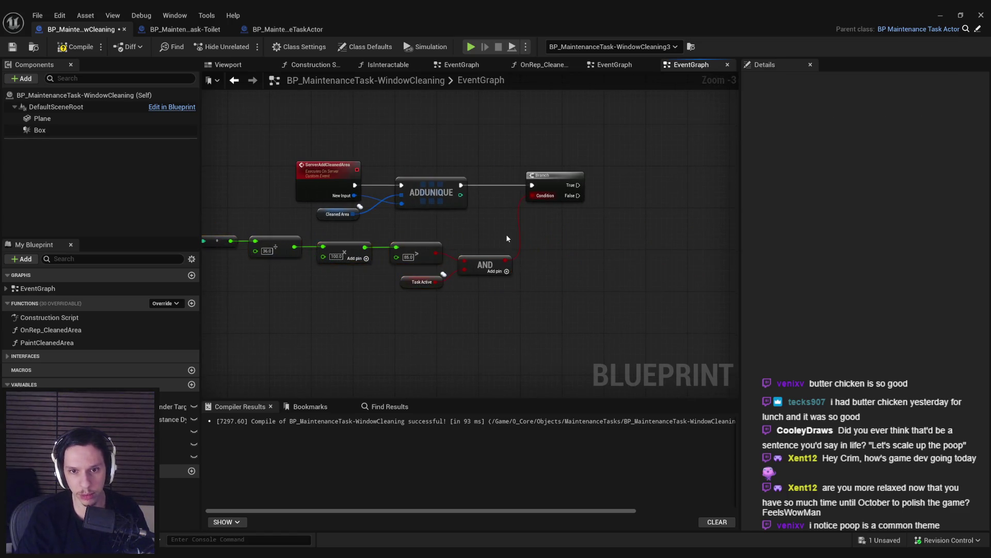
scroll(506, 234, down, 3)
scroll(439, 314, up, 2)
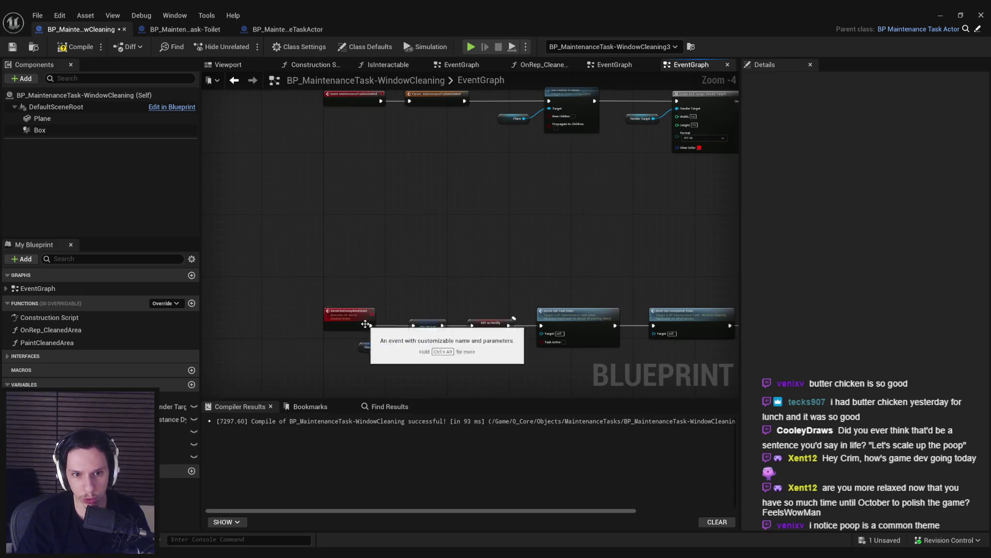
scroll(386, 292, down, 2)
scroll(540, 183, up, 4)
Step: Call Server Set Completed State from the Branch's True output and jump to its event definition
drag(633, 165, 633, 166)
text(serve)
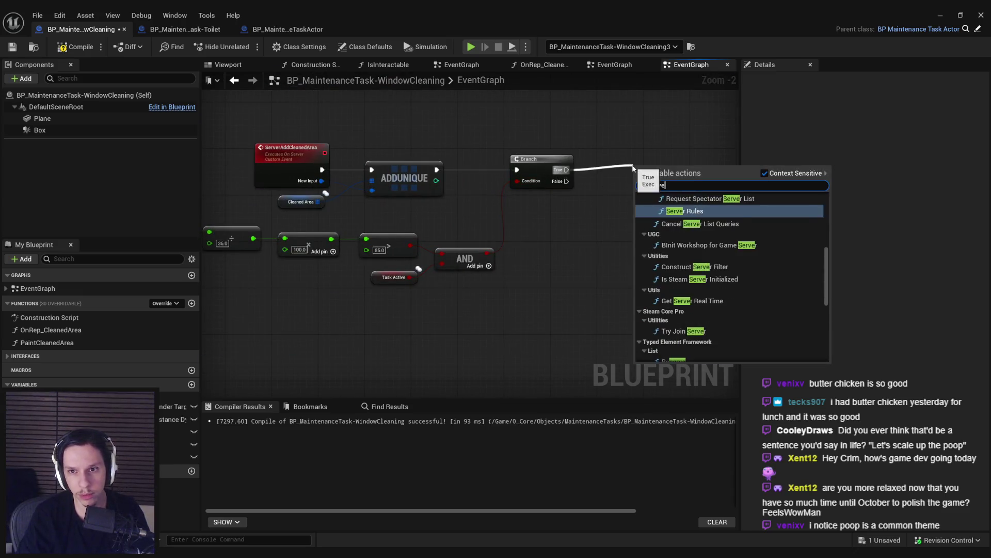
key(BackSpace)
text(ser)
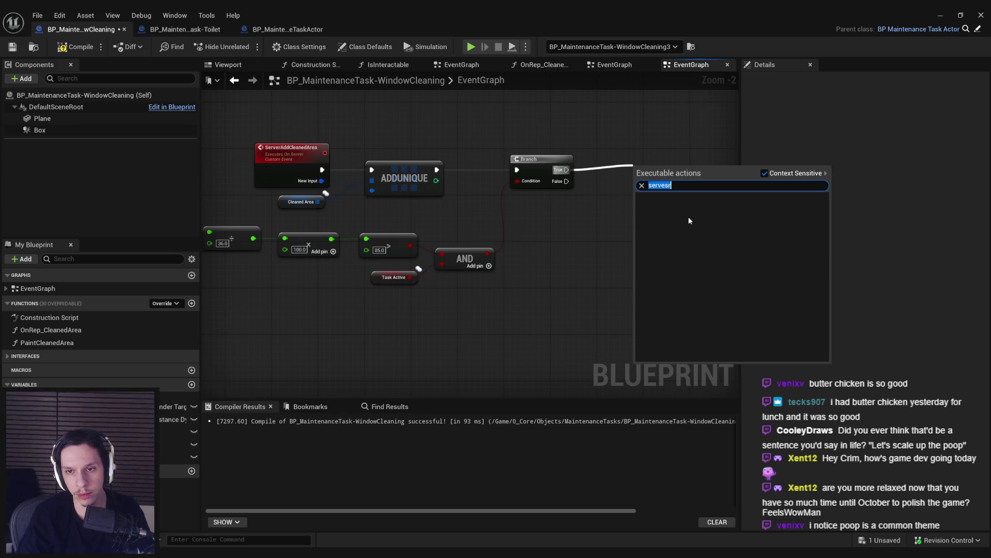
key(BackSpace)
key(BackSpace)
key(BackSpace)
text(er set c)
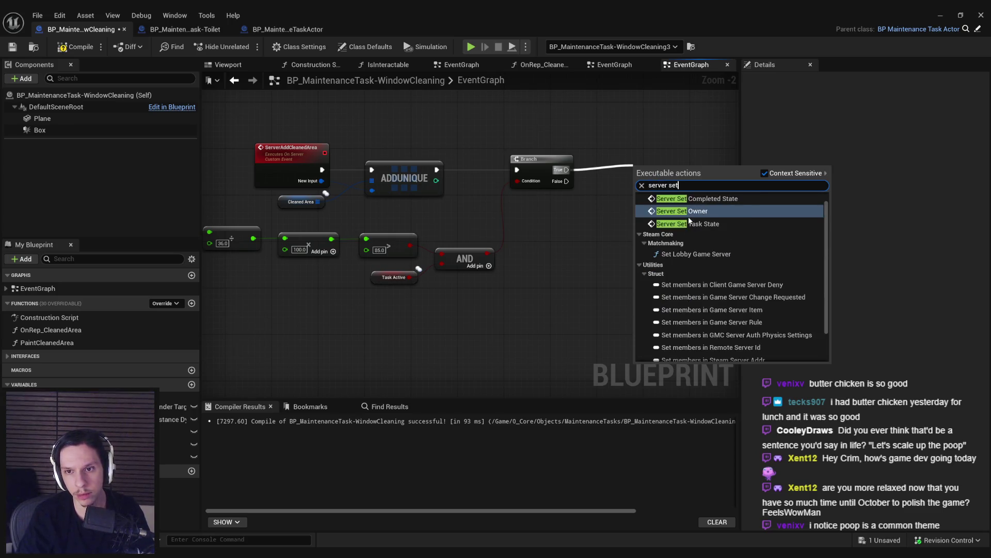
click(700, 209)
double_click(661, 169)
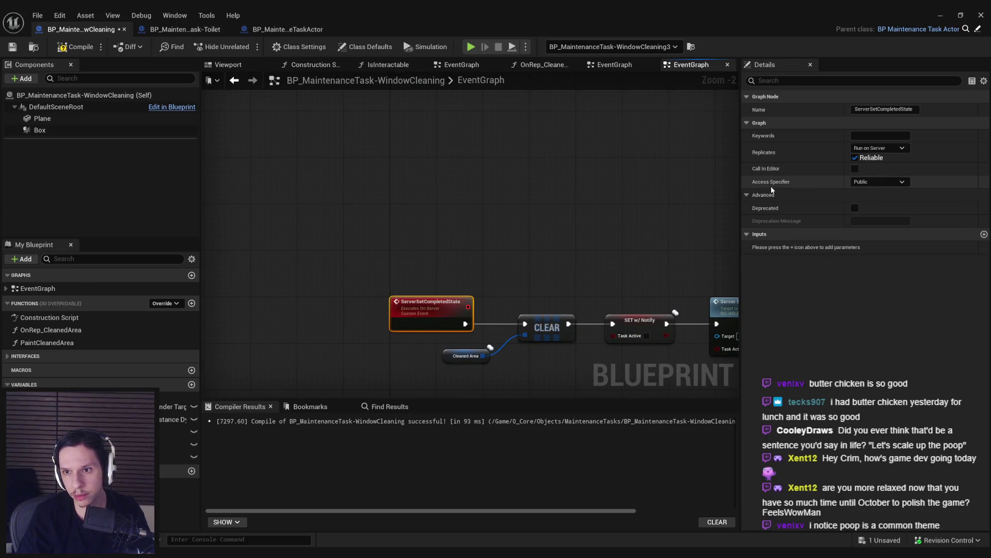
Step: Set the access specifier of ServerSetCompletedState and MultiSetCompletedState to Private
click(866, 207)
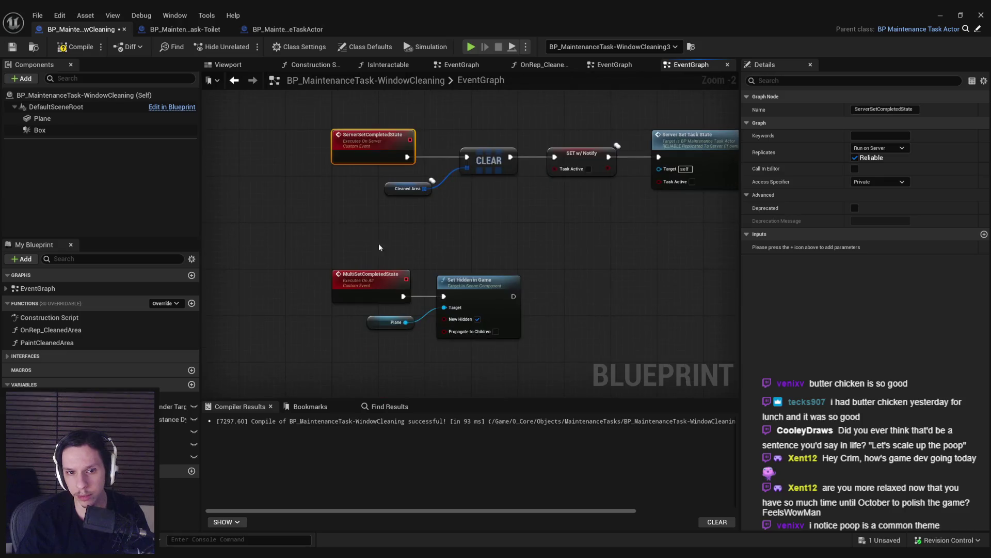
click(867, 206)
scroll(535, 260, down, 2)
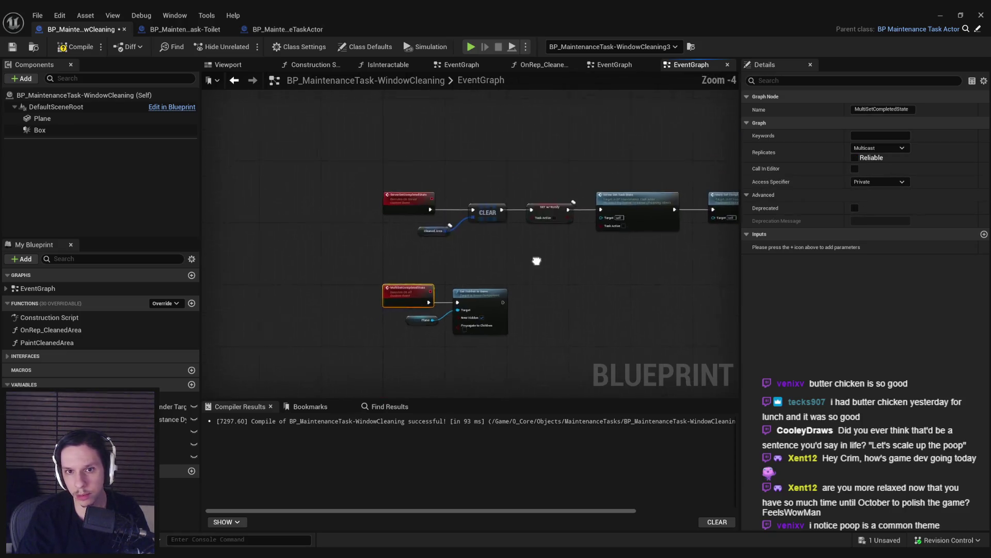
Step: Save the WindowCleaning Blueprint and switch to the BP_MaintenanceTask-Toilet Blueprint
click(15, 49)
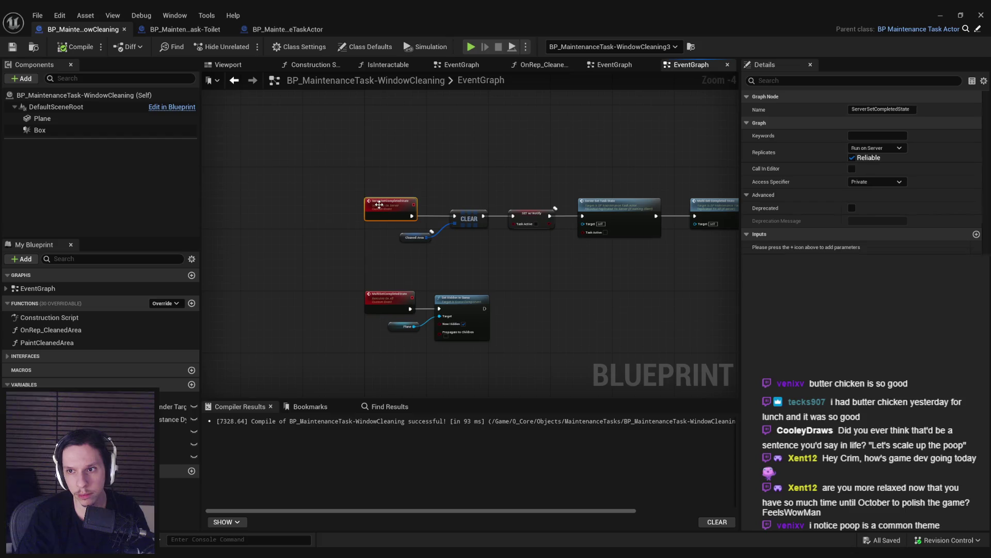
scroll(275, 185, down, 2)
click(275, 185)
scroll(314, 226, up, 5)
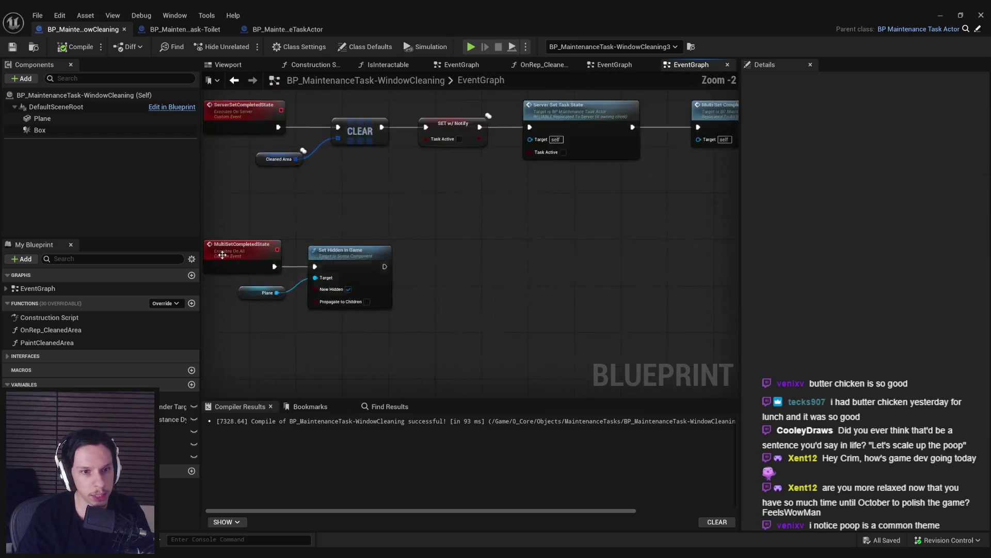
click(288, 240)
click(338, 214)
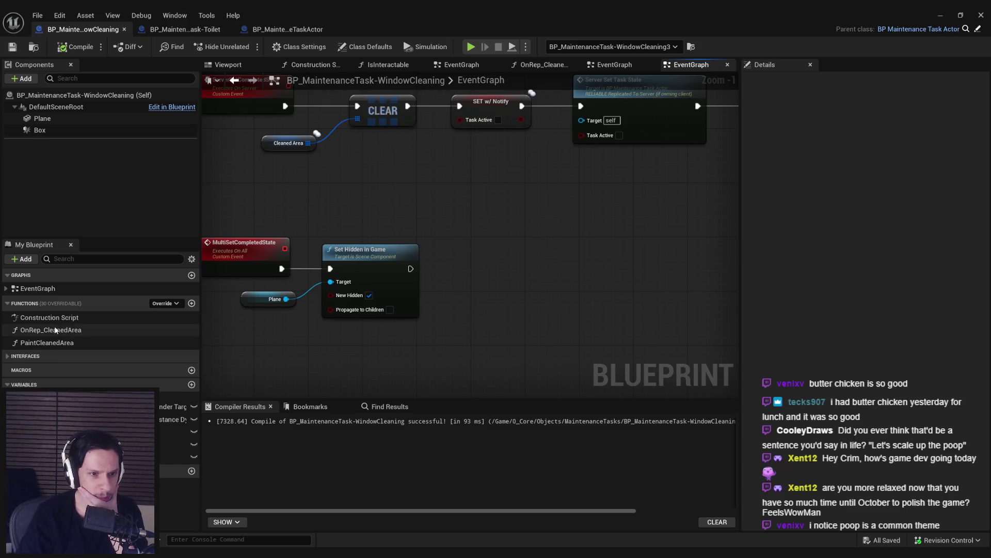
click(180, 30)
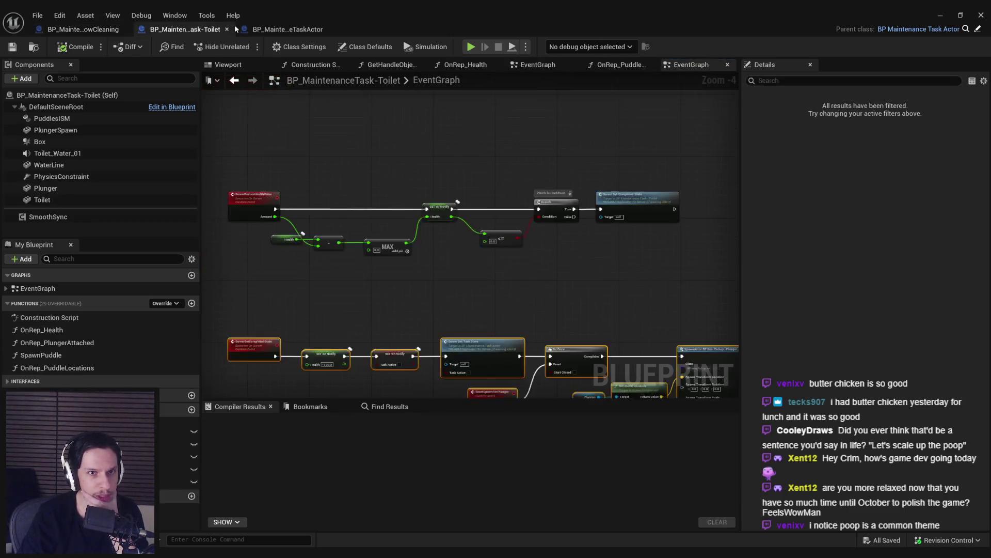
click(265, 29)
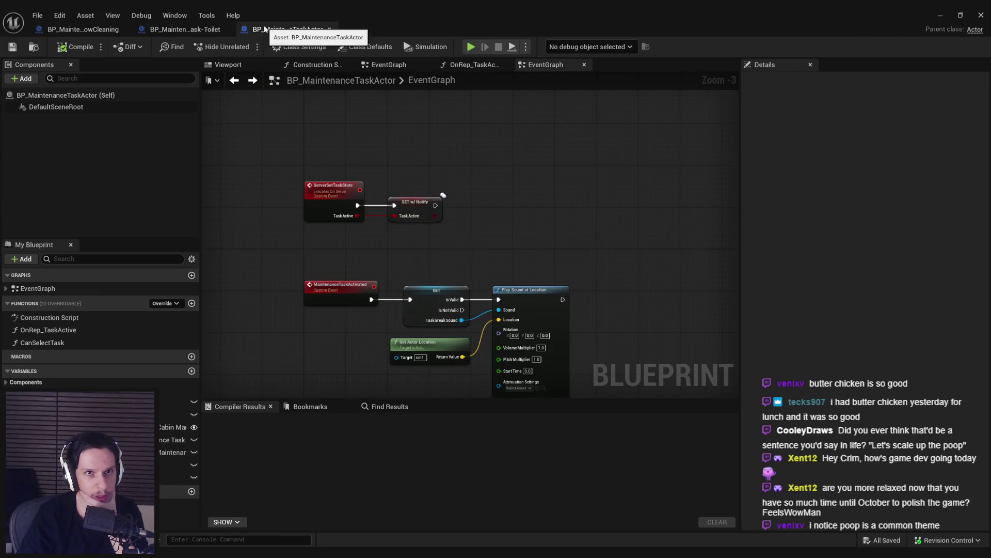
double_click(52, 331)
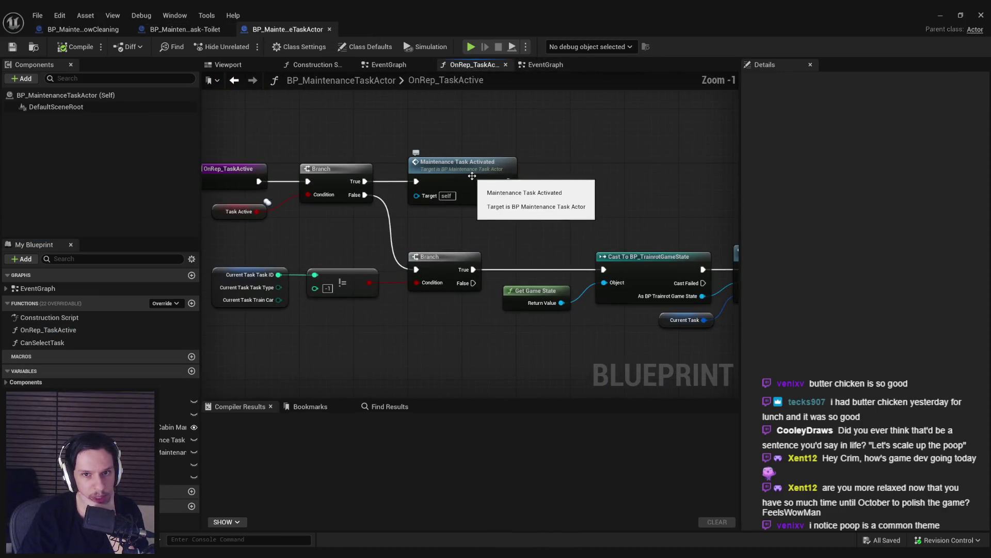
key(ctrl+Tab)
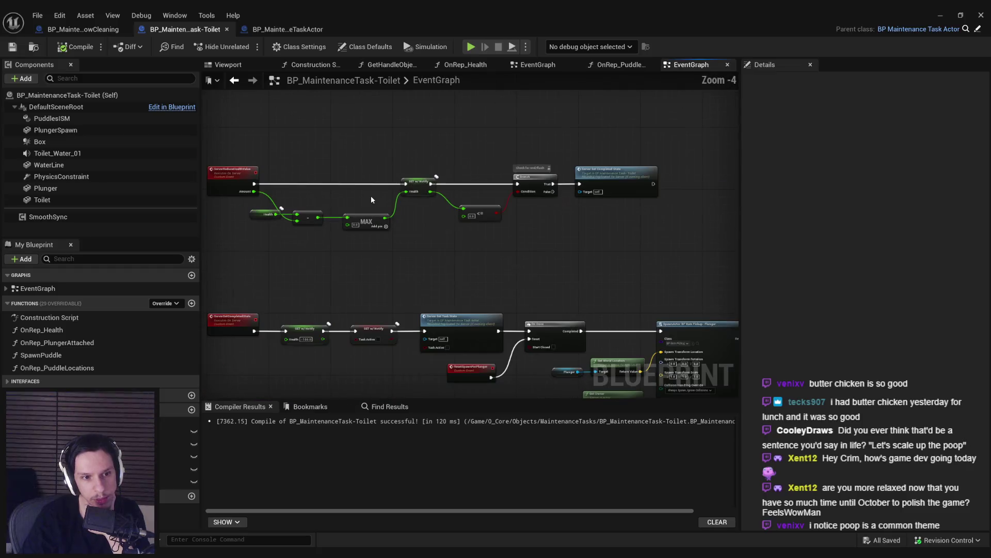
click(158, 306)
click(157, 304)
click(157, 304)
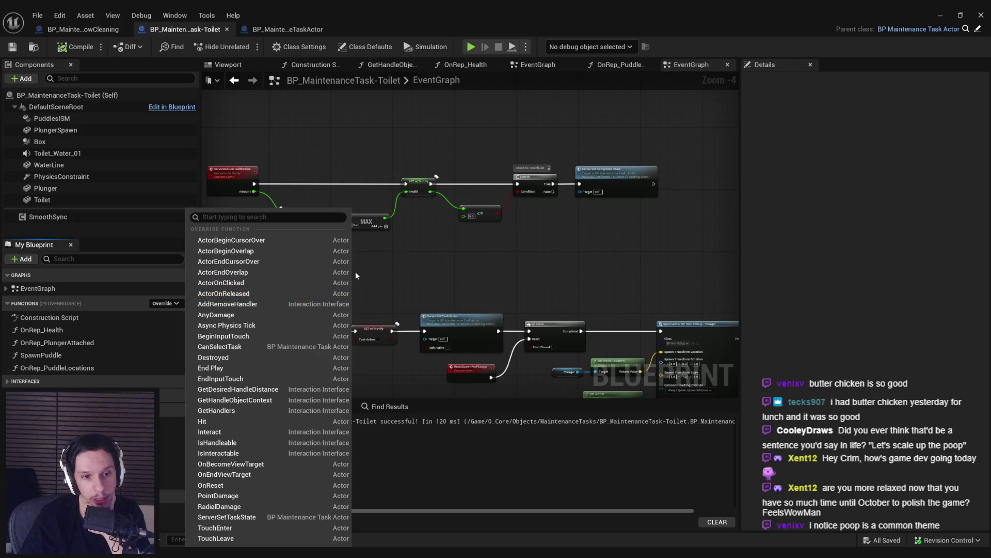
click(433, 282)
scroll(493, 219, up, 1)
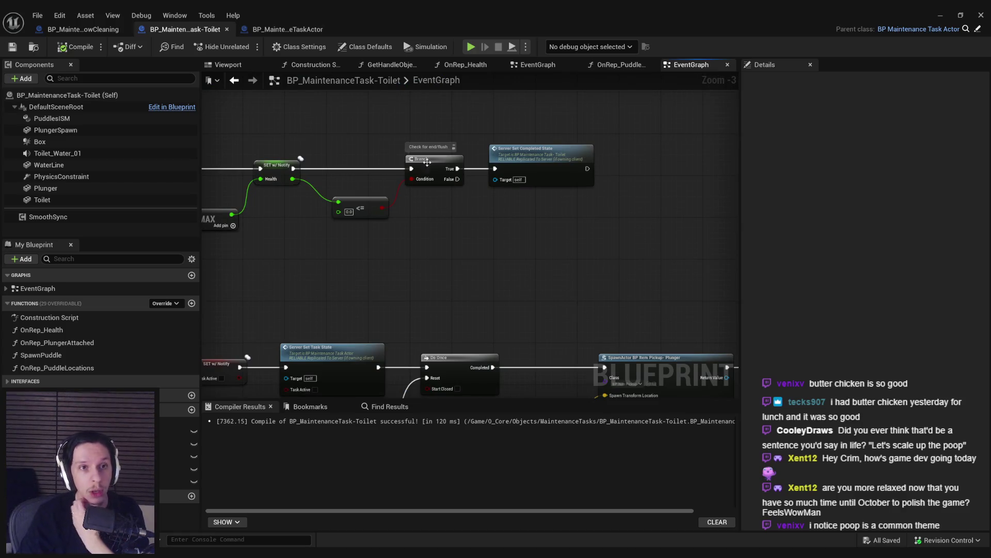
click(941, 15)
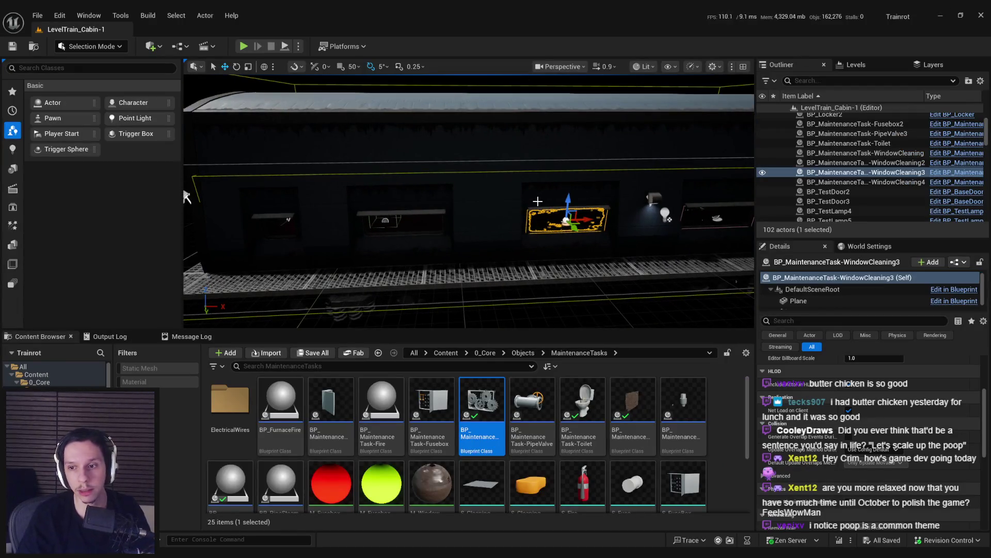
Step: Select BP_Train-CabinManager and review its 7-entry Maintenance Tasks list
scroll(537, 201, up, 2)
scroll(833, 411, up, 5)
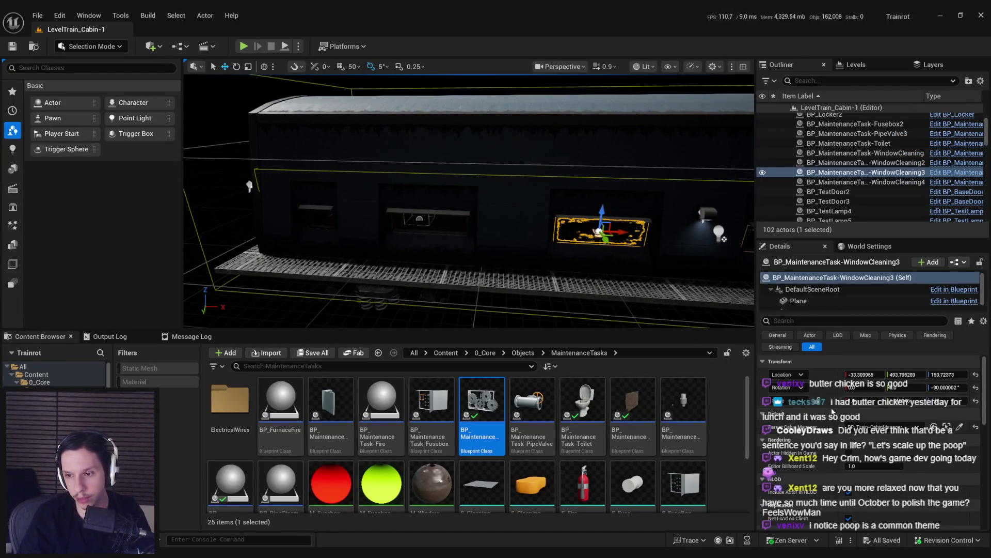
click(934, 427)
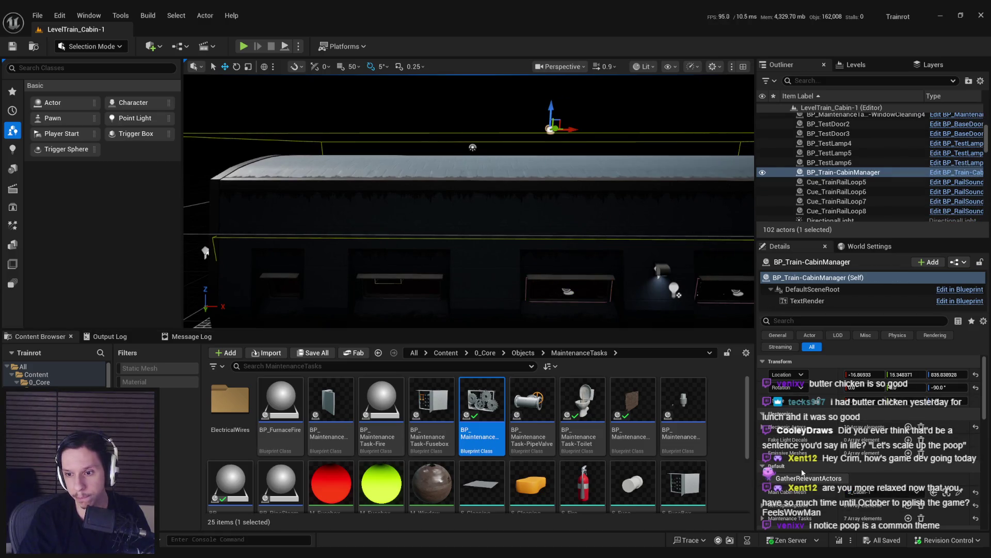
scroll(813, 480, down, 5)
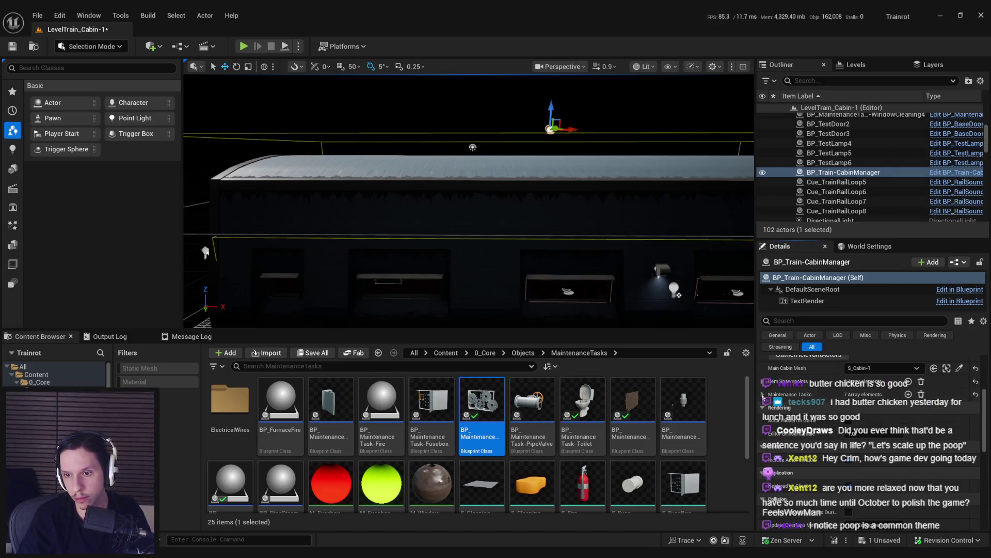
click(764, 394)
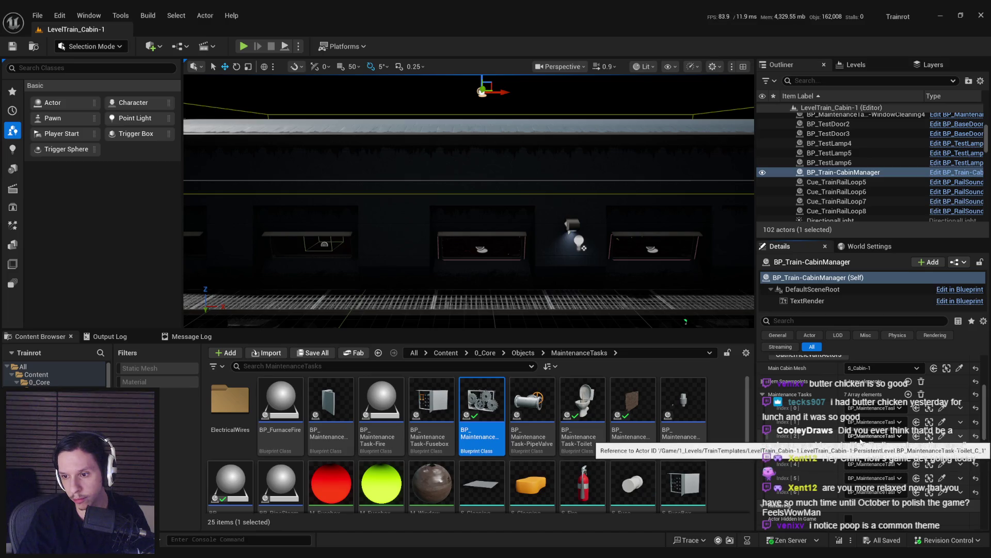
click(763, 394)
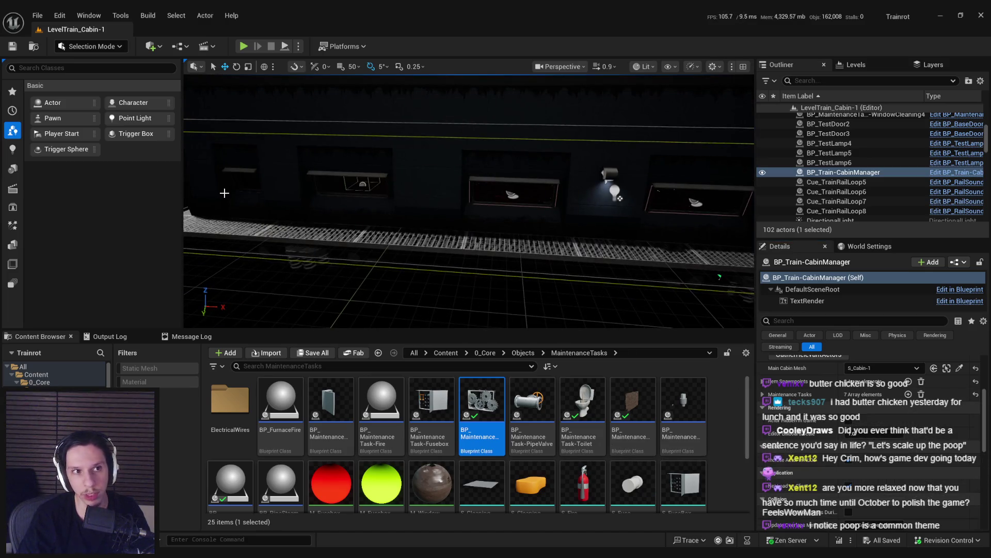
click(41, 13)
Step: Load the GameWorldLevel map and start a fullscreen Play-In-Editor session
mouse_move(66, 87)
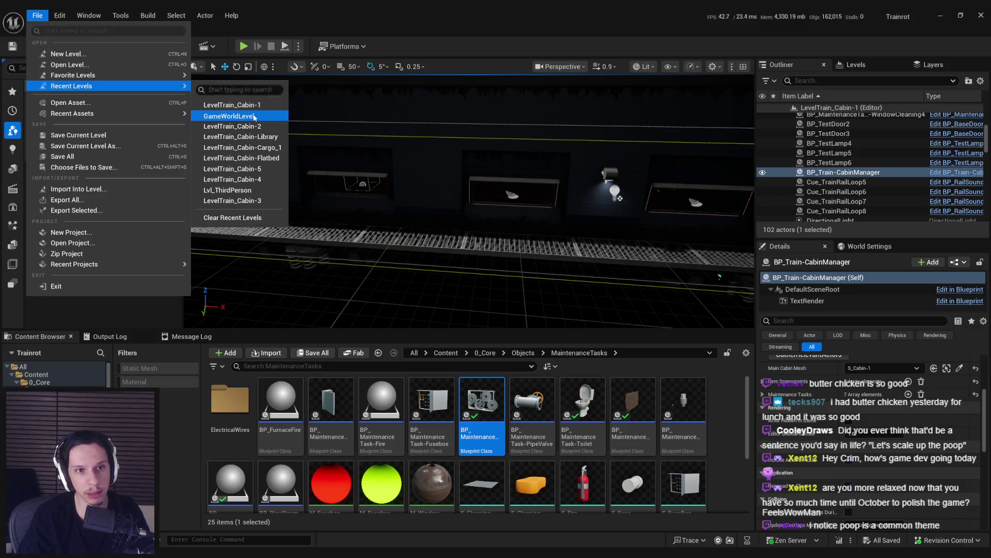
click(261, 116)
key(alt+p)
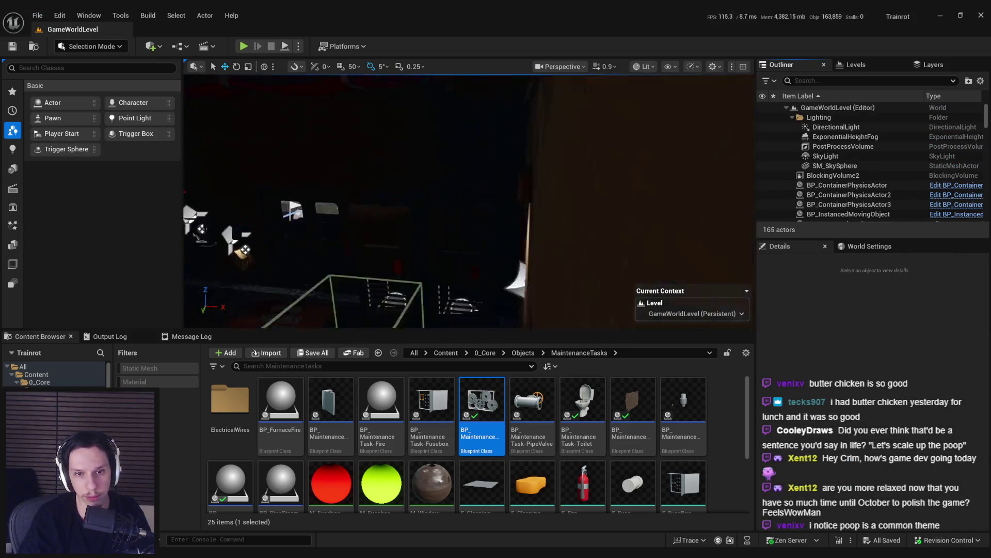
key(F11)
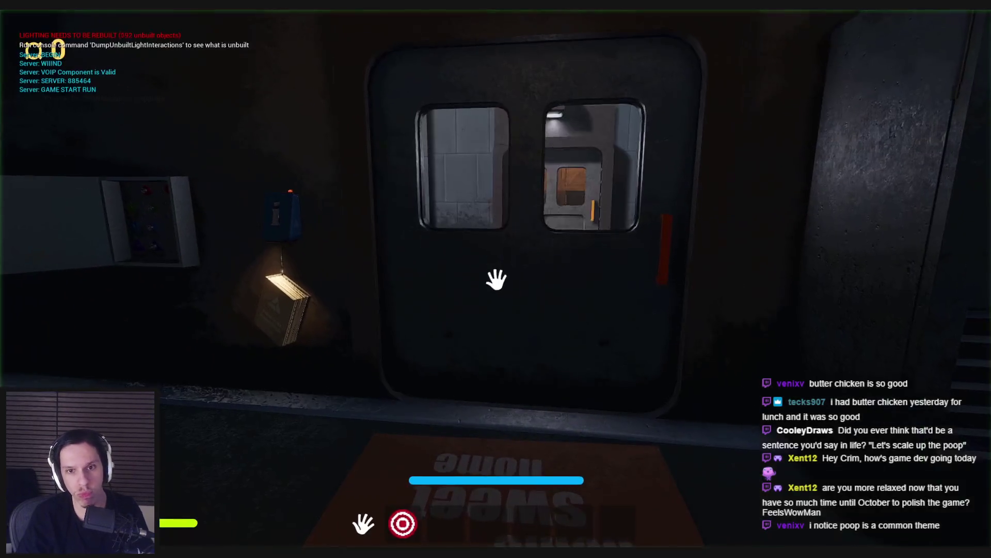
Step: Walk outside and through the building to the locker room, opening both locker doors
key(w)
key(shift+w)
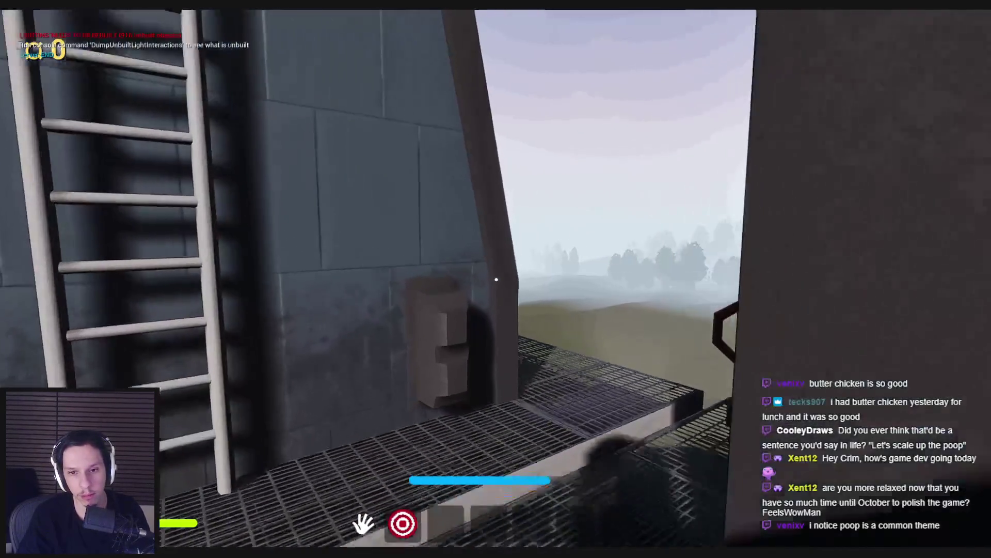
key(shift+w)
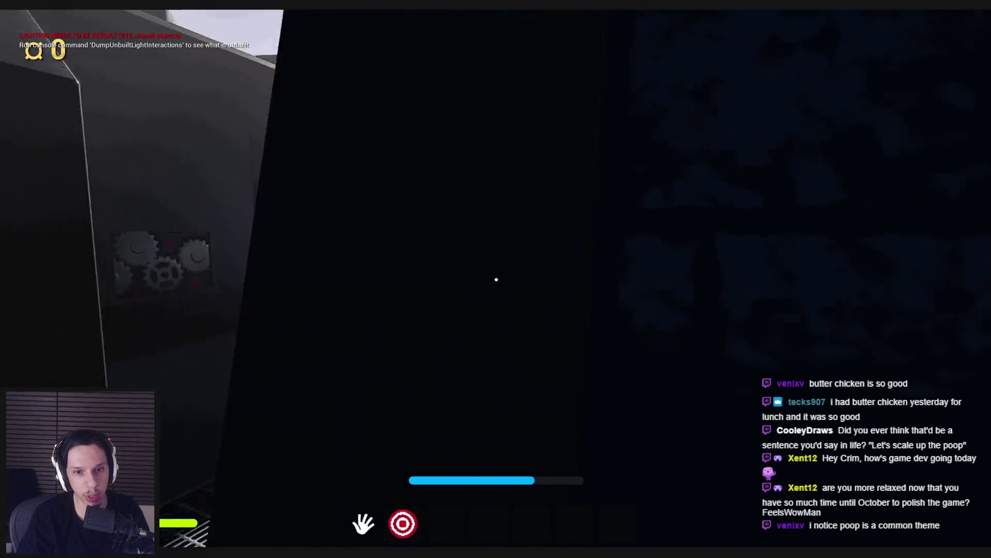
key(shift+w)
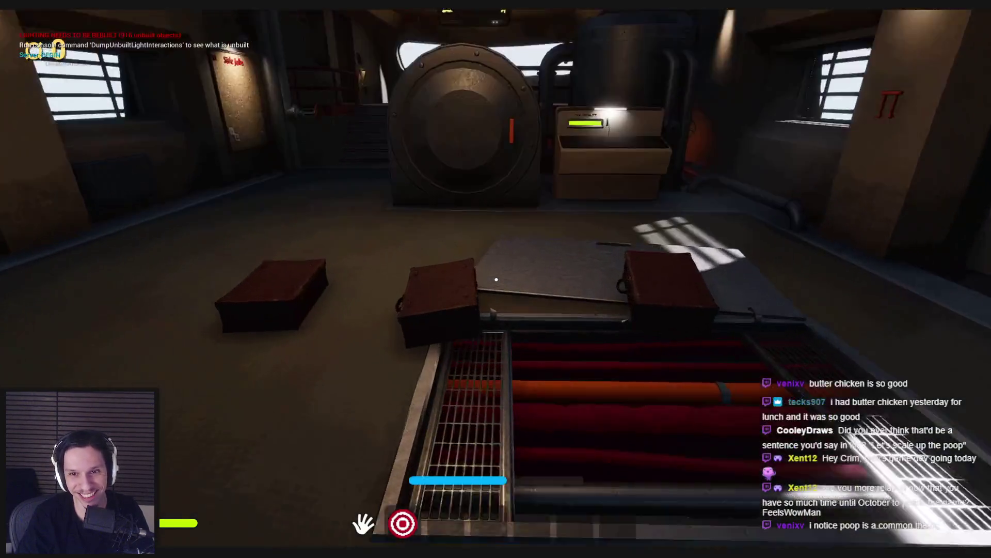
key(shift+w)
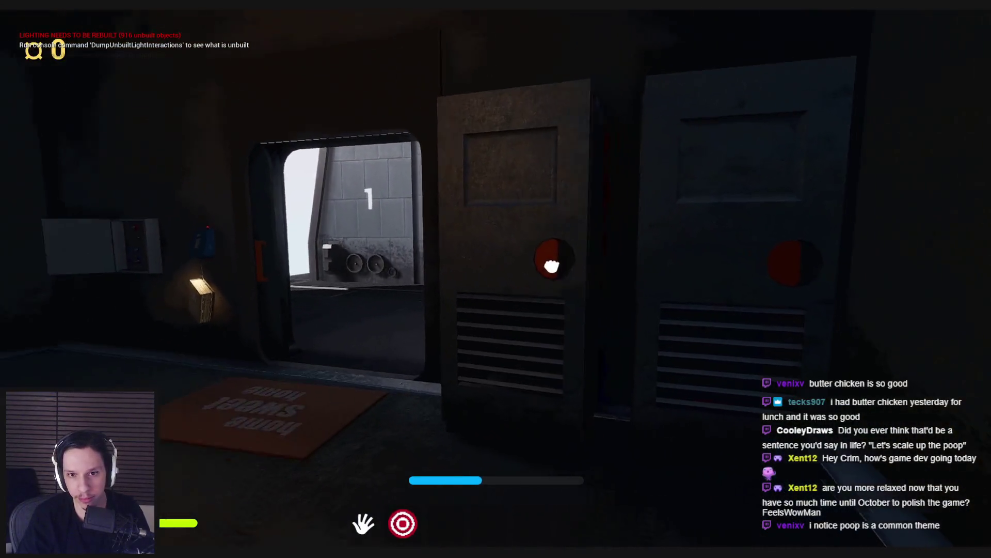
click(465, 274)
click(449, 267)
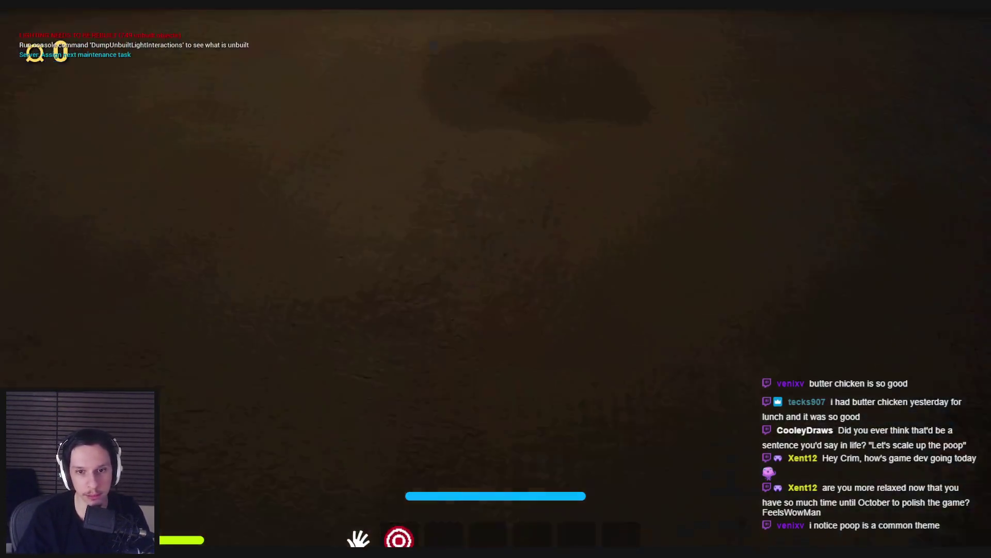
Step: Carry the suitcase and set it down by the wall, then grab the red item
click(496, 288)
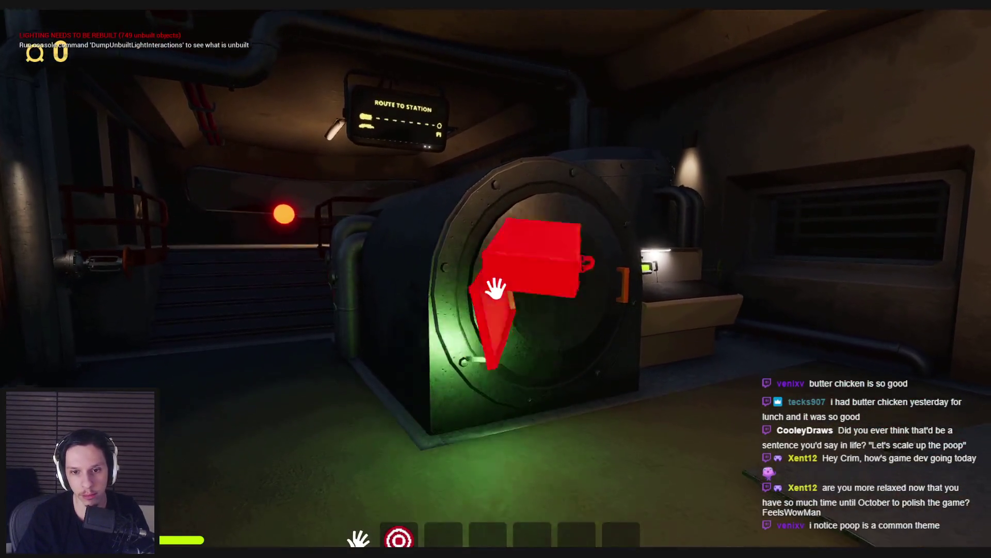
click(495, 288)
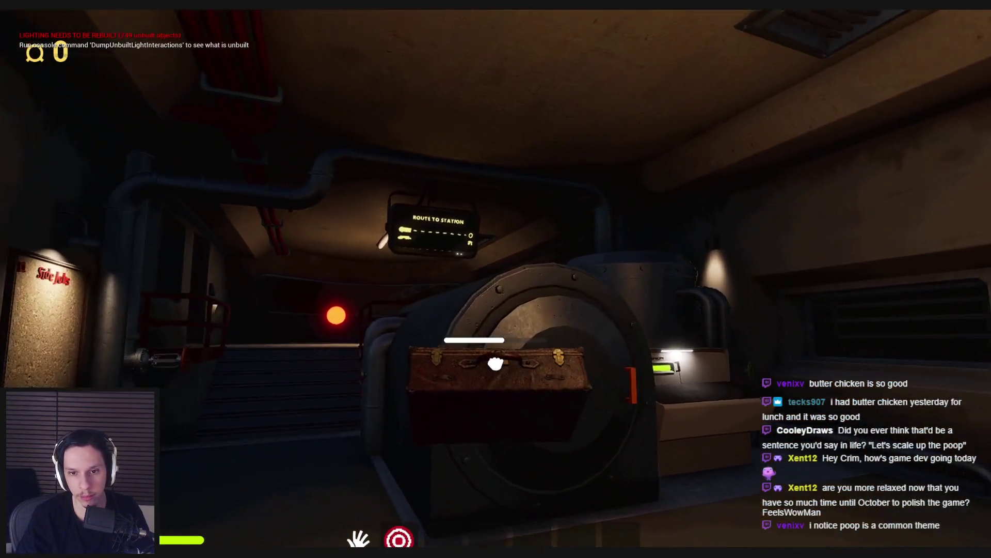
click(496, 289)
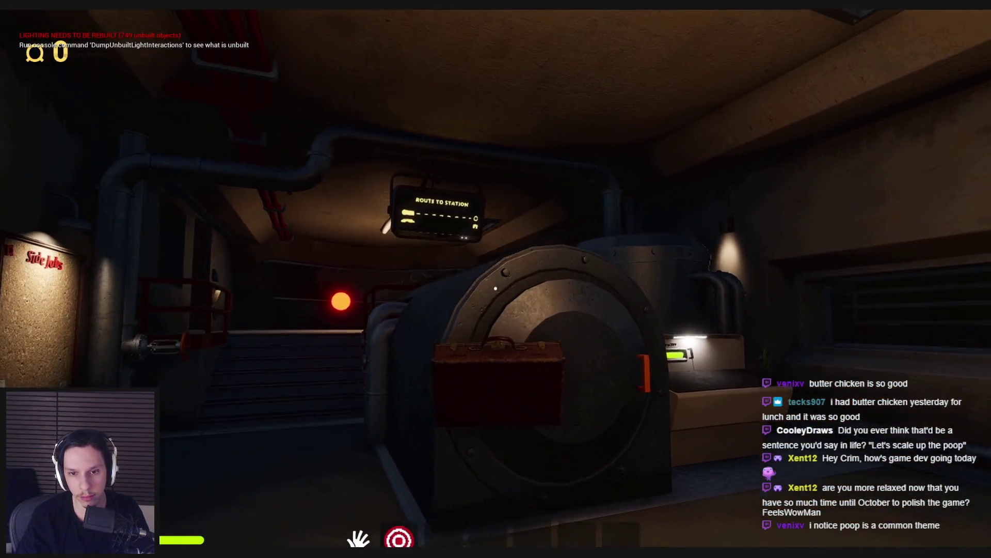
click(496, 288)
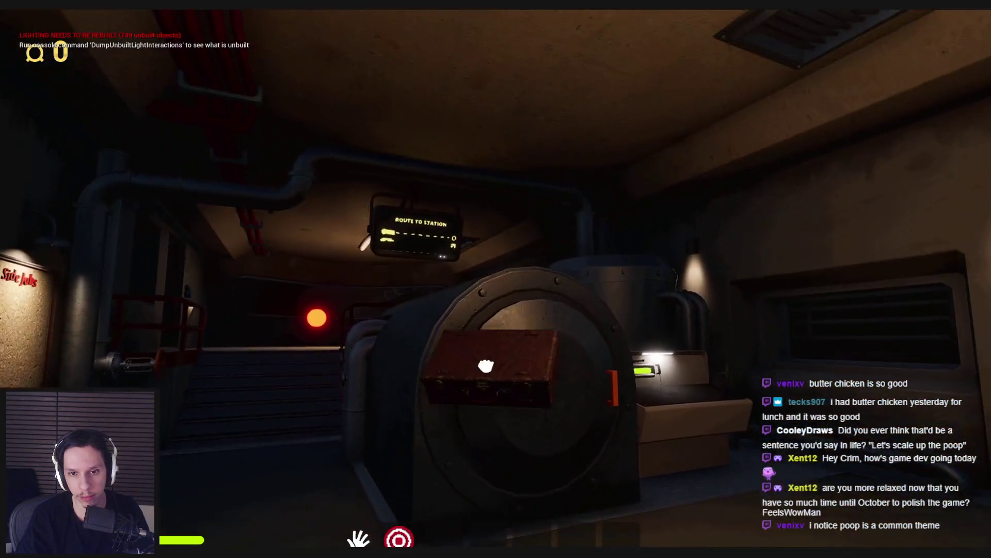
click(495, 289)
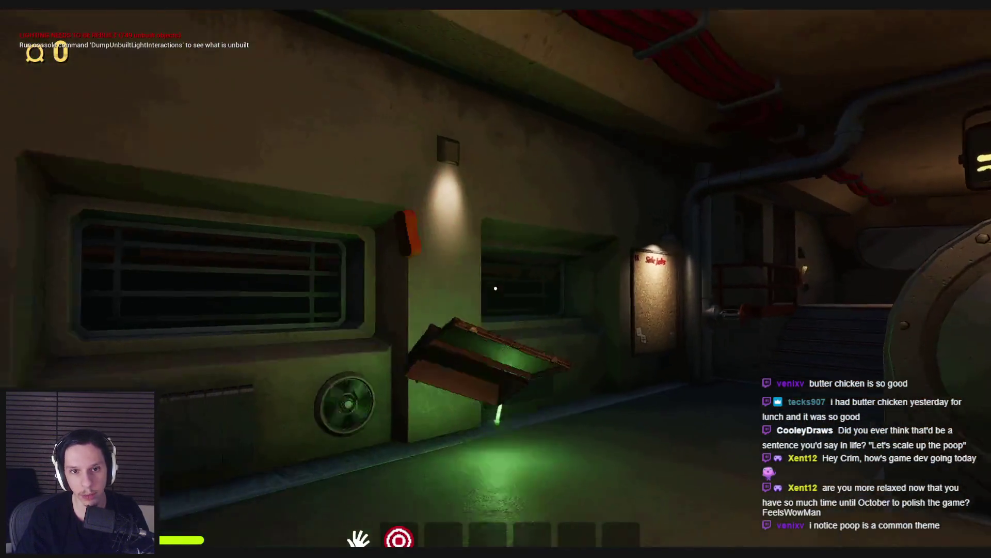
click(496, 289)
click(496, 288)
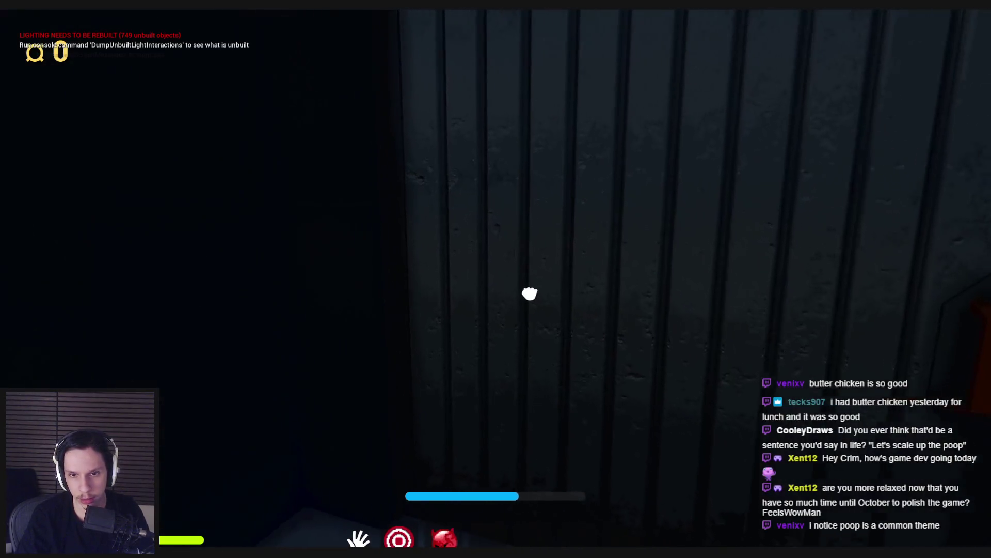
Step: Walk down the corridor, through the door, and along the catwalk toward the lit doorway
key(w)
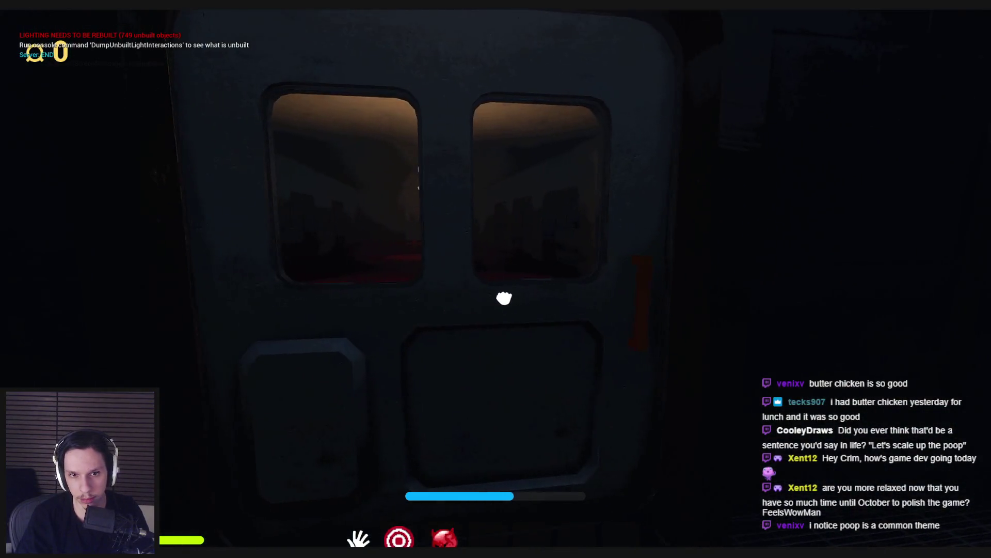
key(e)
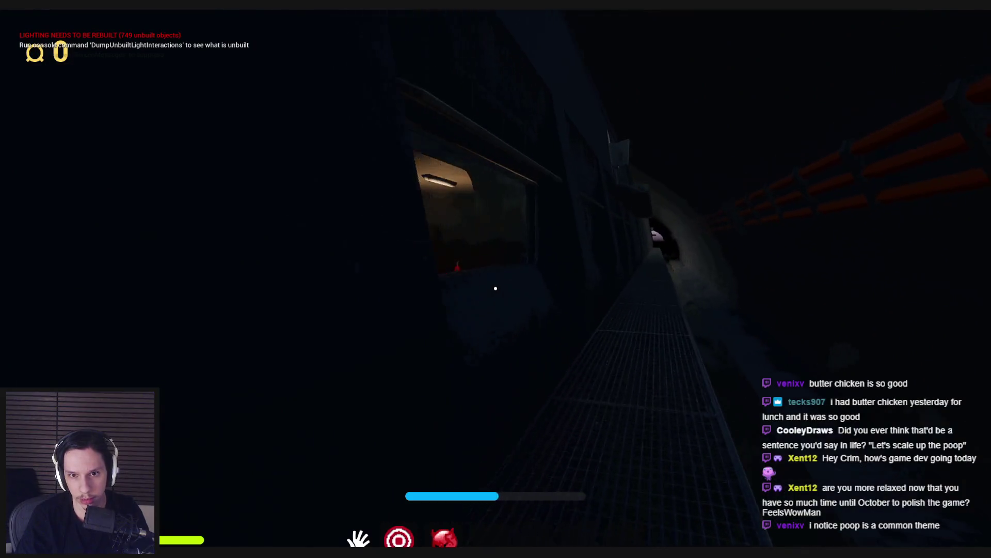
key(w)
key(w)
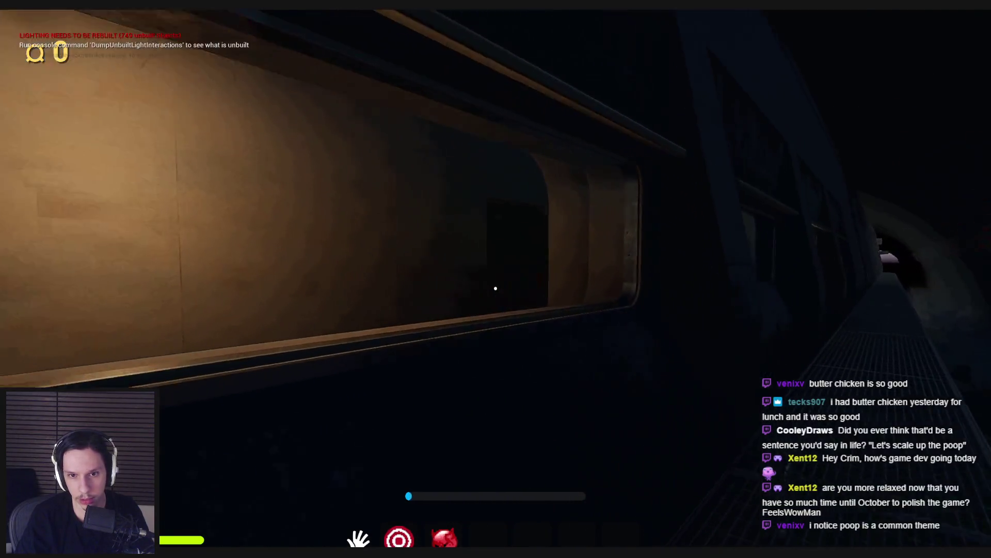
key(w)
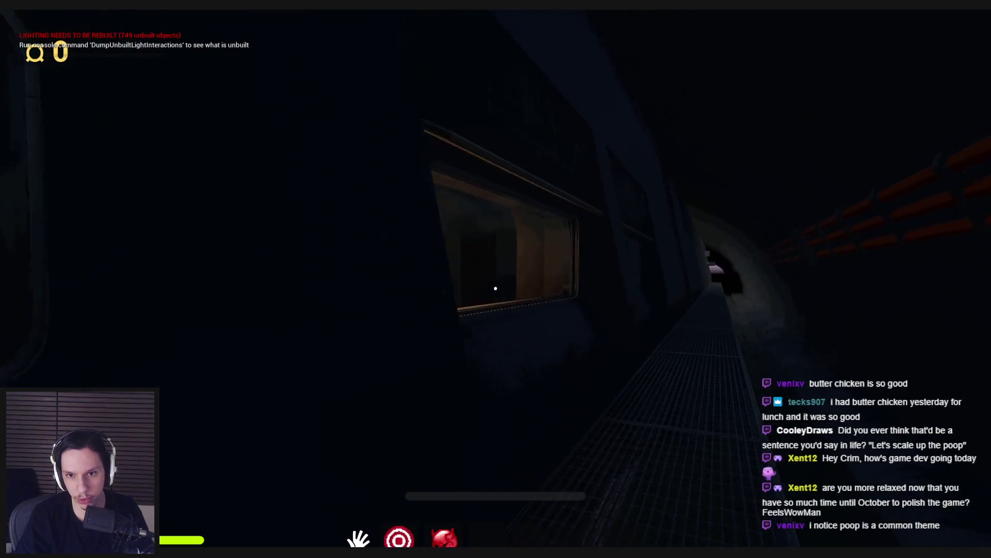
key(w)
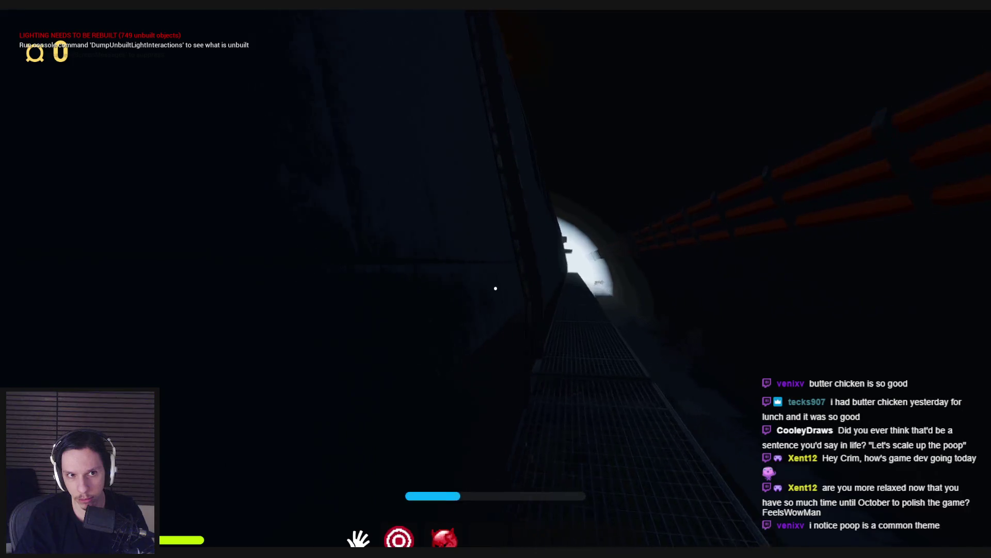
Step: Head through the corridor onto the exterior walkway and along the cabin windows to a door
key(w)
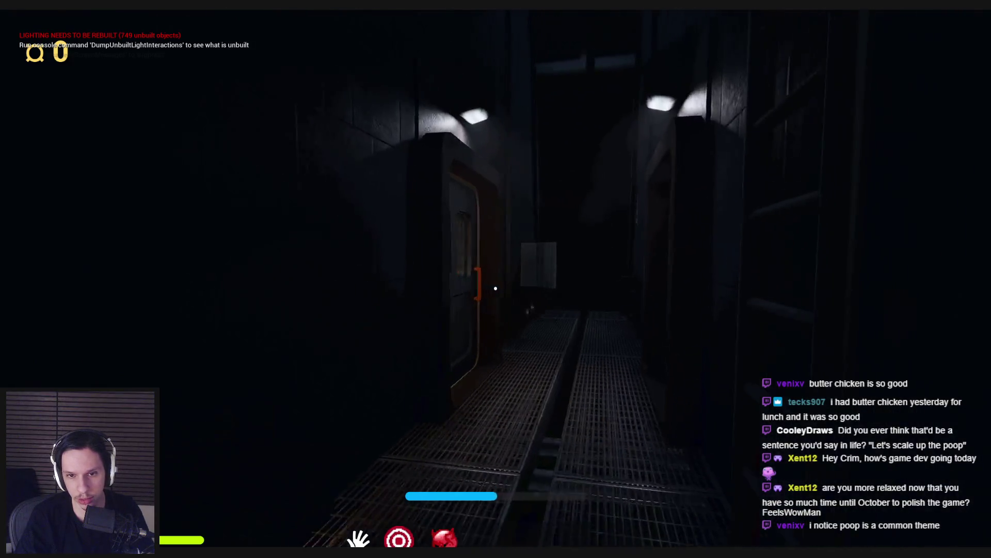
key(w)
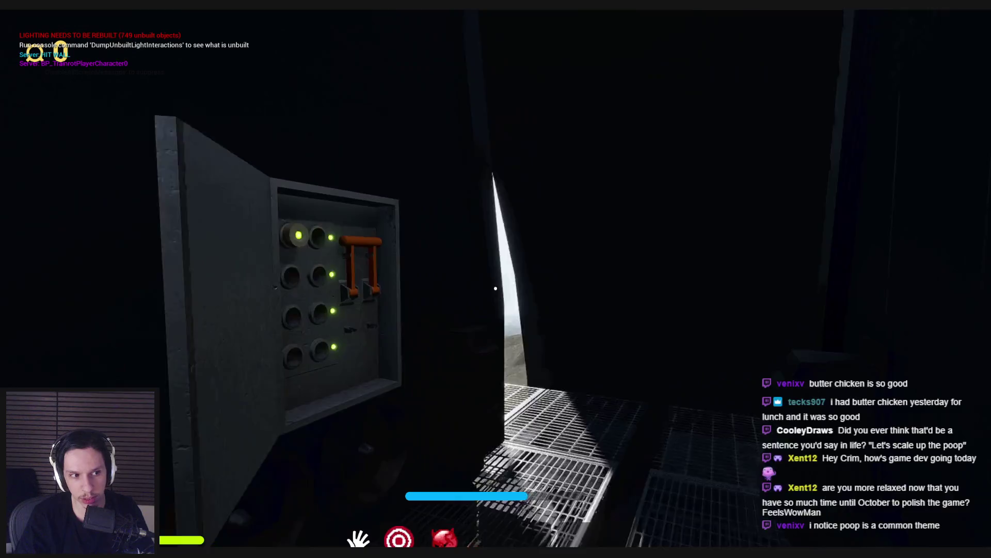
key(w)
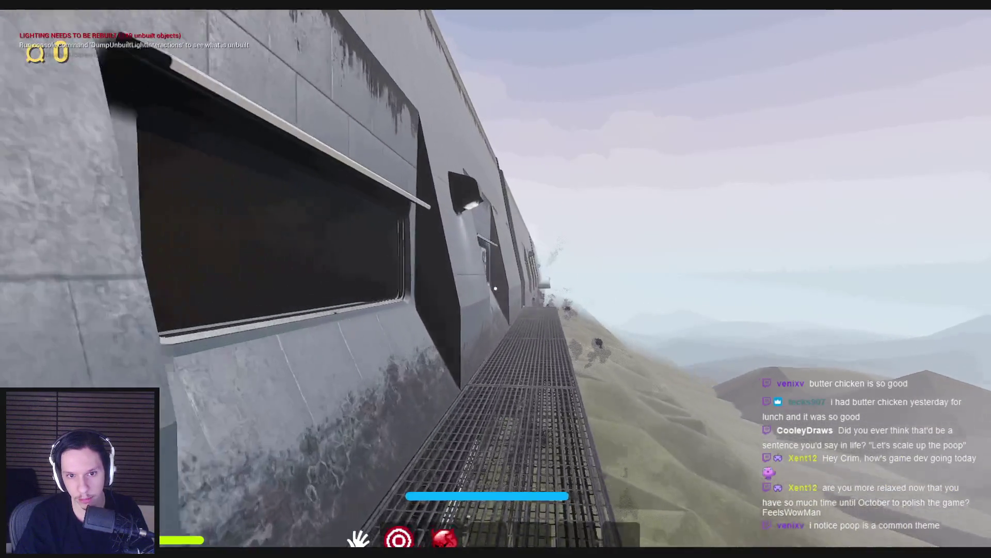
key(w)
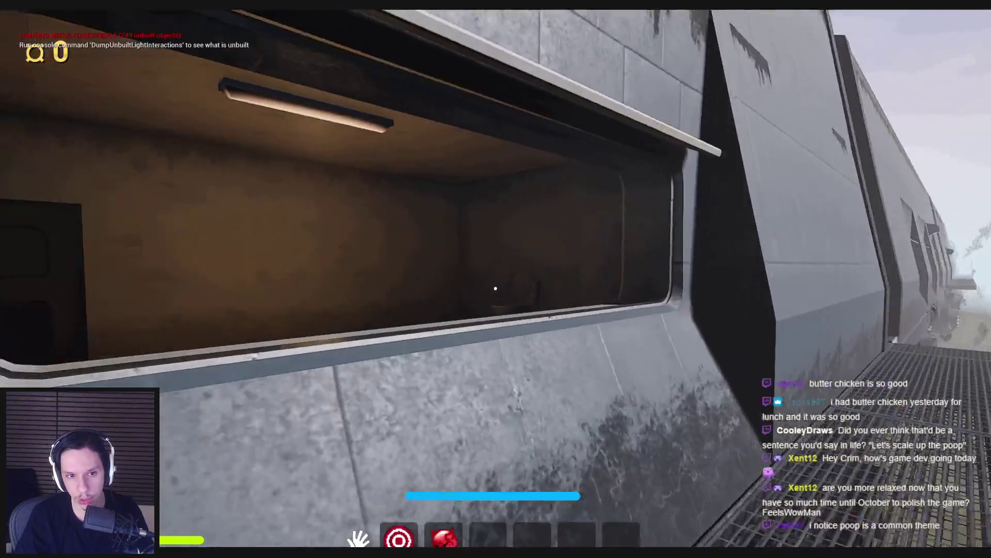
key(w)
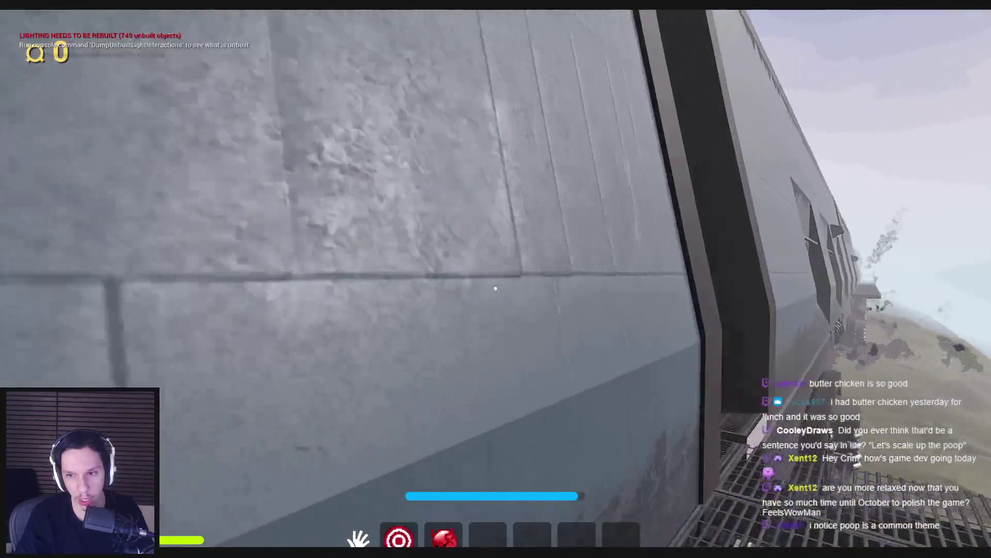
key(w)
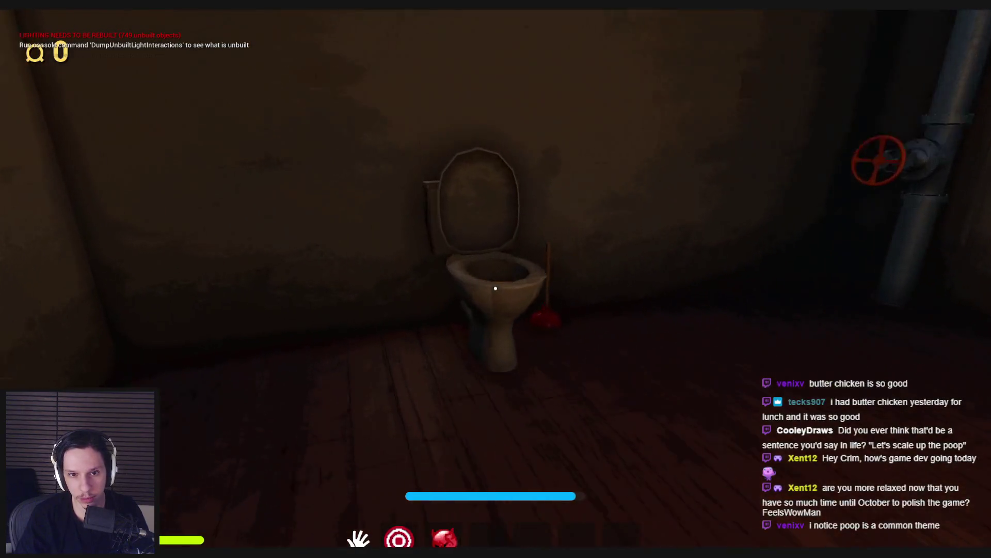
Step: Walk through the cabins and doorways, ending facing the long red-carpeted corridor
key(w)
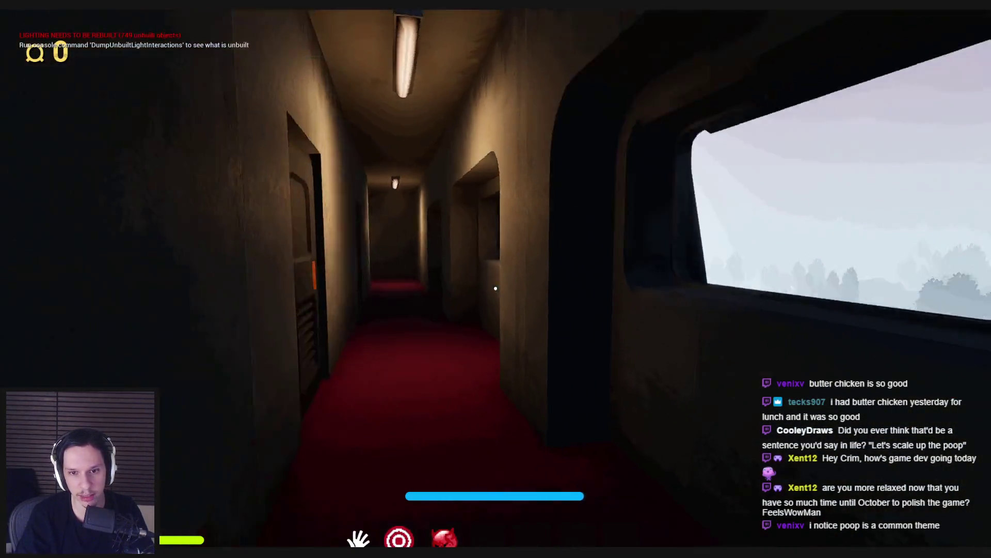
key(w)
key(w)
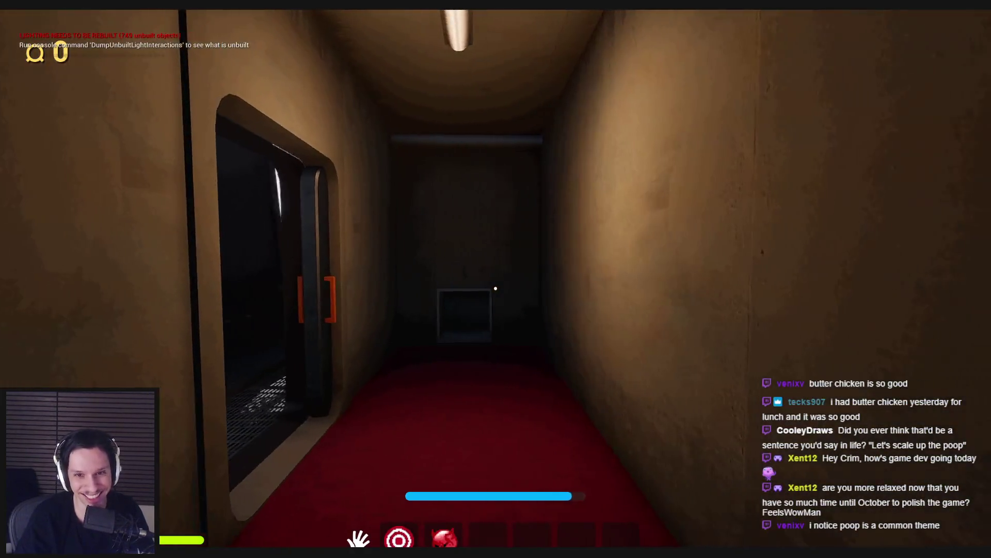
key(w)
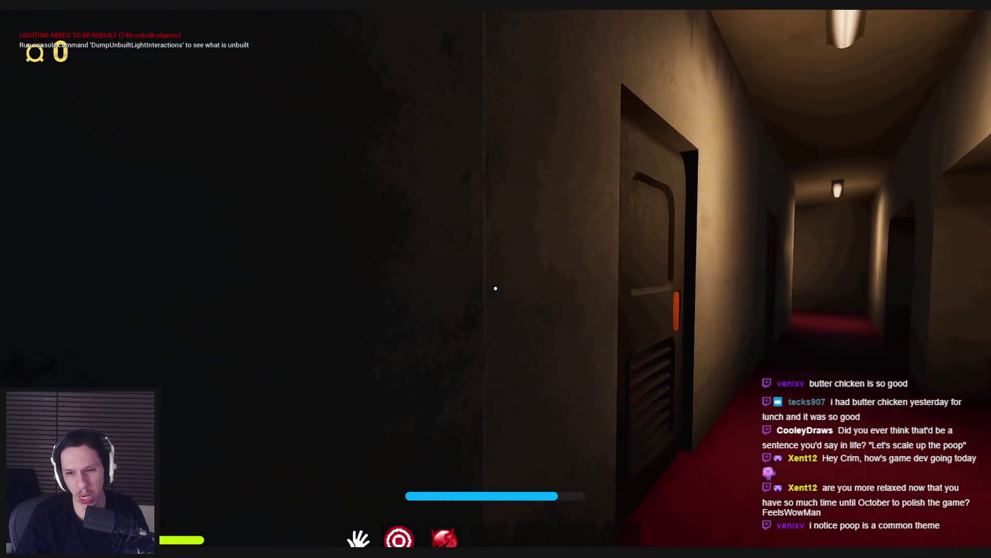
key(w)
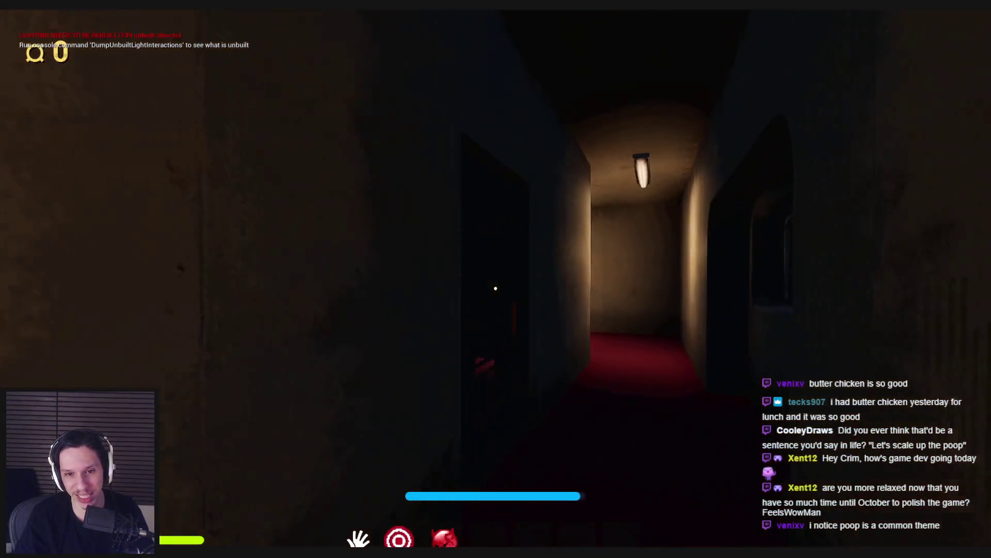
key(w)
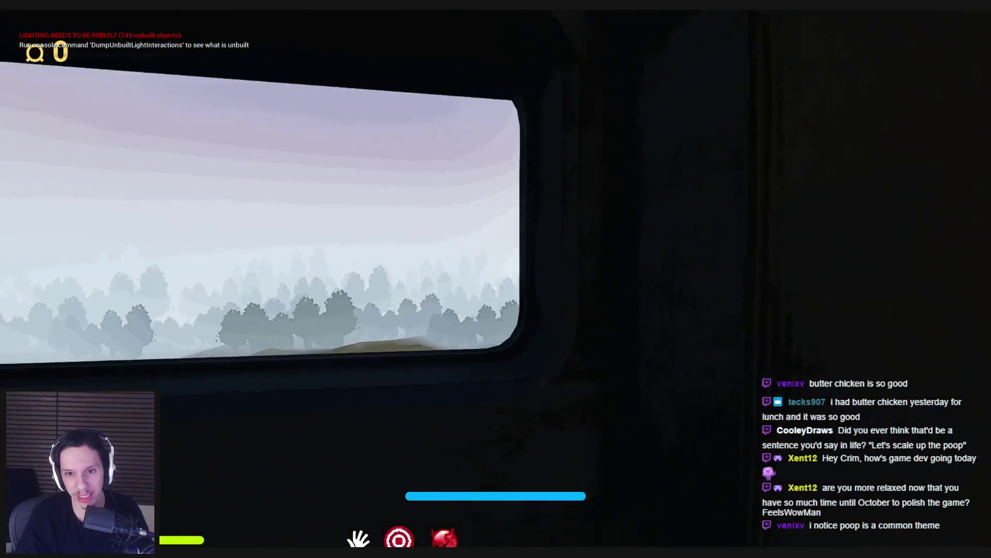
key(w)
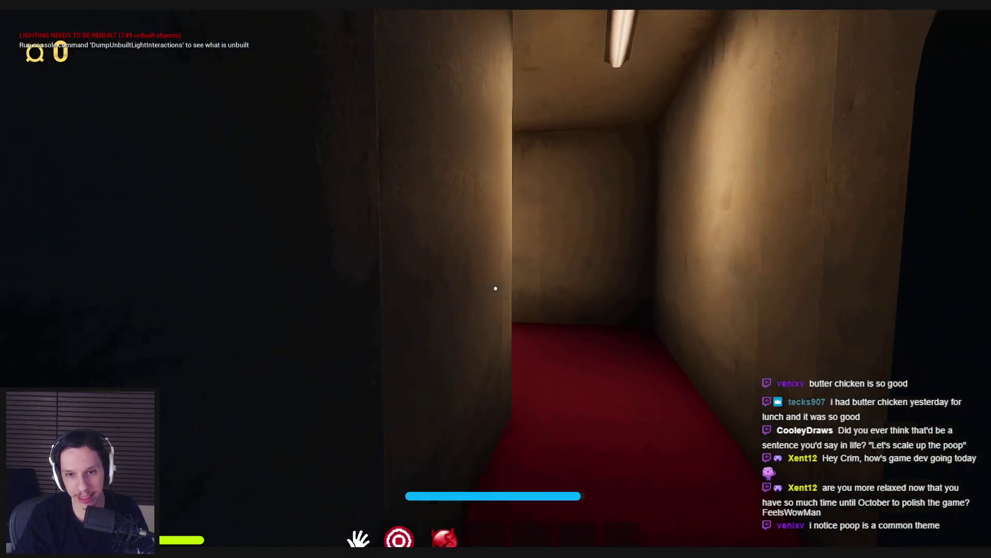
key(w)
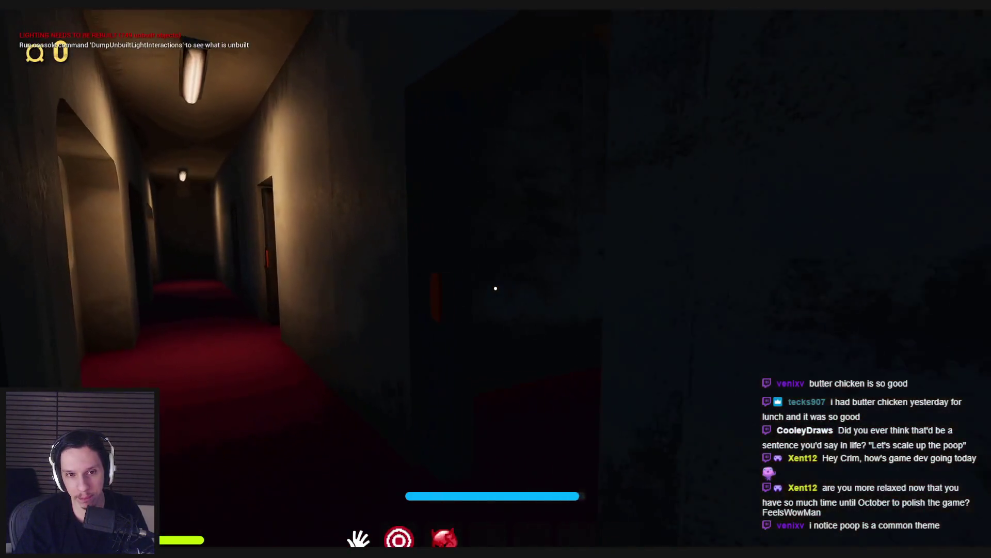
key(w)
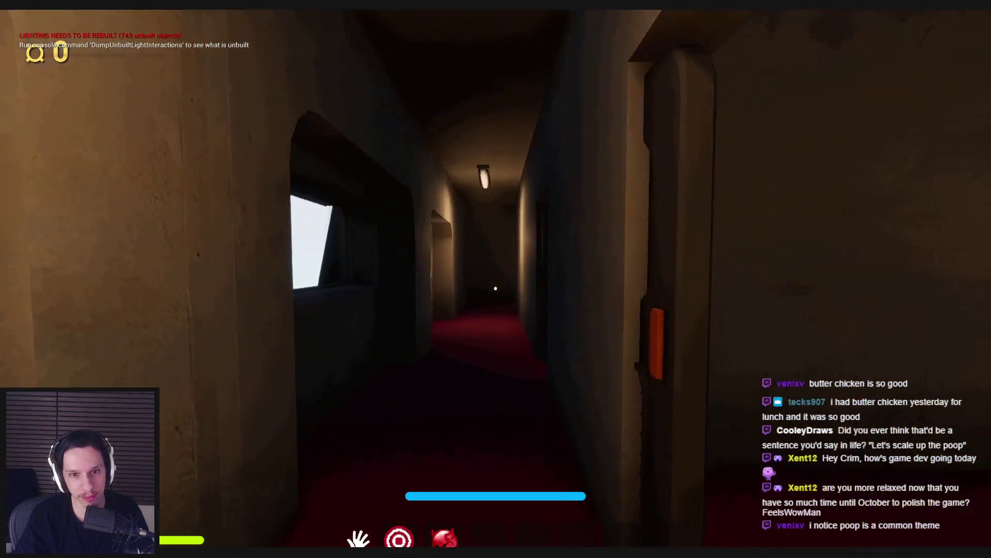
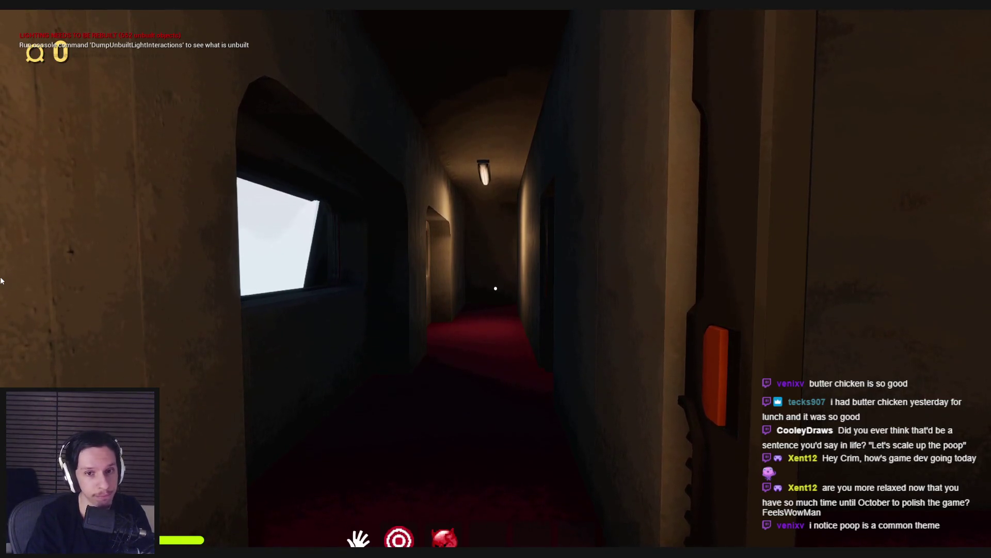
Step: Walk and sprint through the red-carpet corridors and small dark room to the windowed door
key(shift+w)
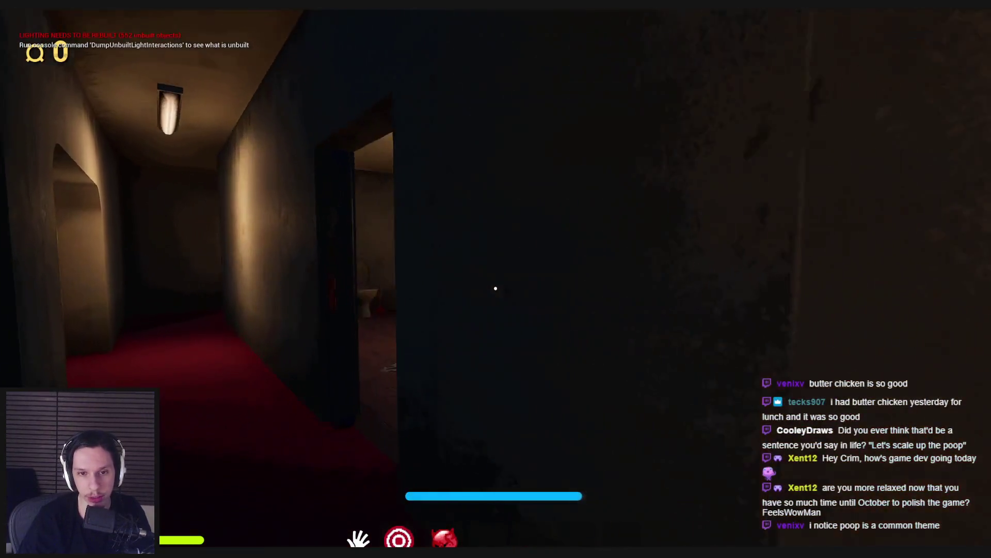
key(shift+w)
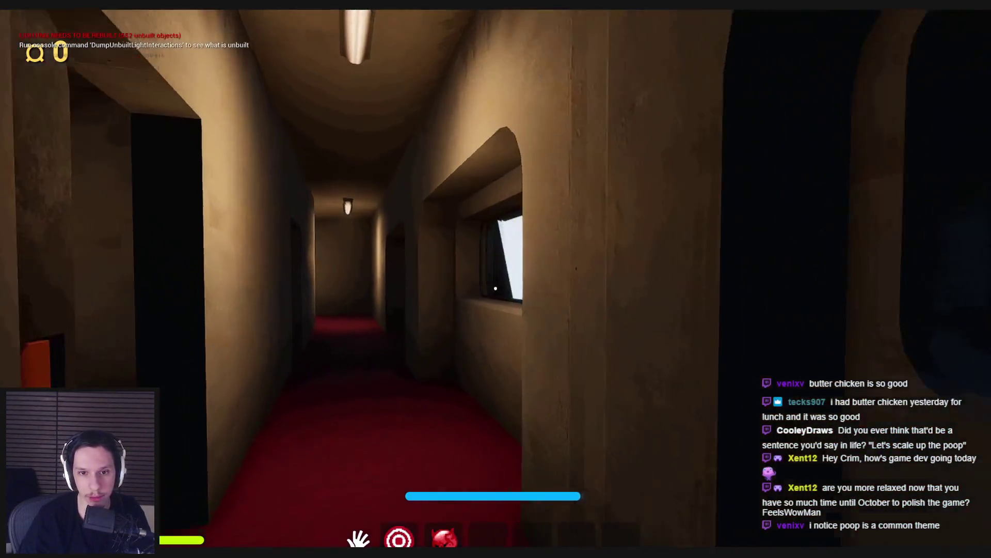
key(w)
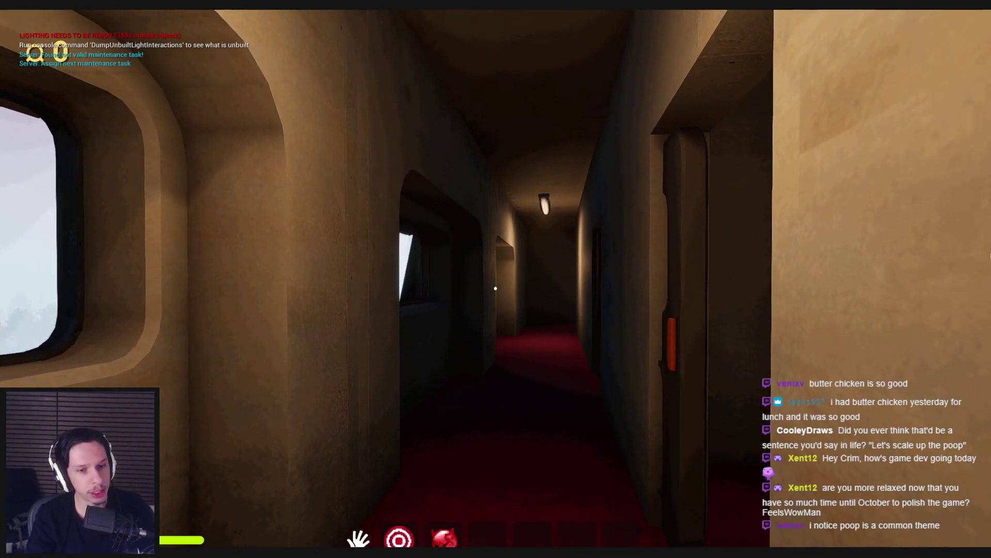
key(shift)
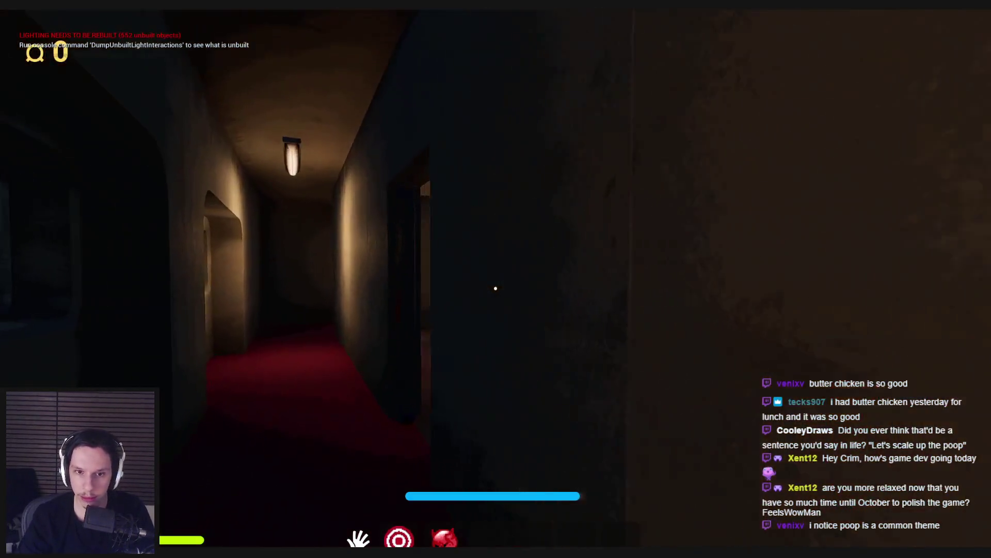
key(w)
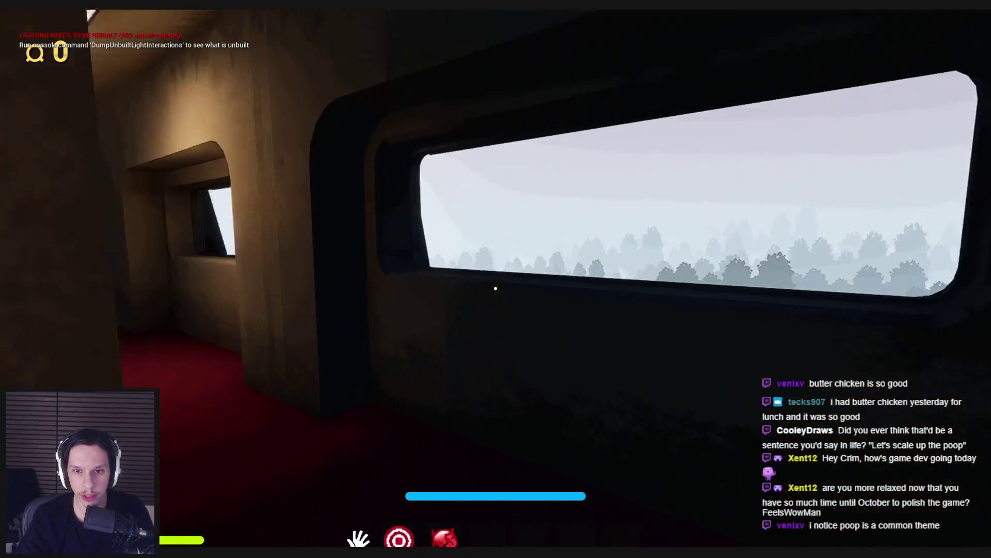
key(w)
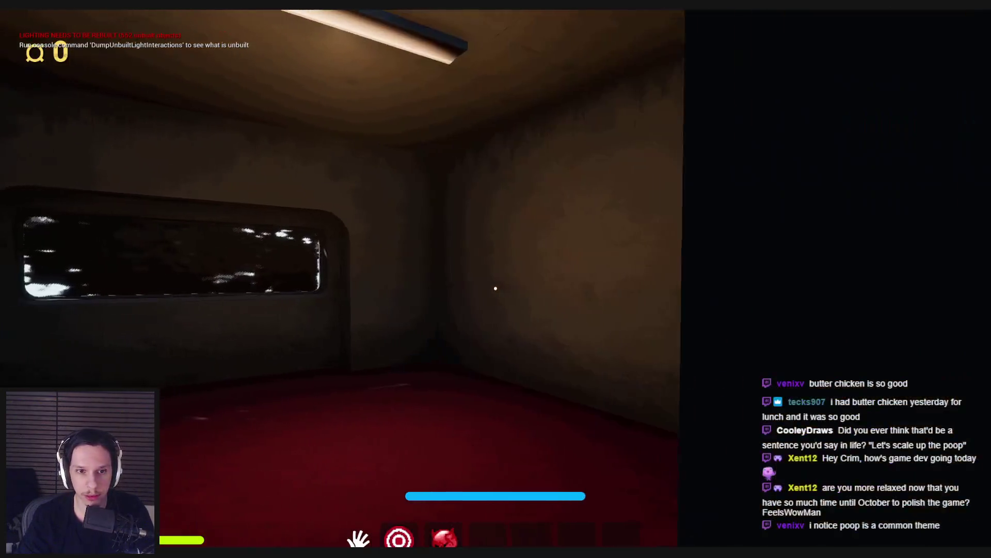
key(w)
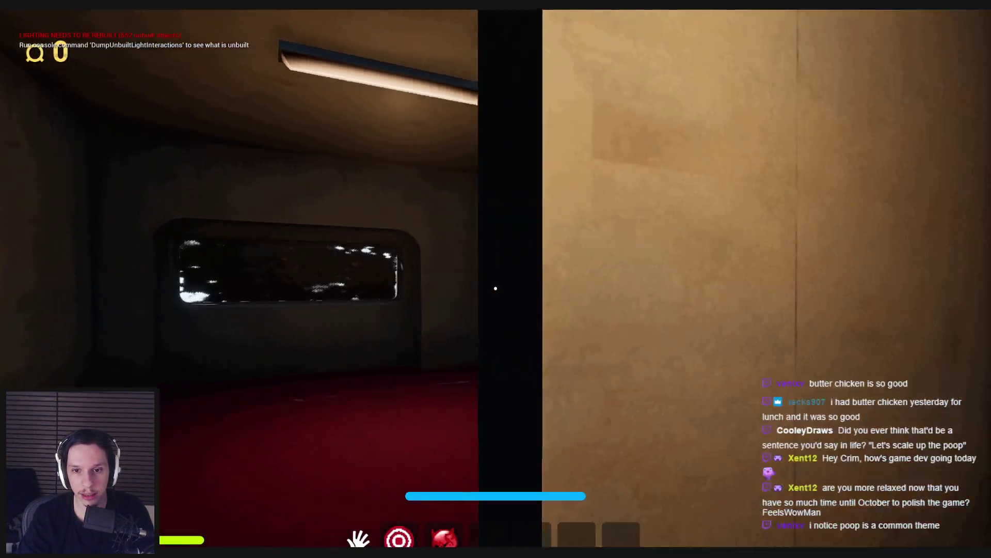
key(w)
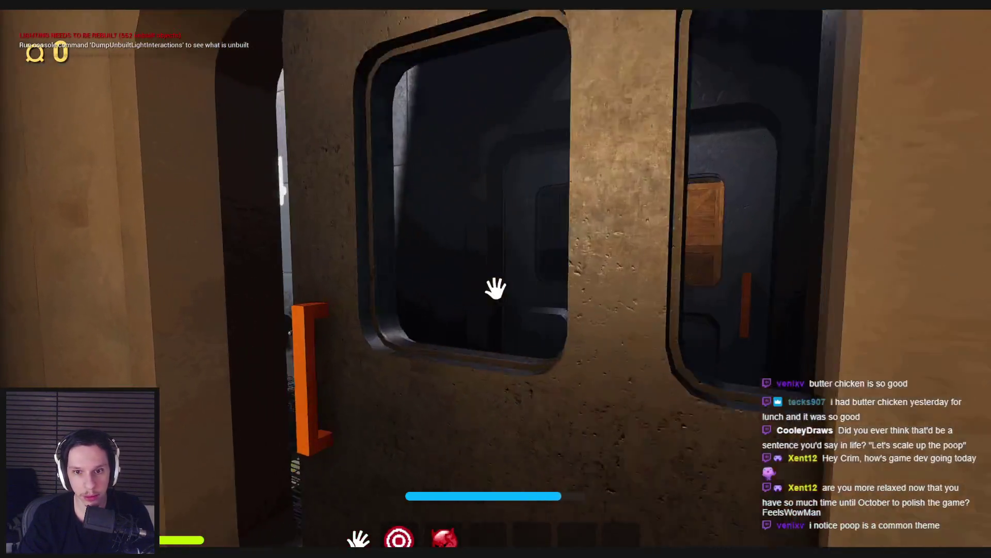
Step: Open the door, step onto the grated roof walkway to the dirty window, and equip the sponge
click(496, 288)
key(w)
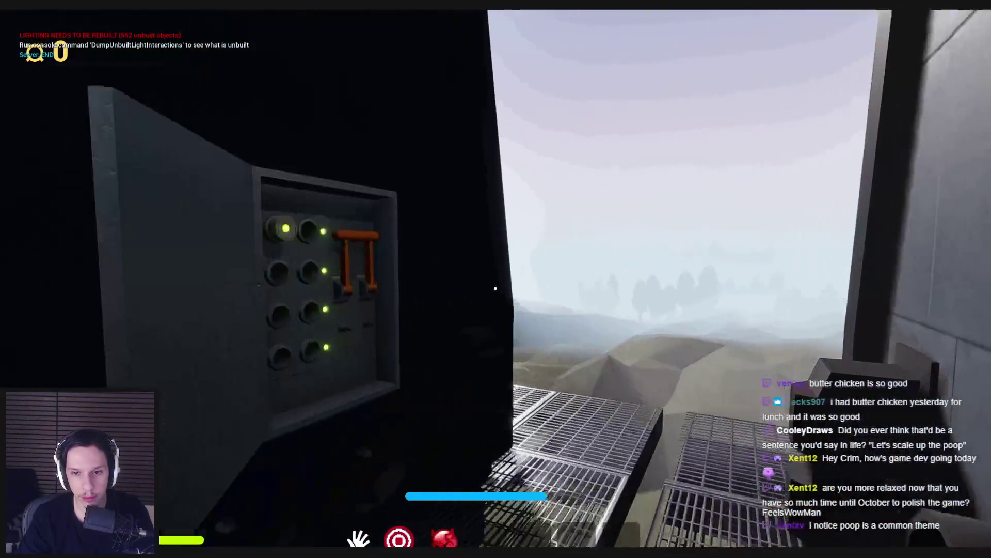
key(w)
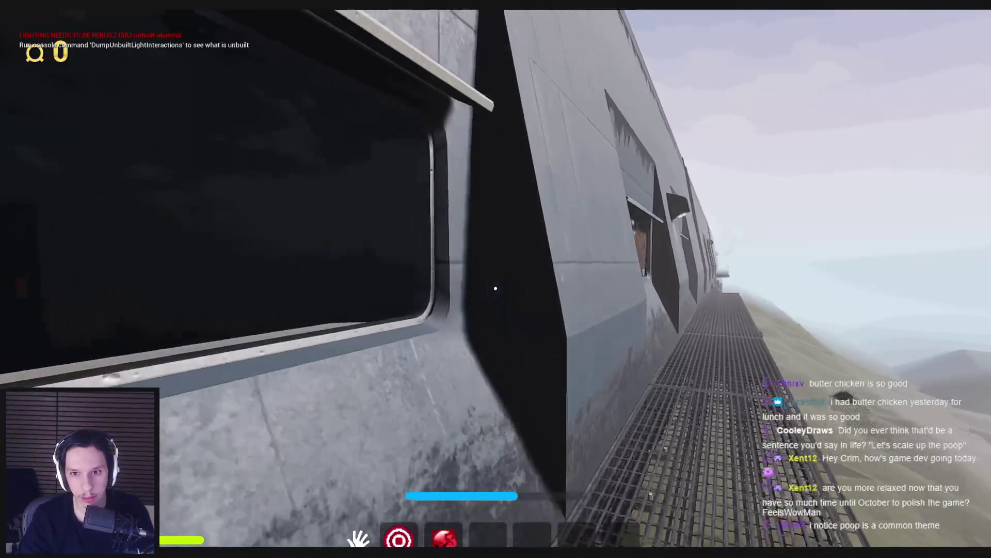
key(2)
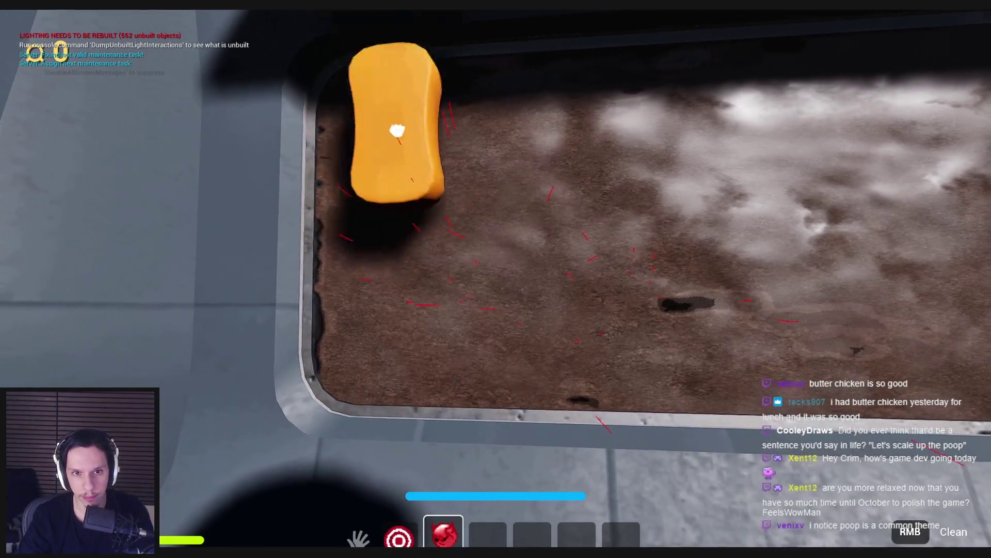
Step: Toggle wireframe view on and off, then scrub the window sill and glass with the sponge
key(F1)
key(F3)
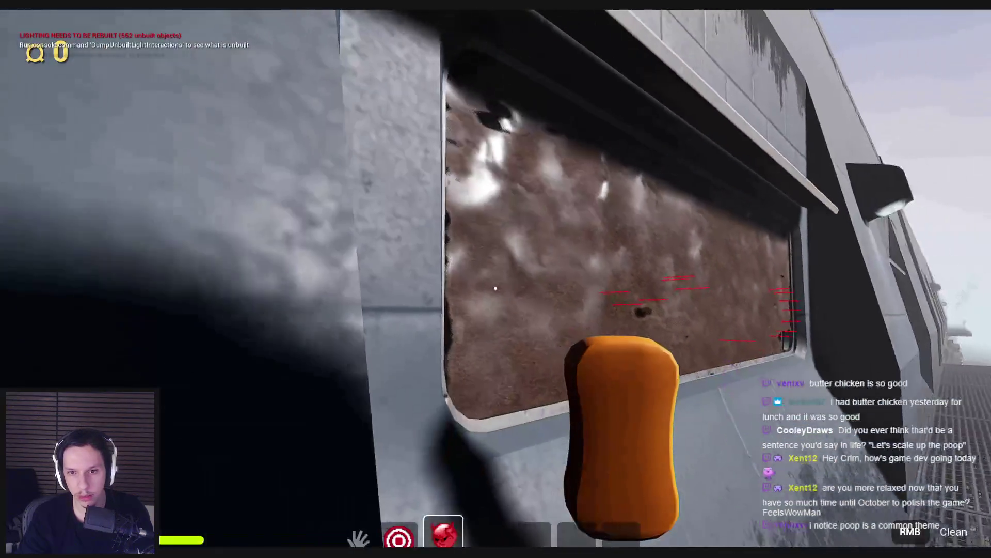
key(F1)
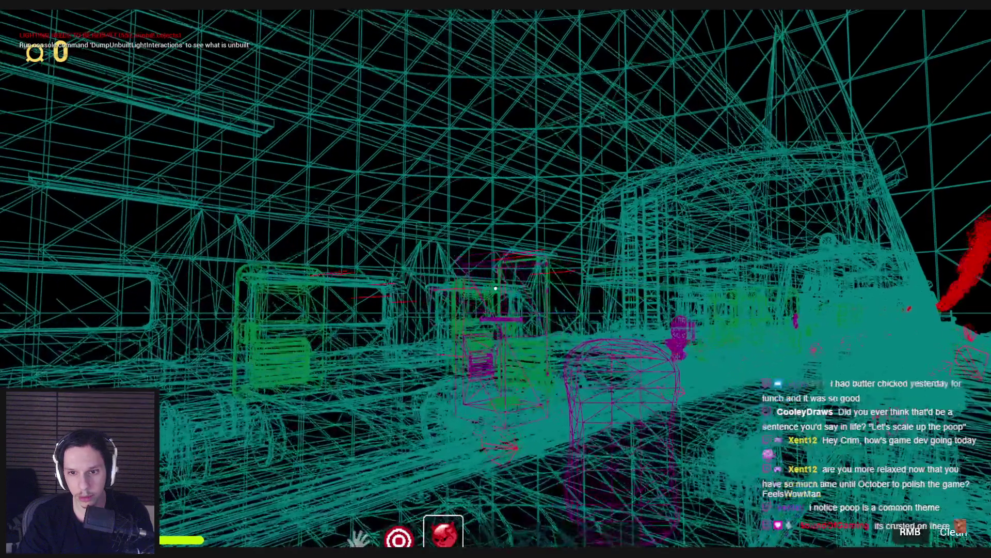
key(F3)
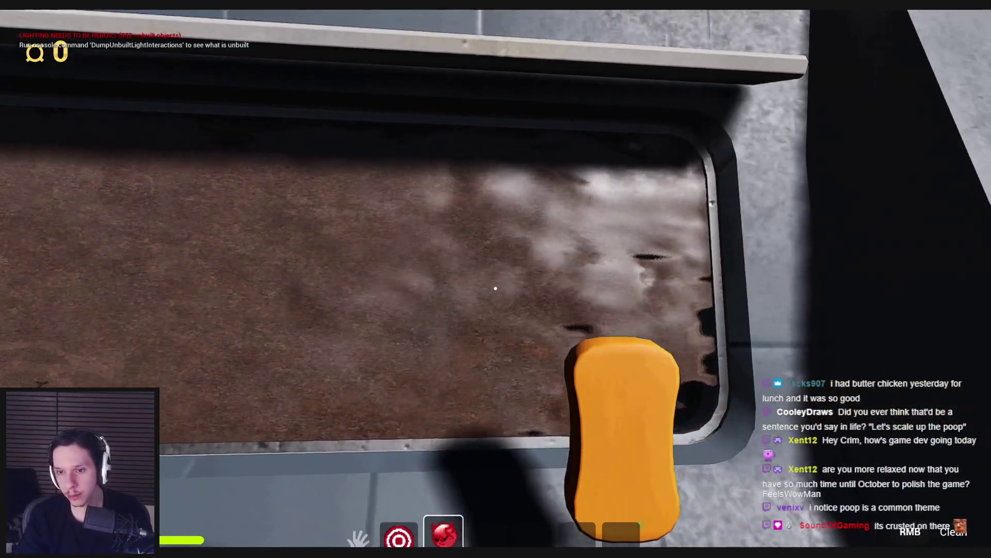
right_click(496, 288)
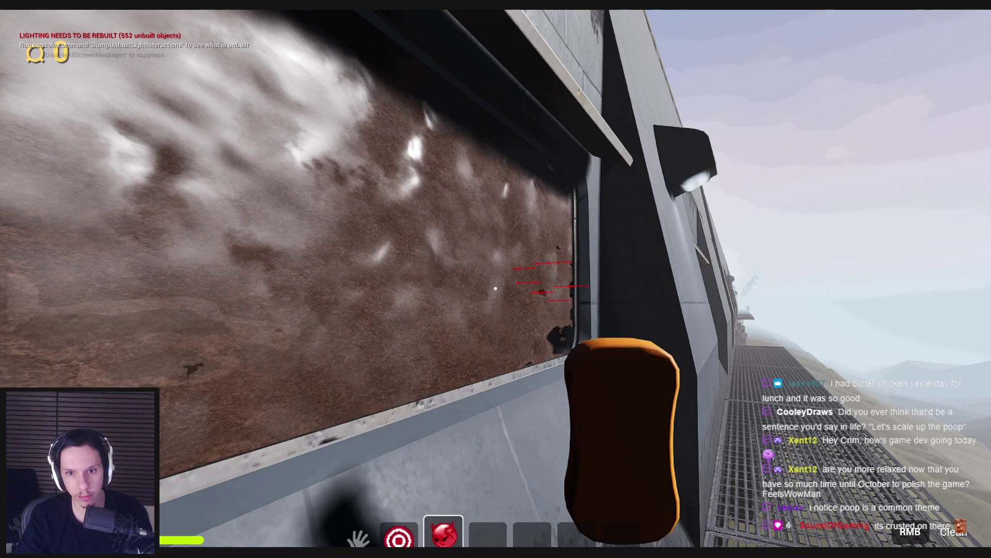
right_click(496, 288)
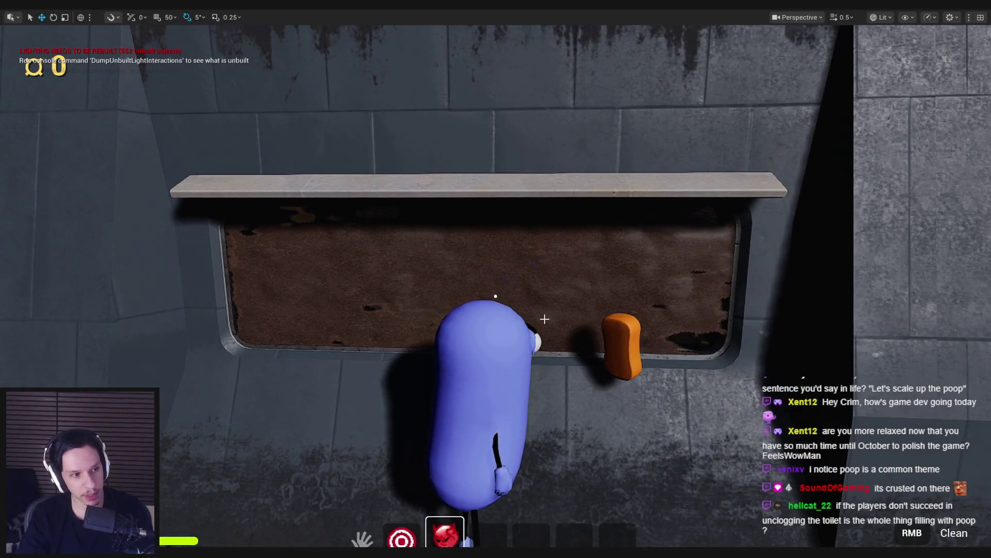
Step: End the playtest, peek at BP_MaintenanceTask-WindowCleaning, then open the Cleaning Sponge Blueprint from 0_Core/Items
key(Escape)
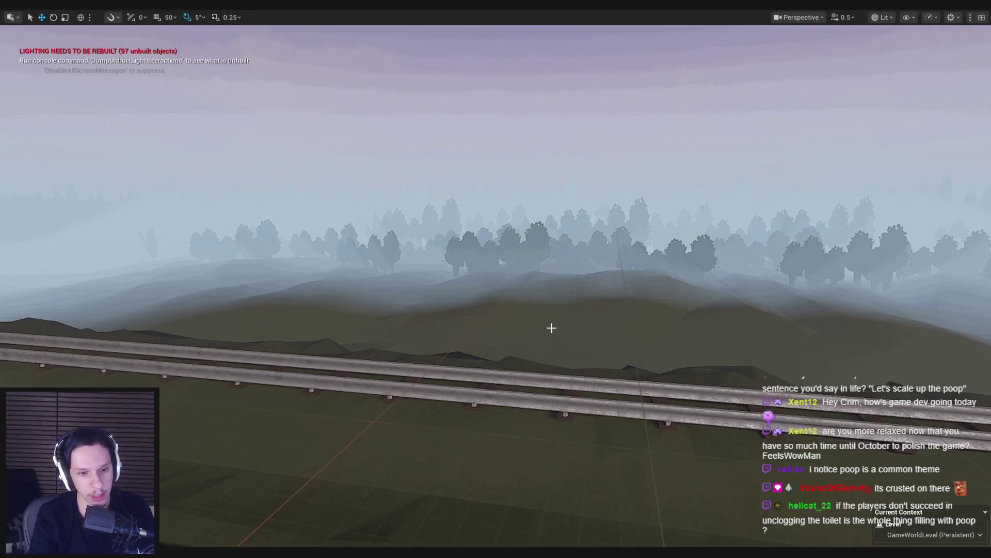
key(F11)
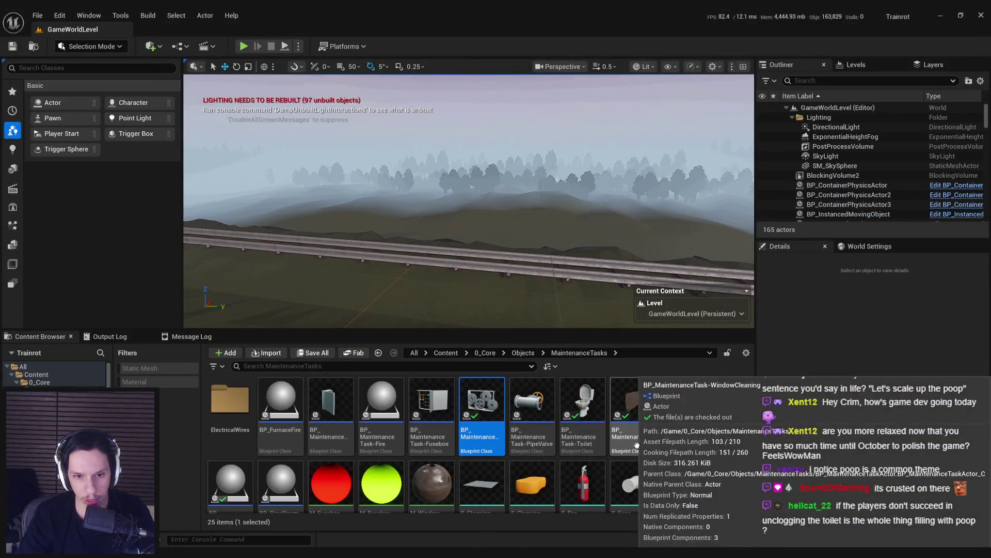
double_click(637, 445)
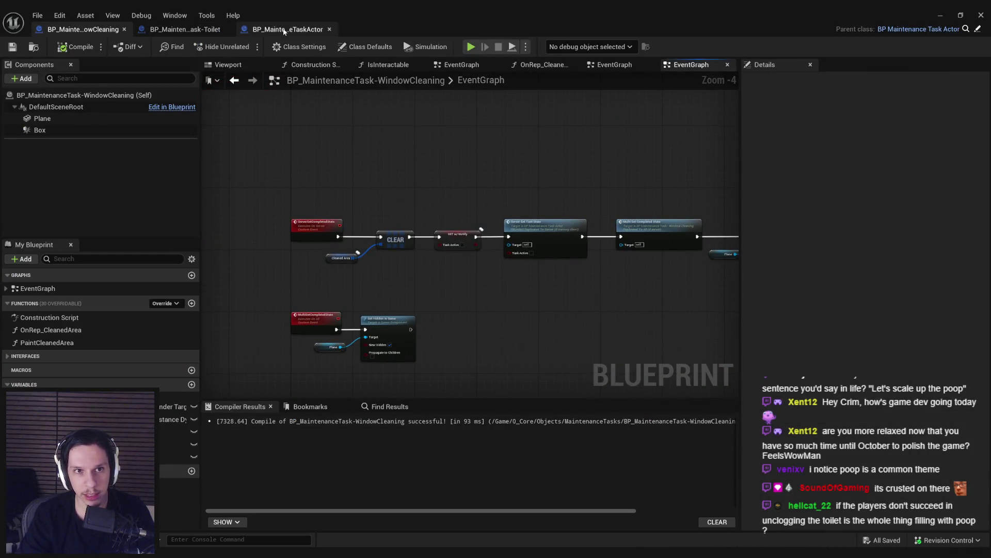
click(940, 15)
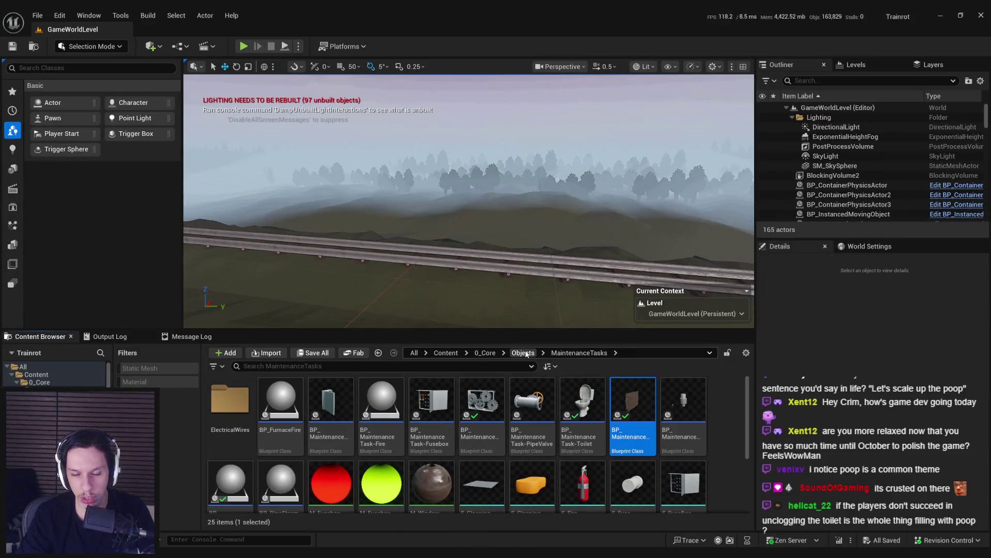
click(485, 352)
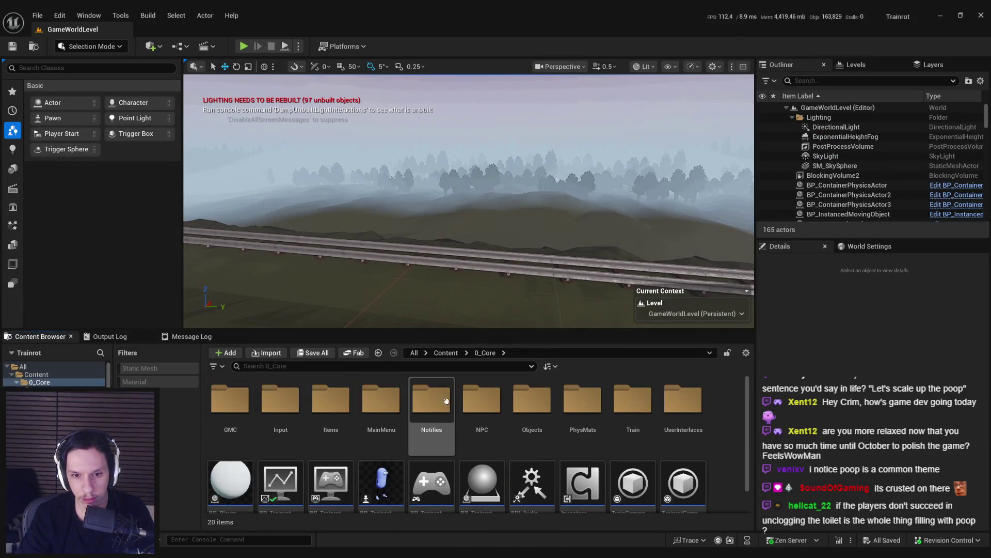
double_click(332, 436)
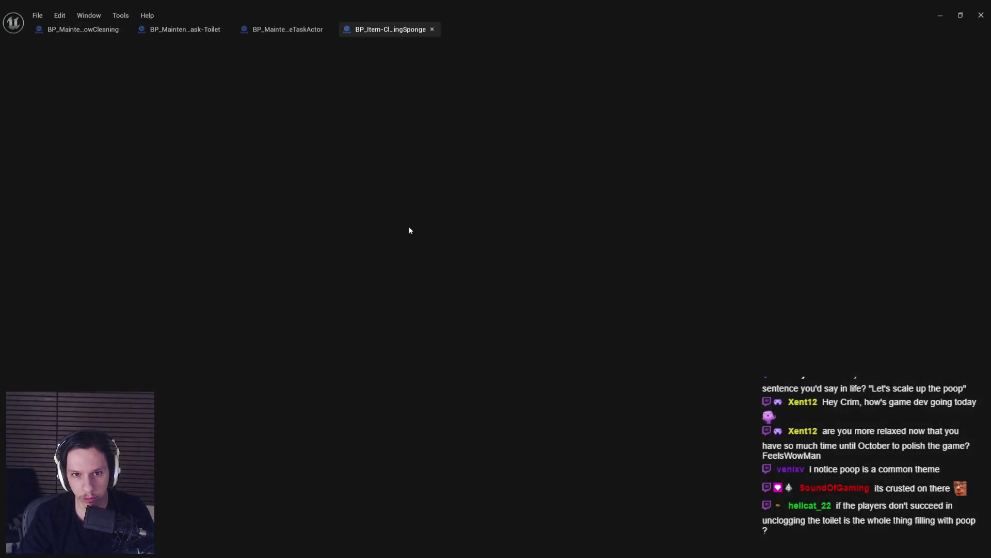
Step: Zoom into the CleanTrace graph, inspect the 25.0 trace distance multiplier, and minimize the Blueprint editor
scroll(355, 184, up, 6)
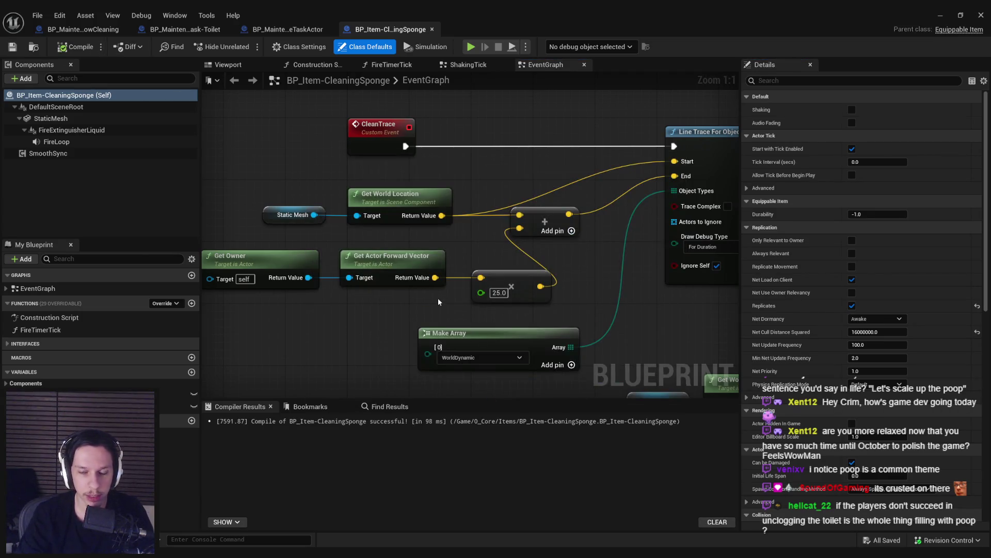
click(497, 293)
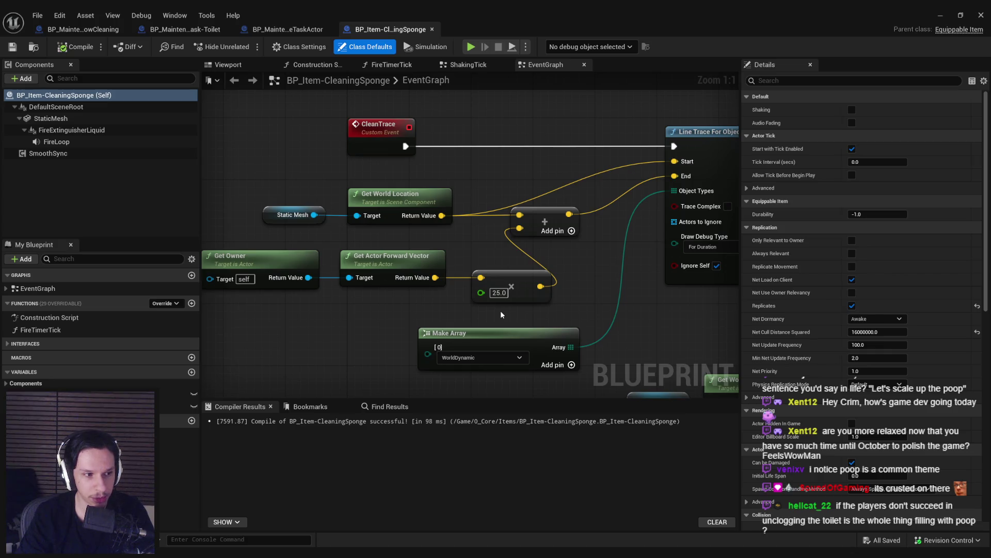
click(947, 21)
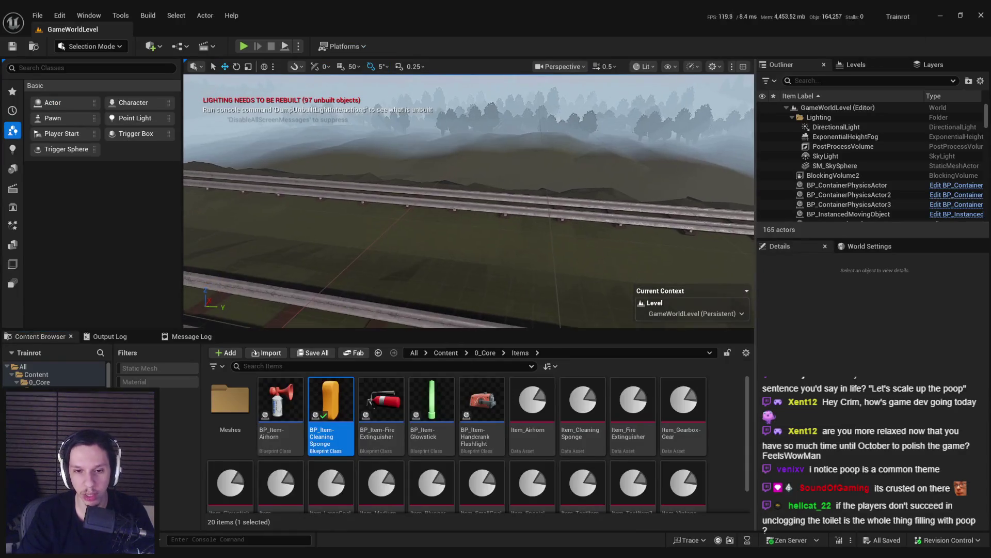
Step: Fly the viewport camera along the track to the train and start a fullscreen Play-in-Editor session
scroll(489, 165, down, 3)
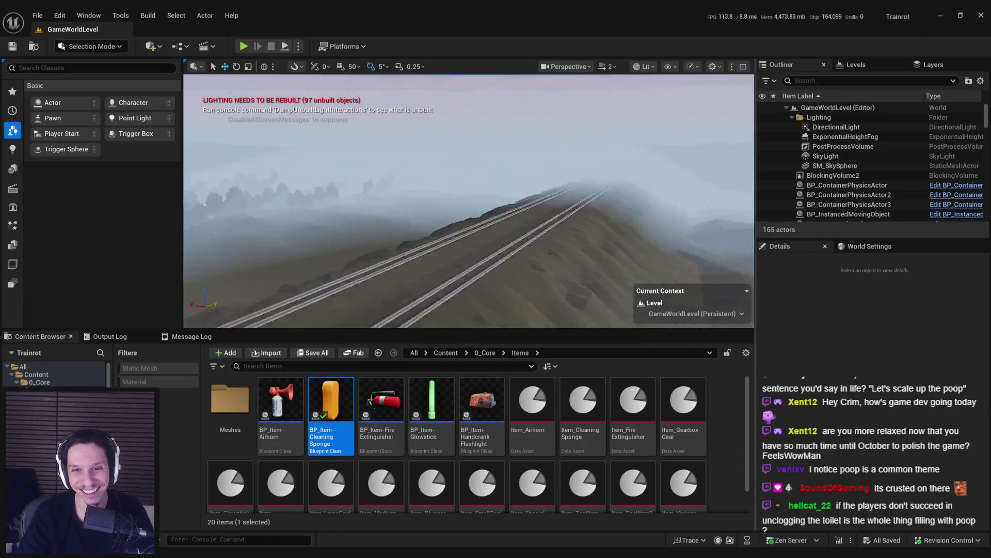
scroll(469, 201, down, 2)
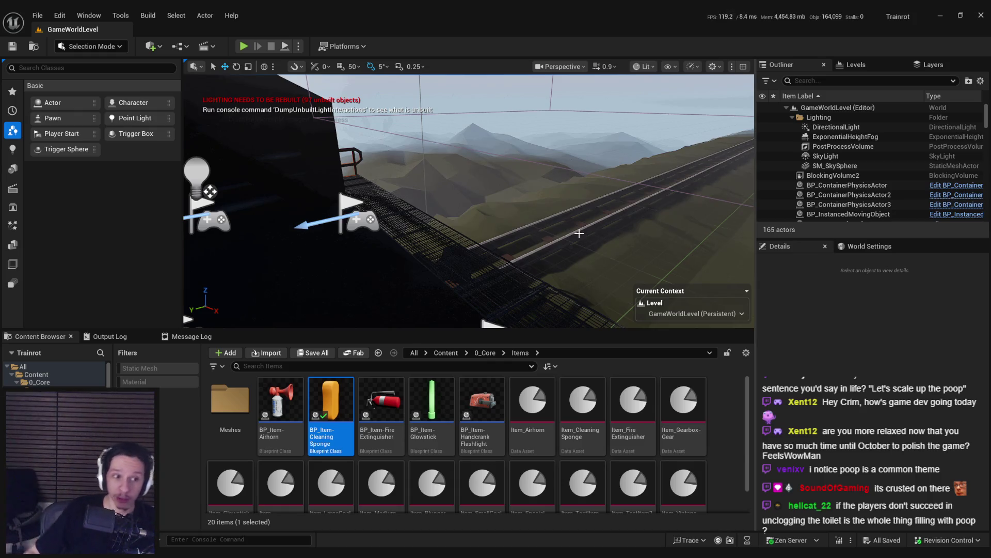
scroll(579, 234, down, 2)
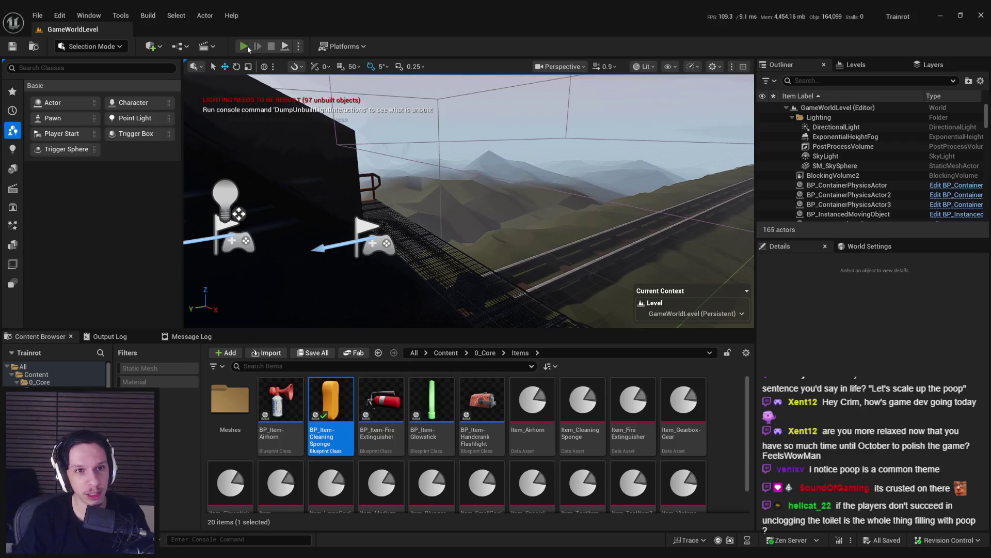
click(244, 46)
key(F11)
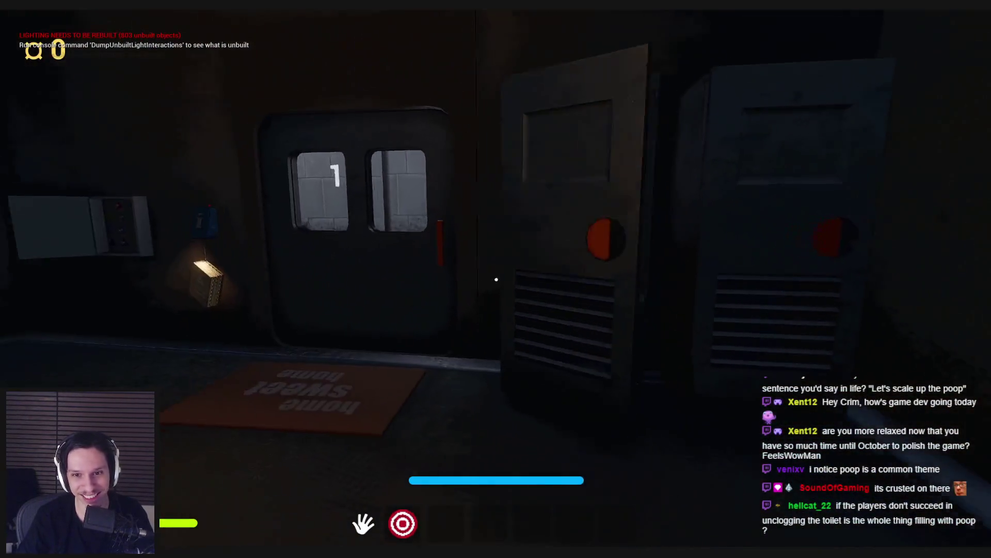
Step: In the engine room, open the locker, move the suitcase, and throw the red box
click(496, 279)
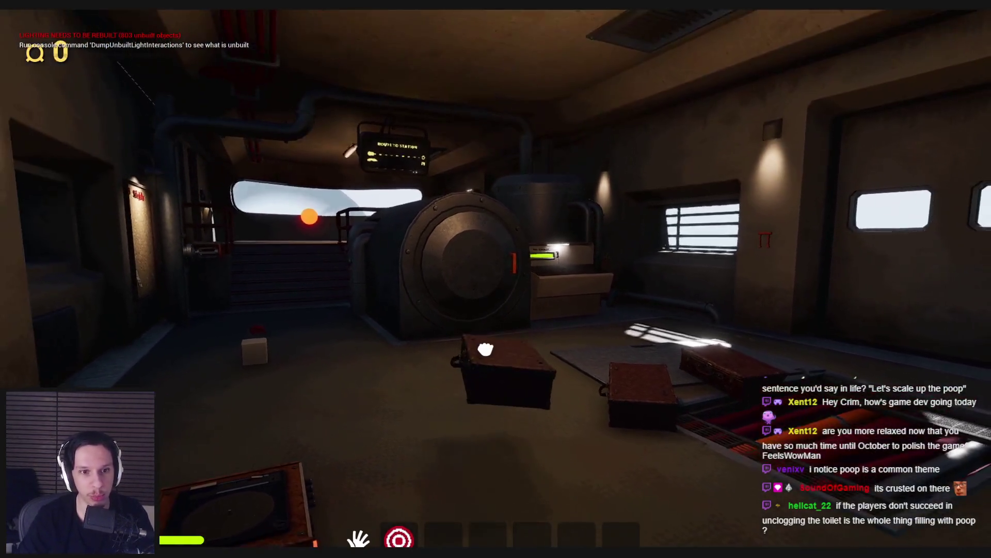
click(496, 279)
click(496, 288)
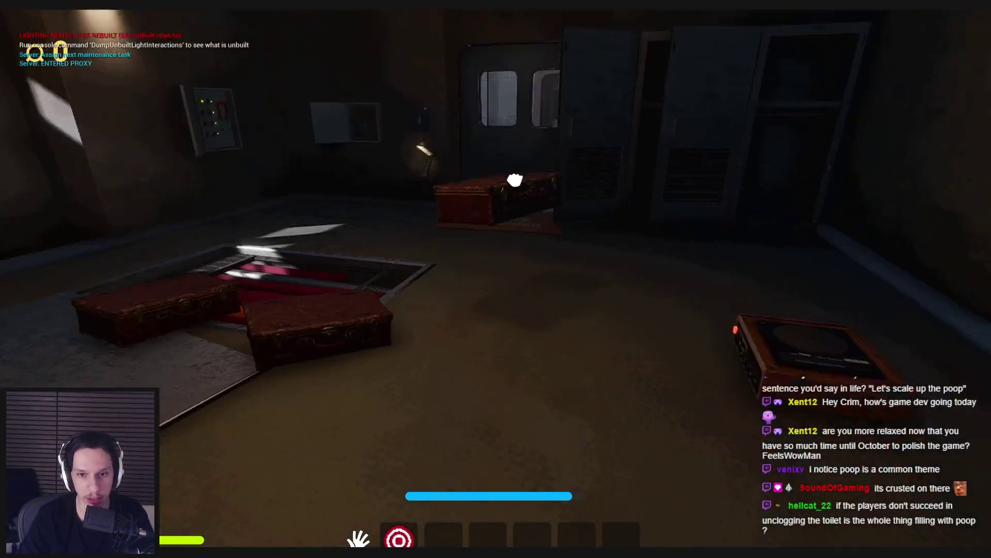
click(472, 253)
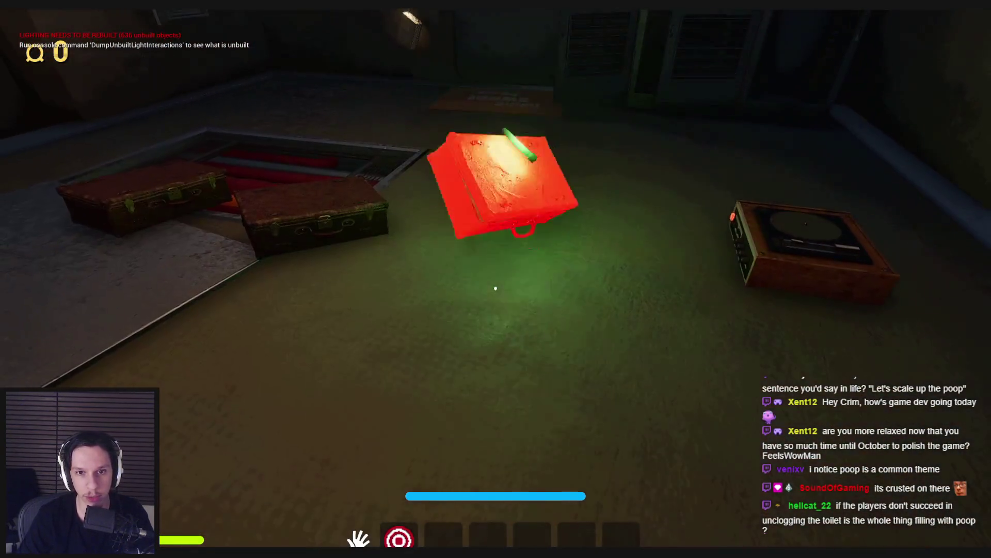
click(496, 288)
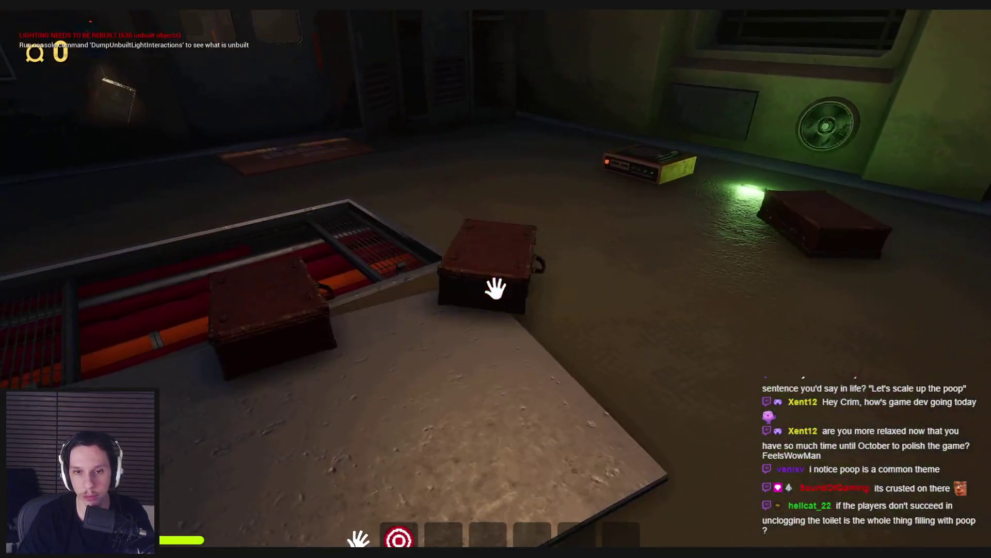
click(496, 288)
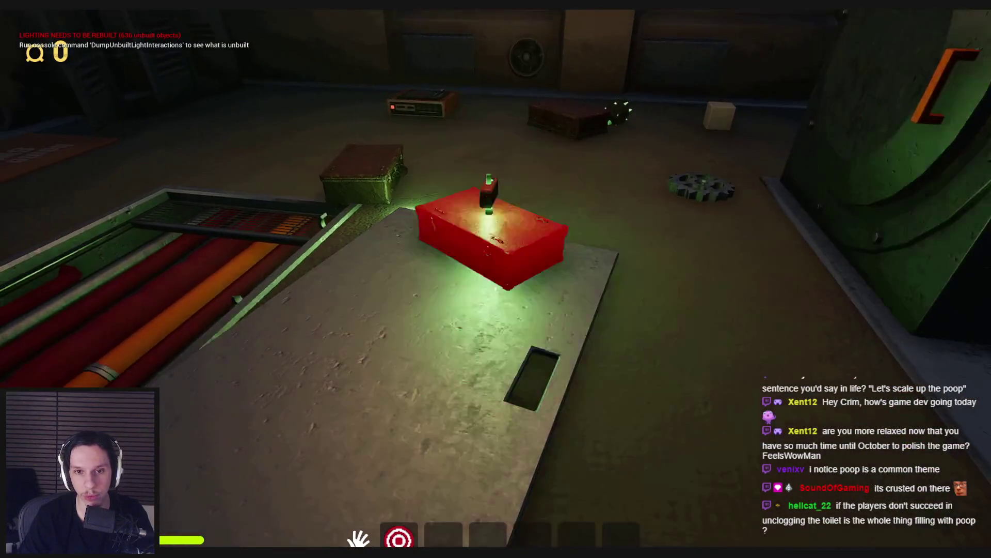
click(496, 288)
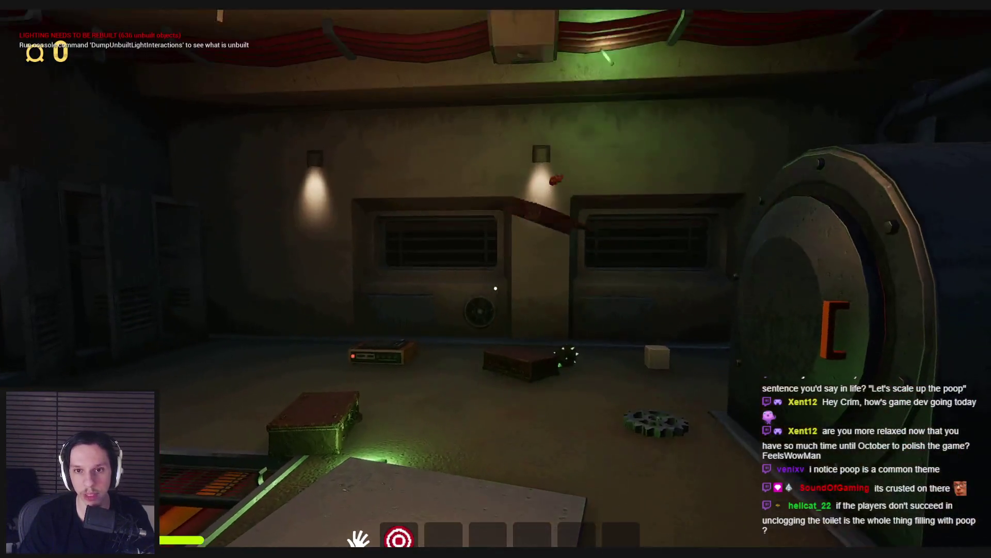
Step: Walk up the stairs toward the door, toggling the handheld and crank lights
key(w)
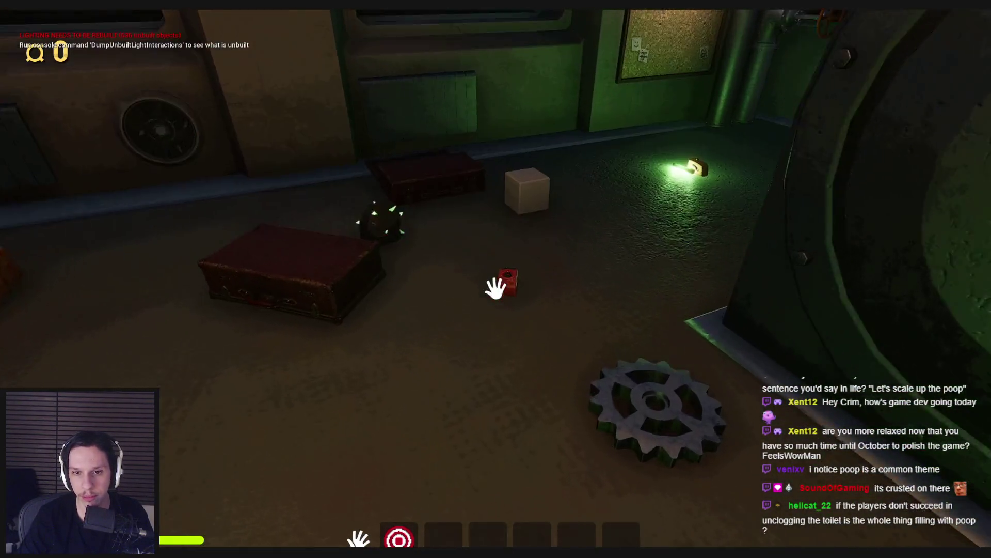
key(w)
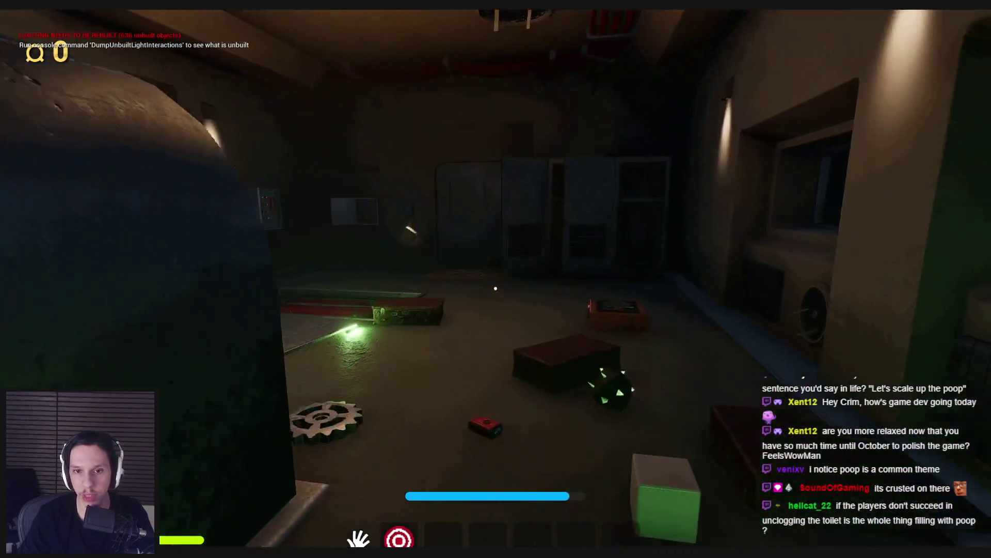
key(s)
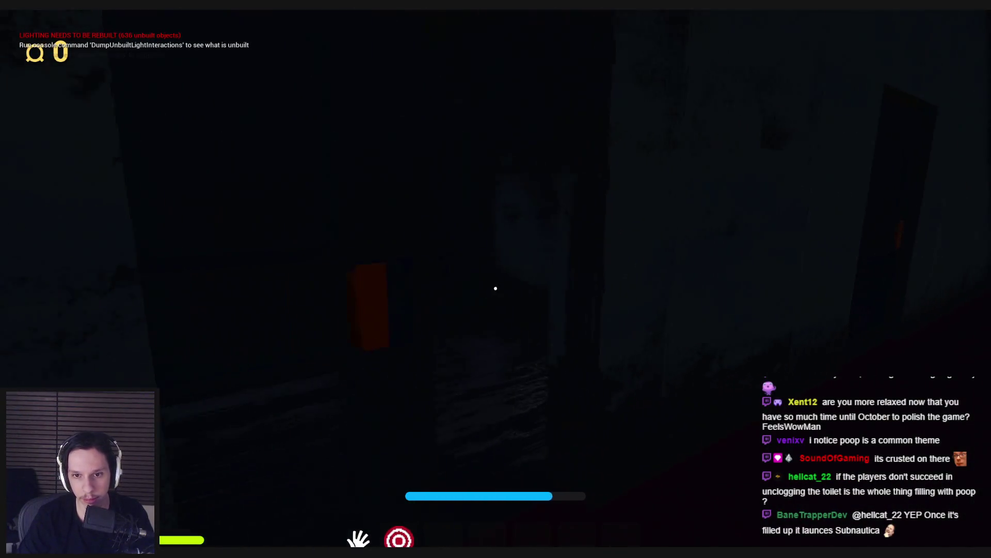
key(f)
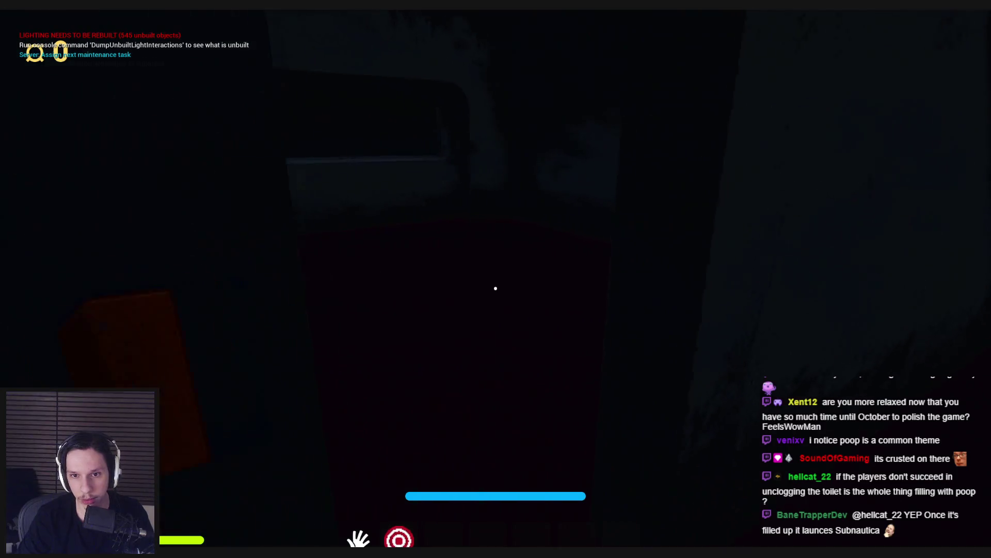
key(2)
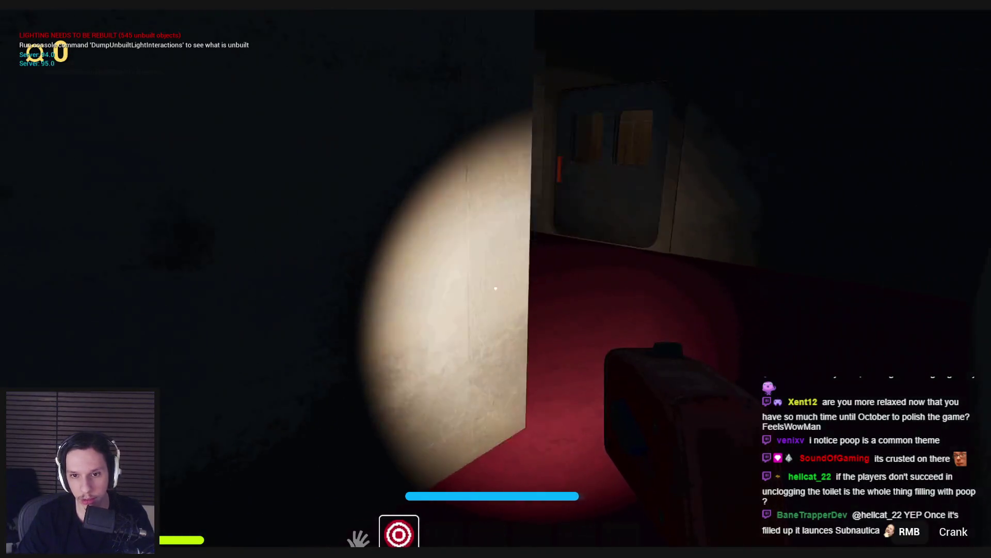
key(2)
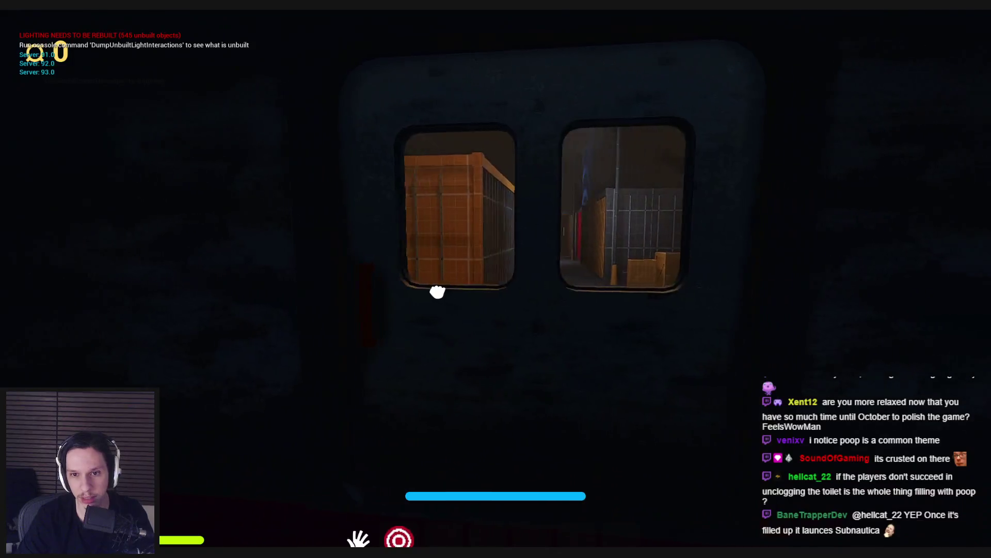
Step: Go through the windowed door, cross the container alley, and open door 3
click(496, 288)
key(w)
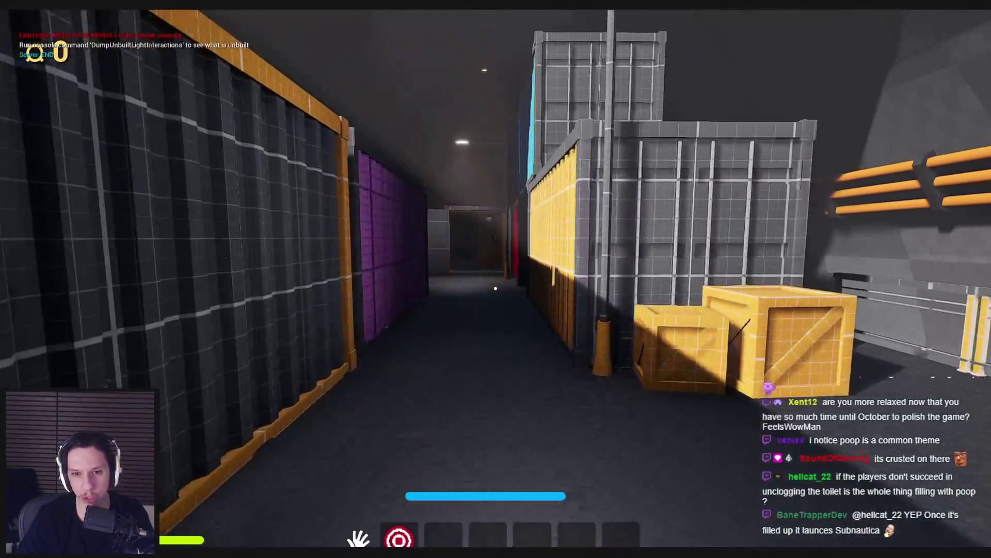
key(w)
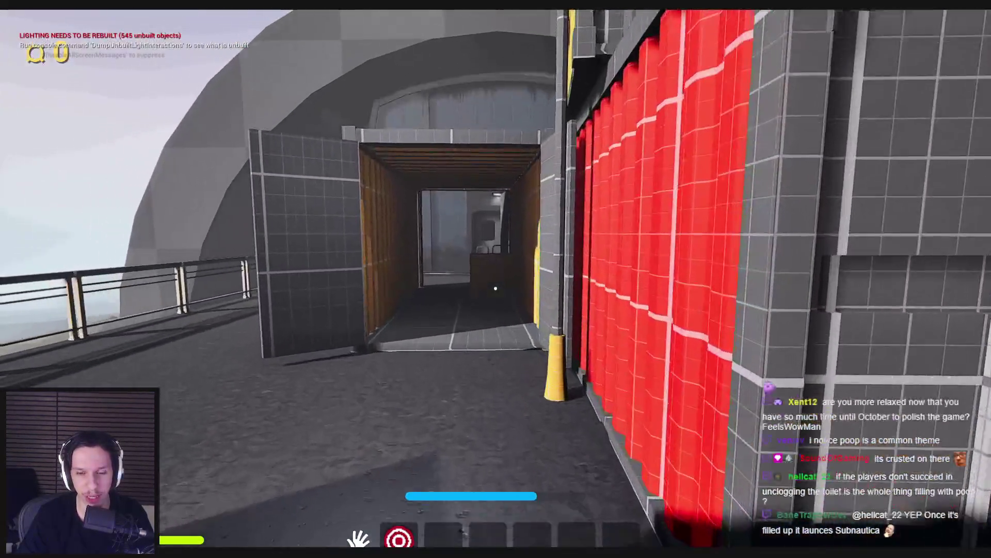
key(w)
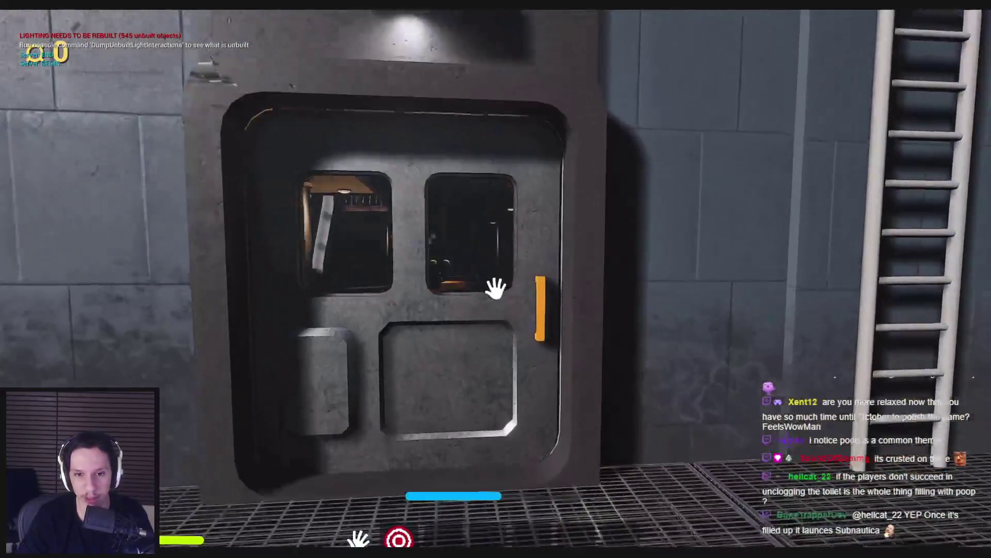
click(496, 288)
Step: Swing the carriage door open, enter the library, climb the spiral stairs, and open a gallery cabinet
key(w)
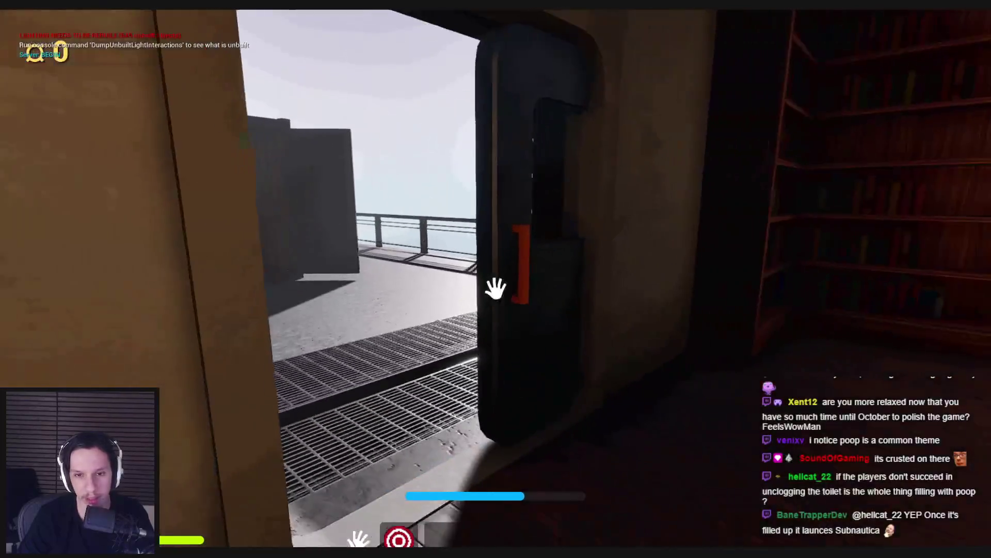
click(504, 290)
drag(504, 290, 496, 288)
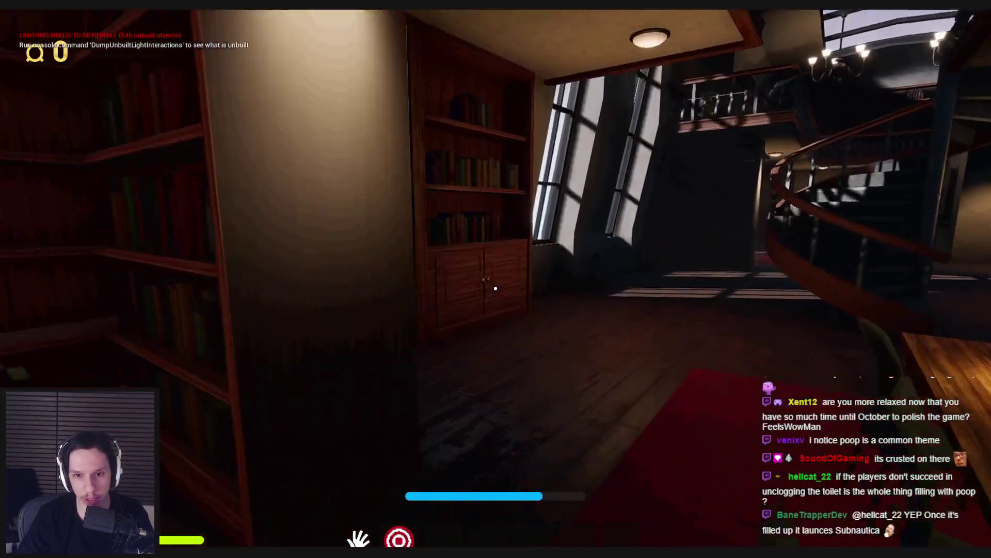
key(w)
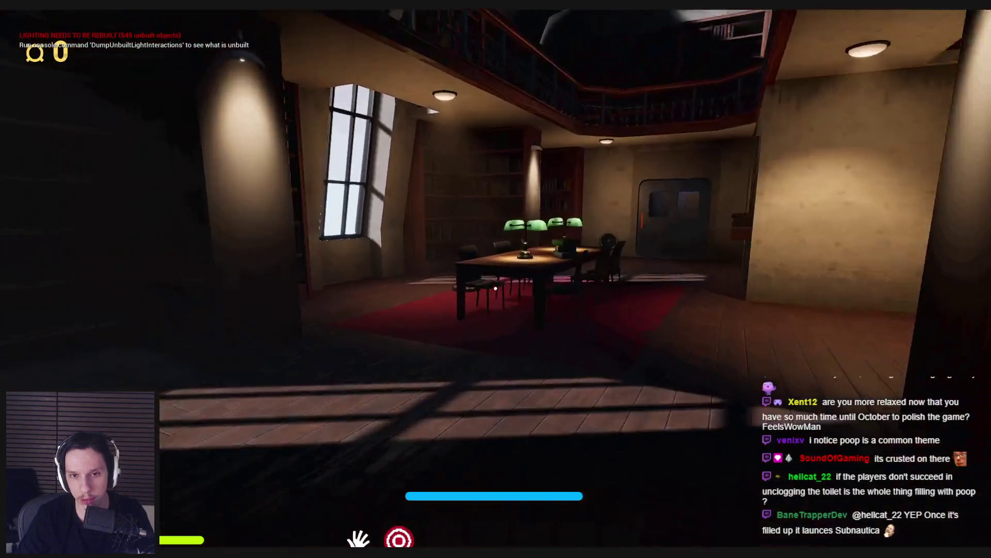
key(w)
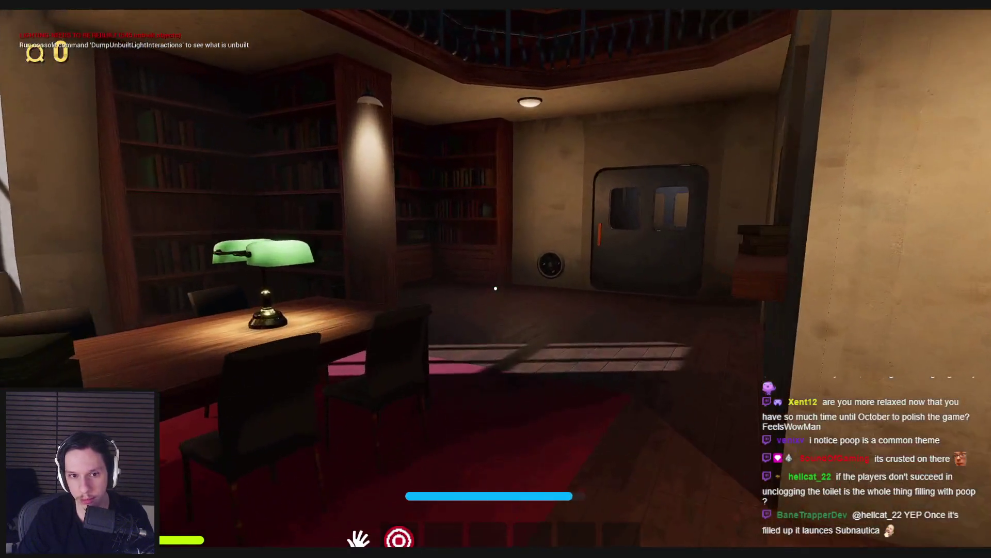
key(w)
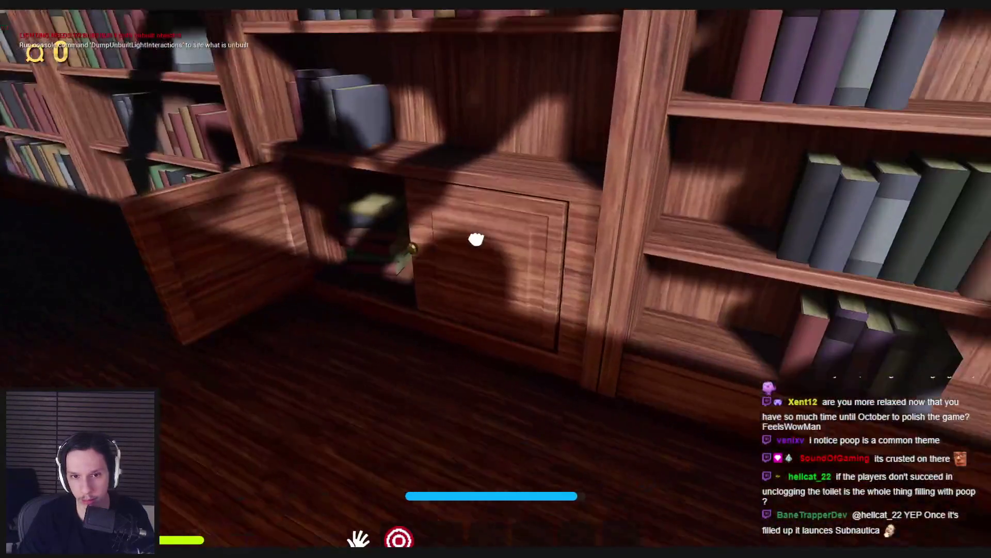
click(496, 283)
Step: Walk the gallery, descend to the reading room, and pass through the far doors into the corridor
key(w)
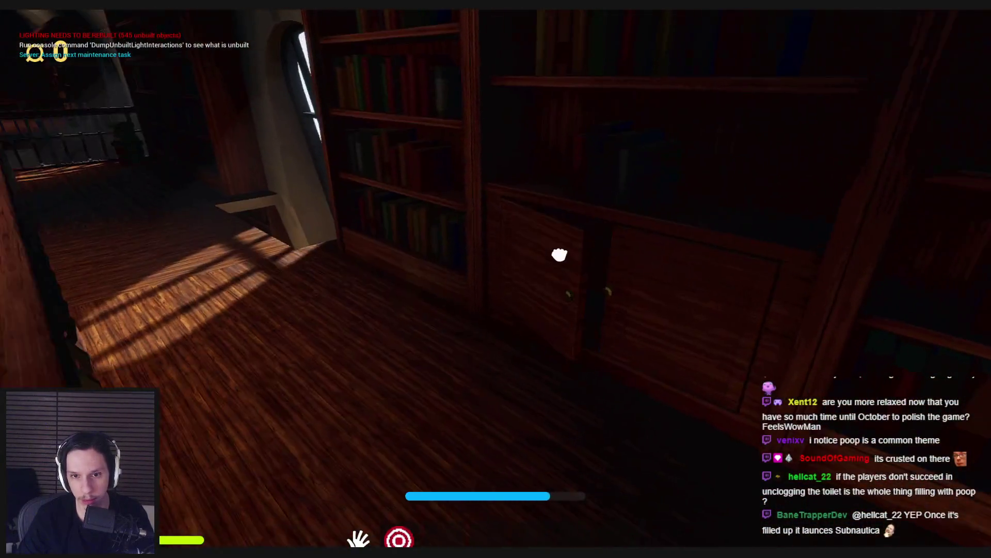
key(w)
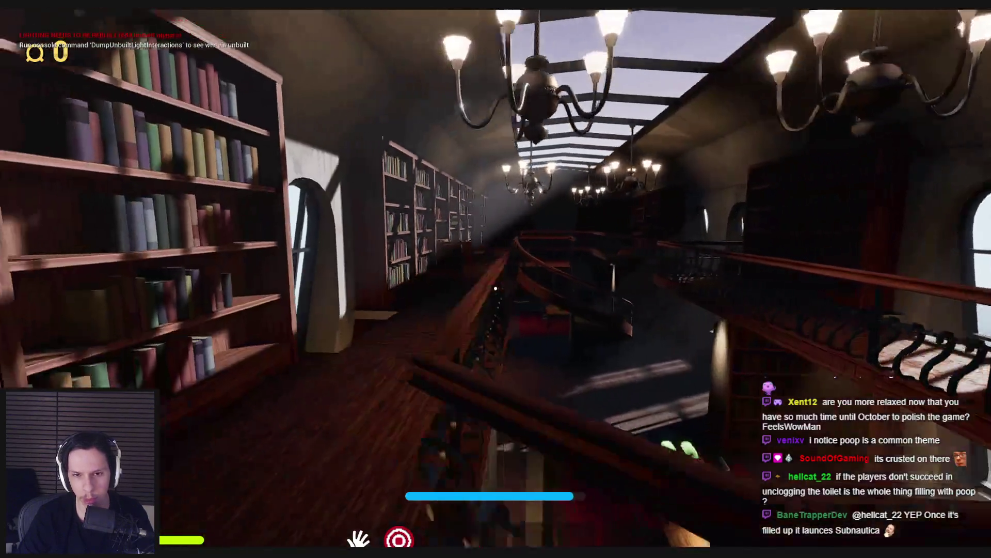
key(w)
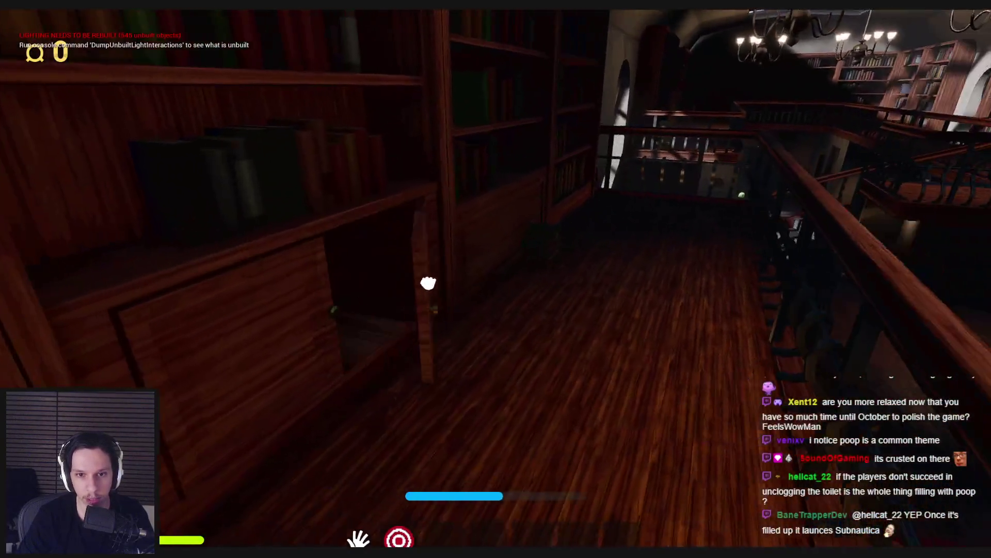
key(w)
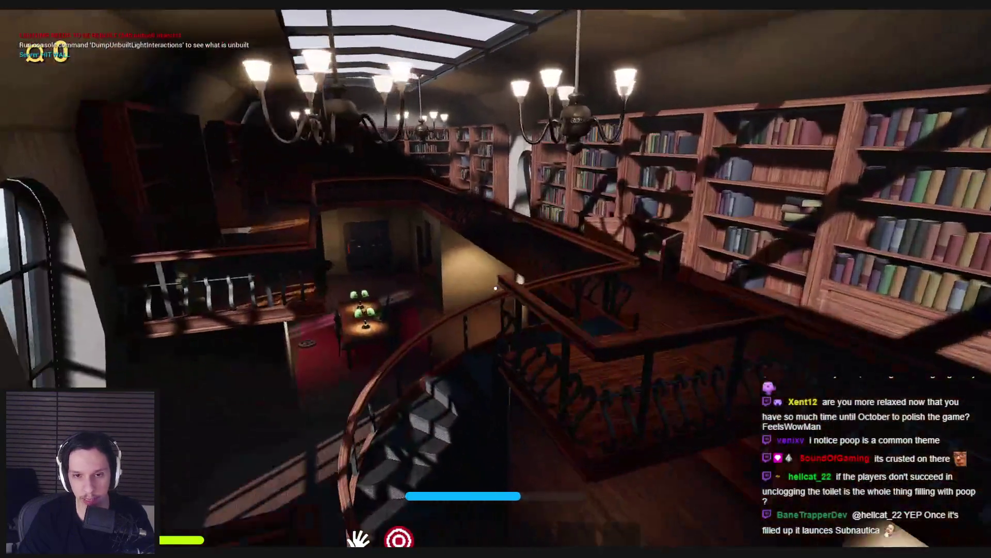
key(w)
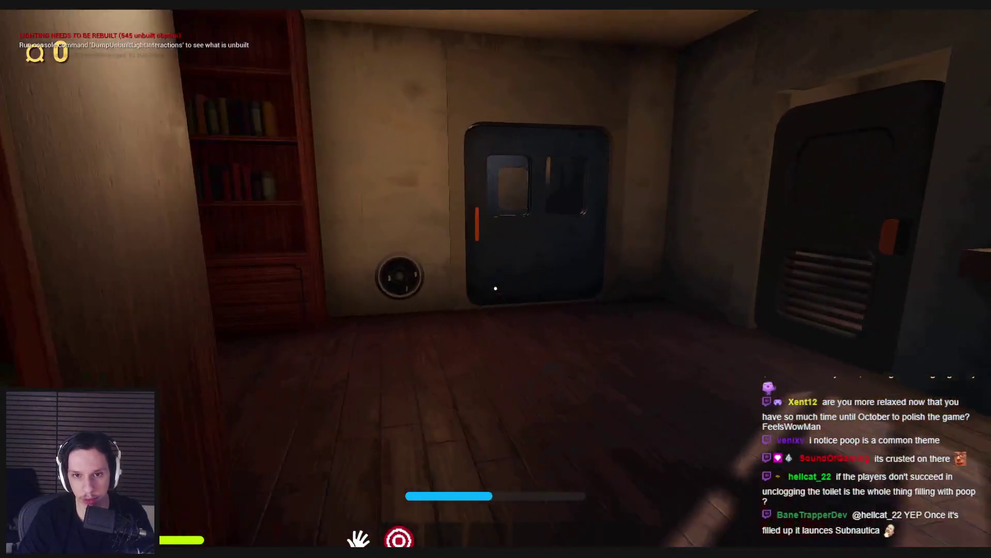
key(w)
click(496, 288)
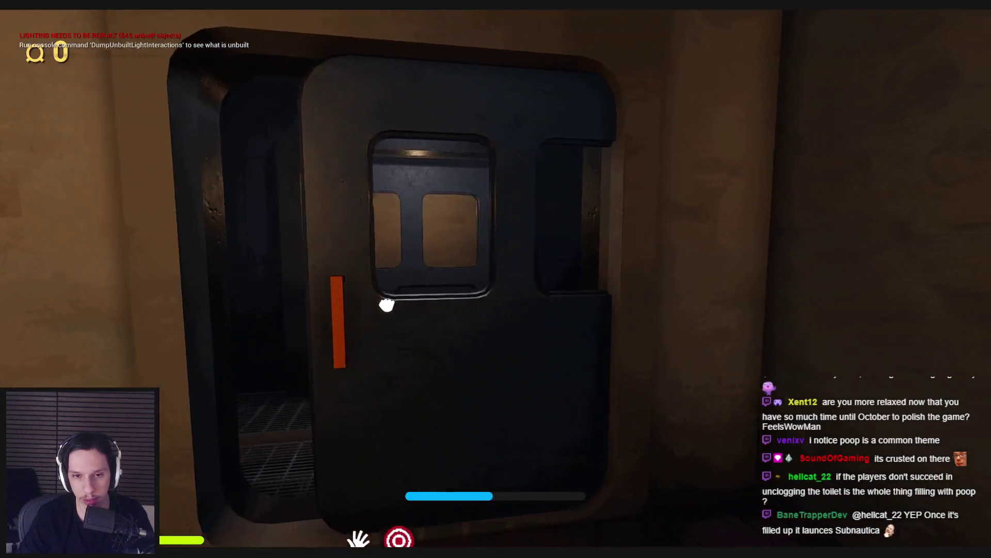
click(496, 288)
key(w)
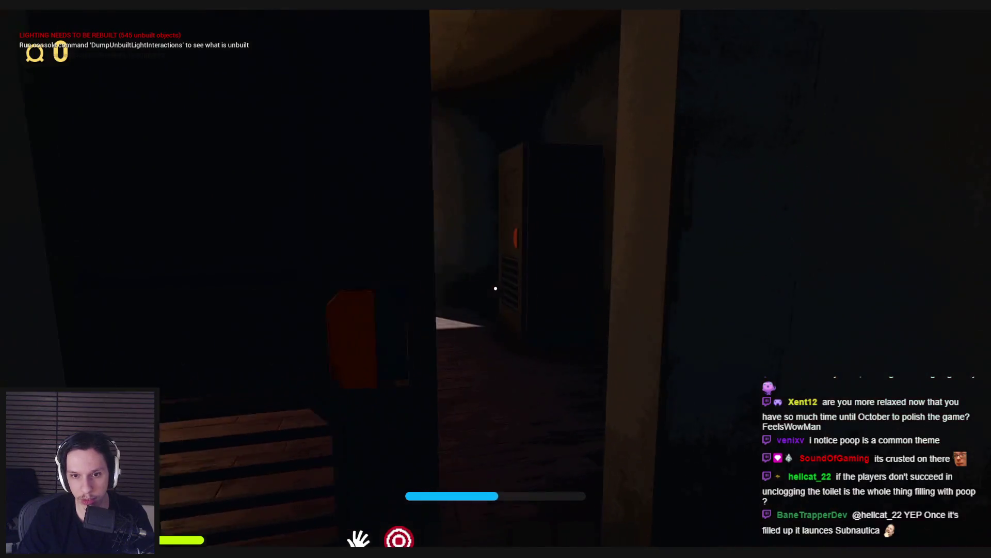
Step: Walk into the toilet room and open the door to the outdoor area
key(w)
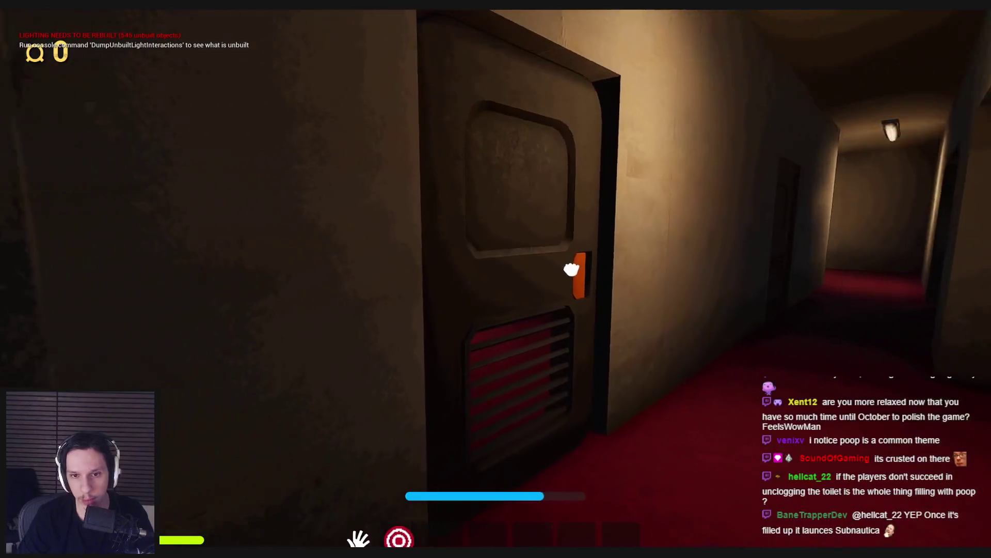
key(w)
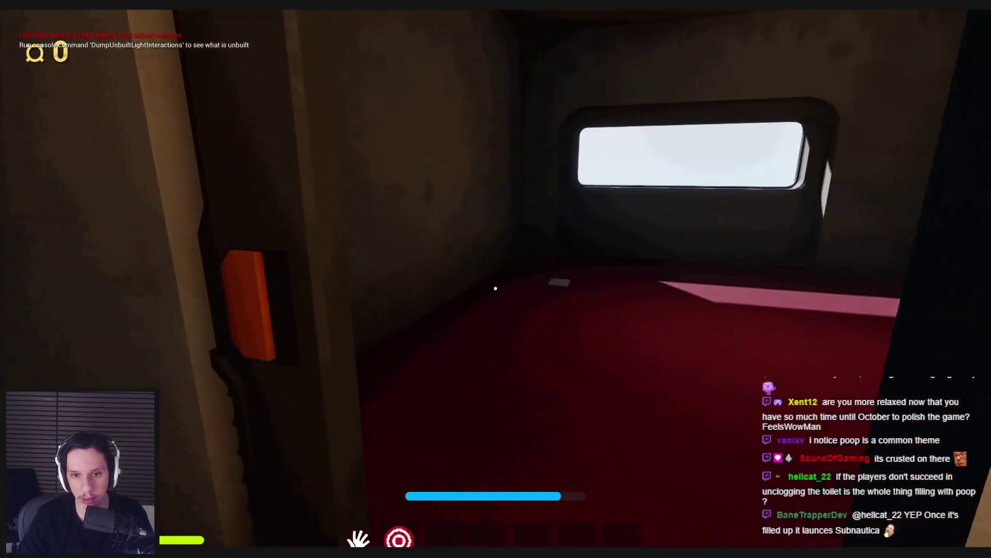
mouse_move(496, 288)
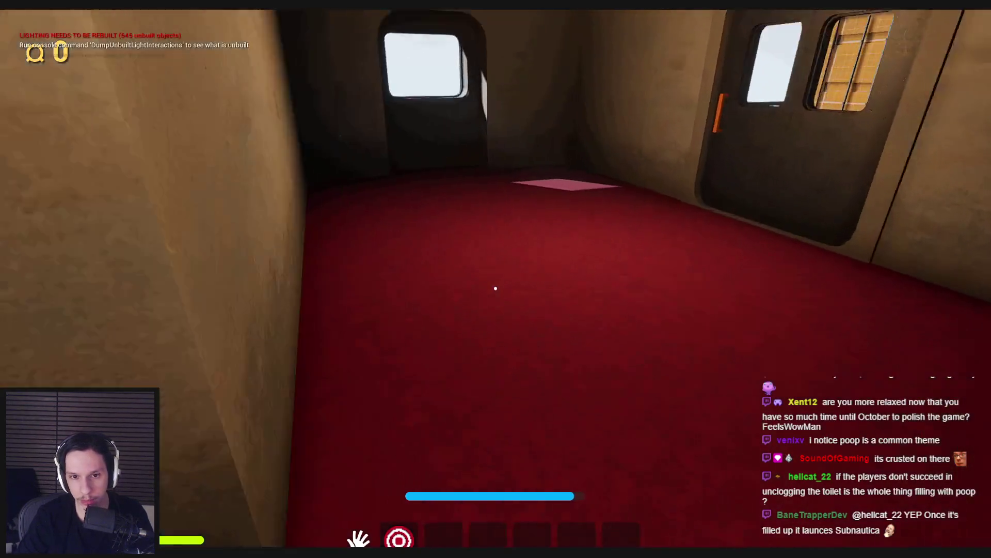
click(496, 288)
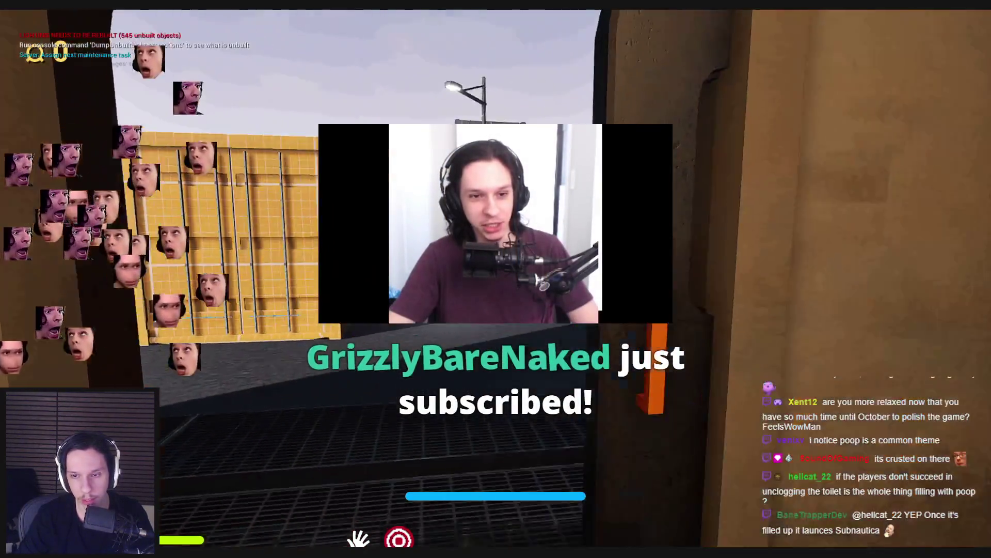
Step: Sprint back down the red-carpet hallway into the library to face the bookshelves
mouse_move(496, 289)
key(shift+w)
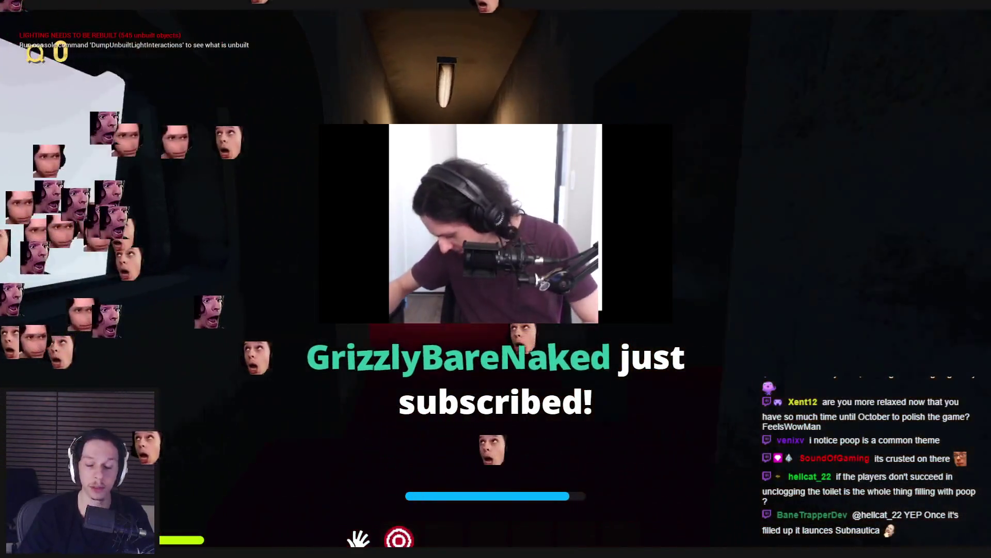
key(shift+w)
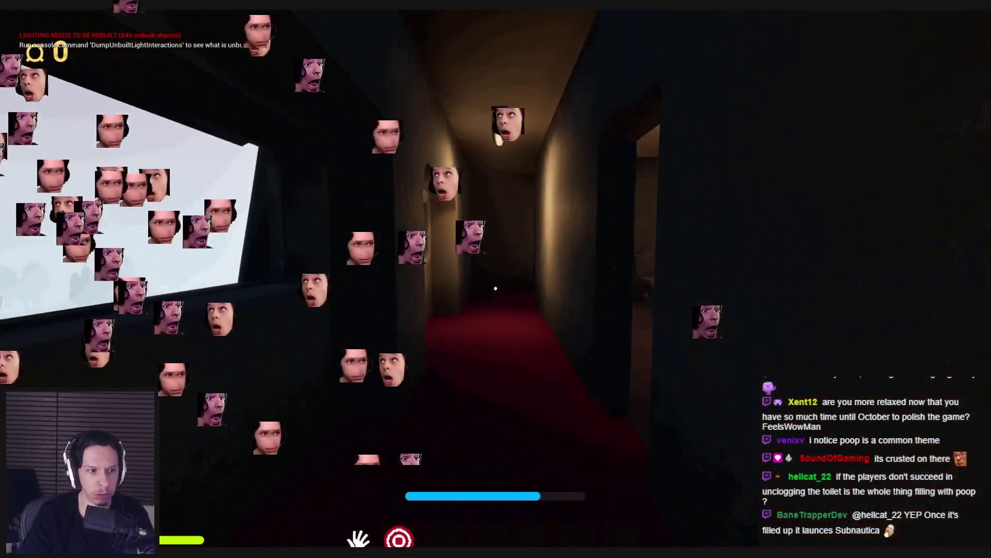
key(shift+w)
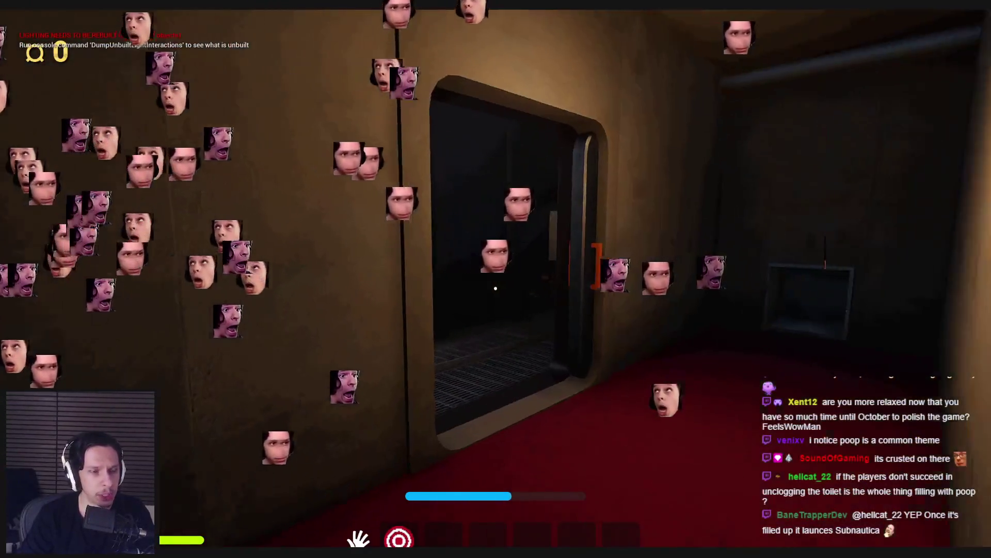
key(shift+w)
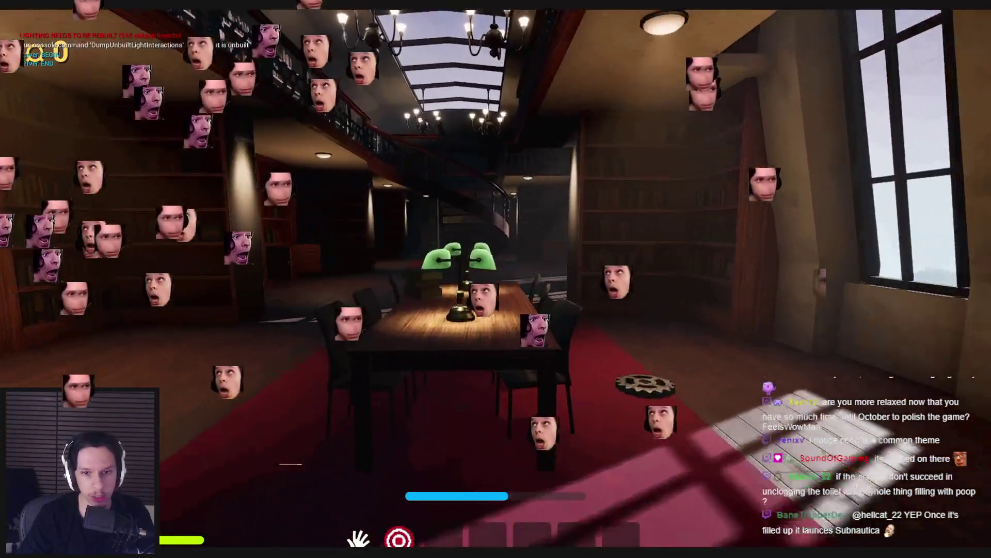
key(shift+w)
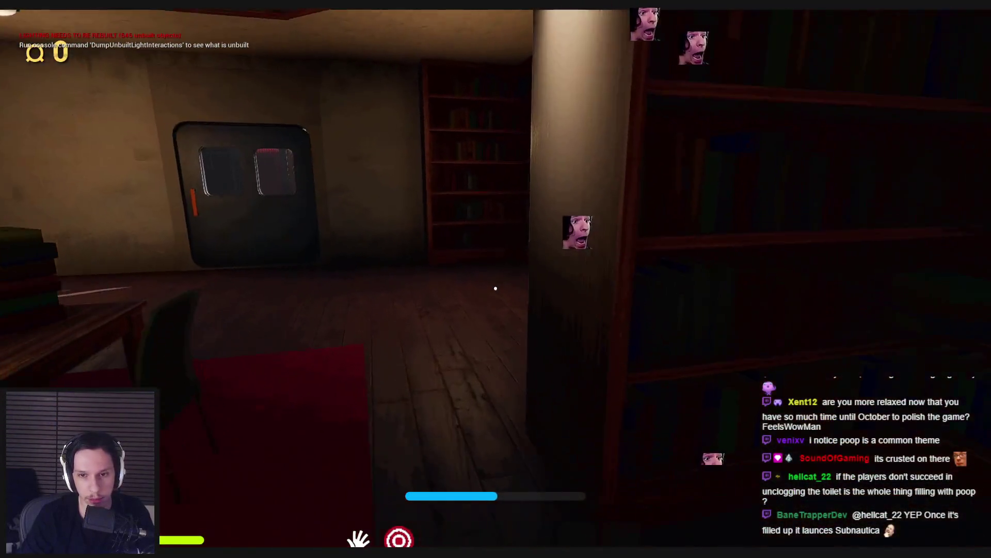
key(shift+w)
Step: Exit through the metal door, cross the container yard and dark room, and climb to the fuse panel
key(w)
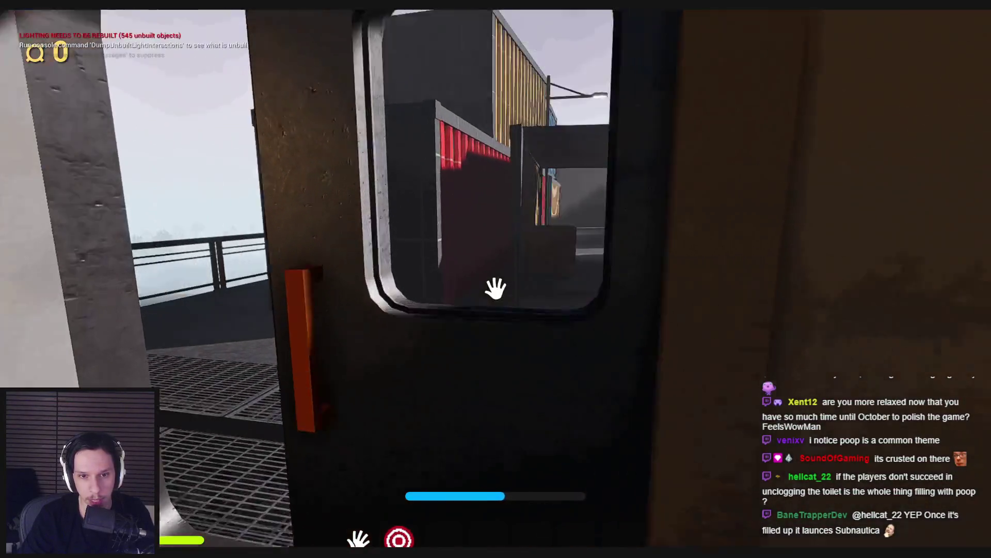
key(e)
key(shift+w)
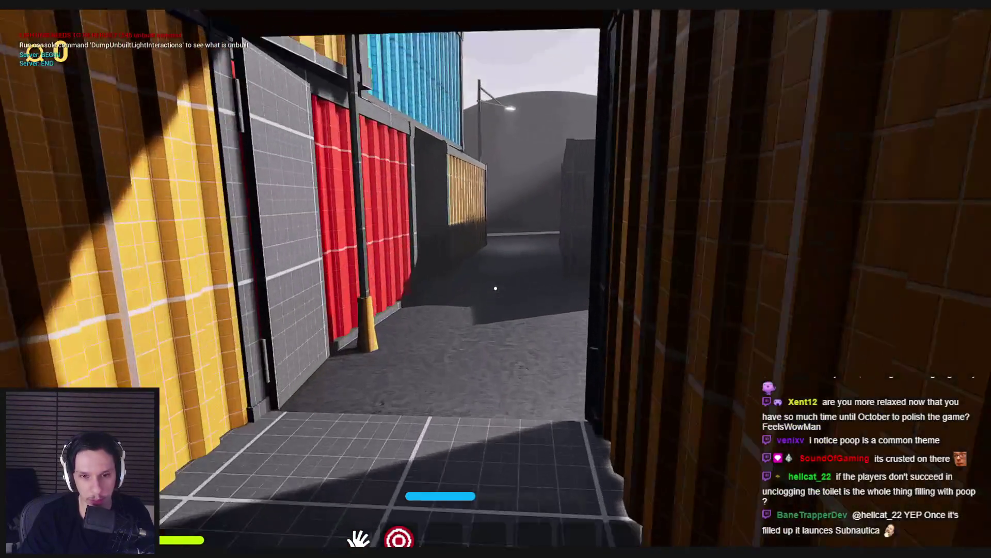
key(shift+w)
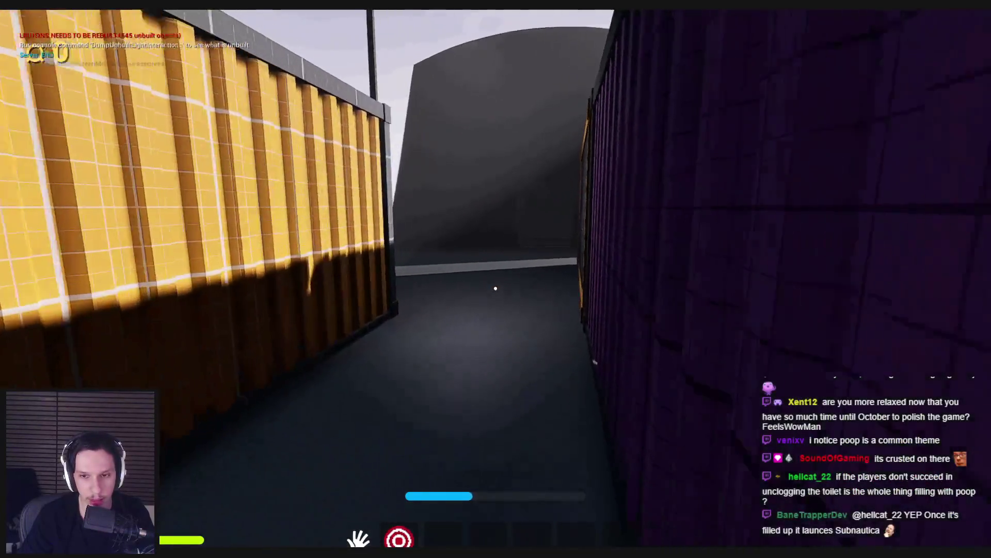
key(shift+w)
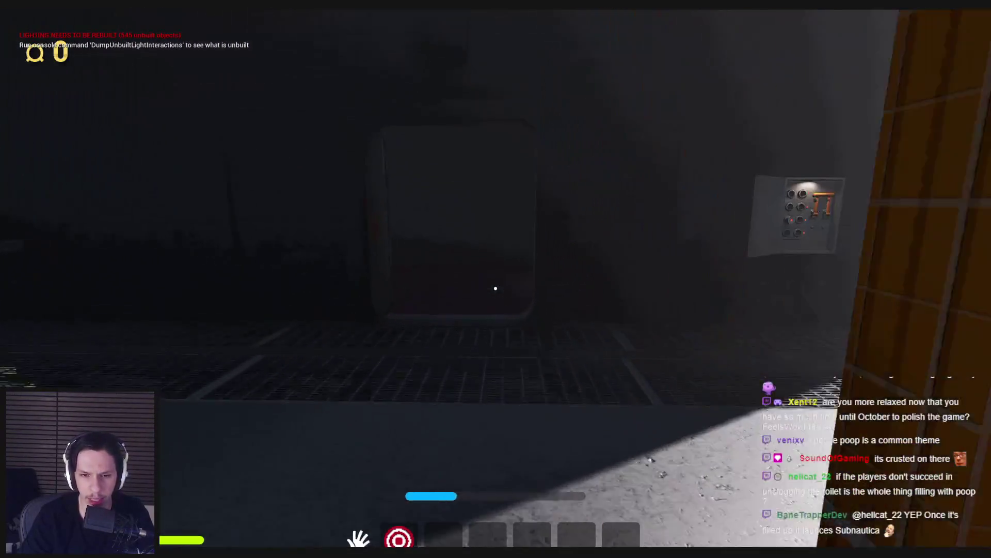
key(shift+w)
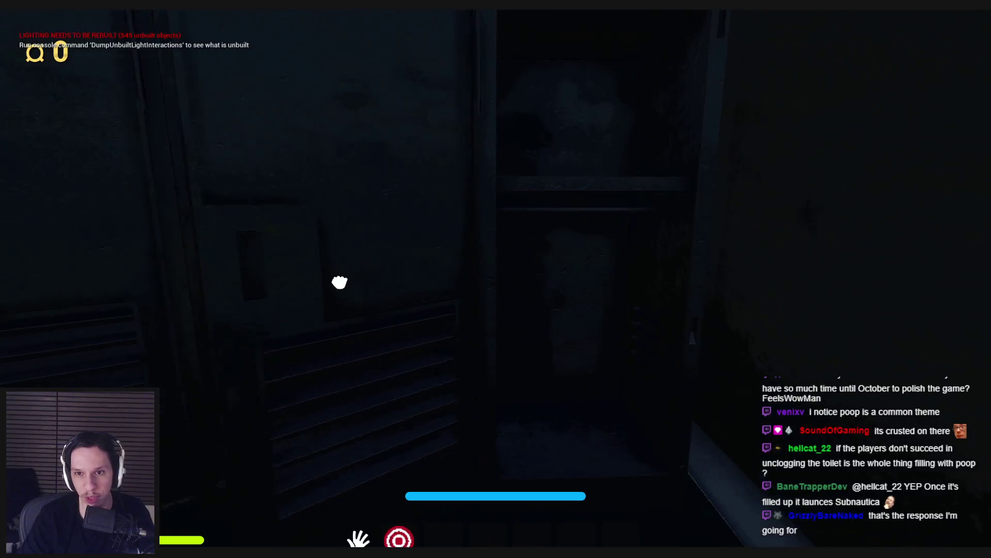
key(w)
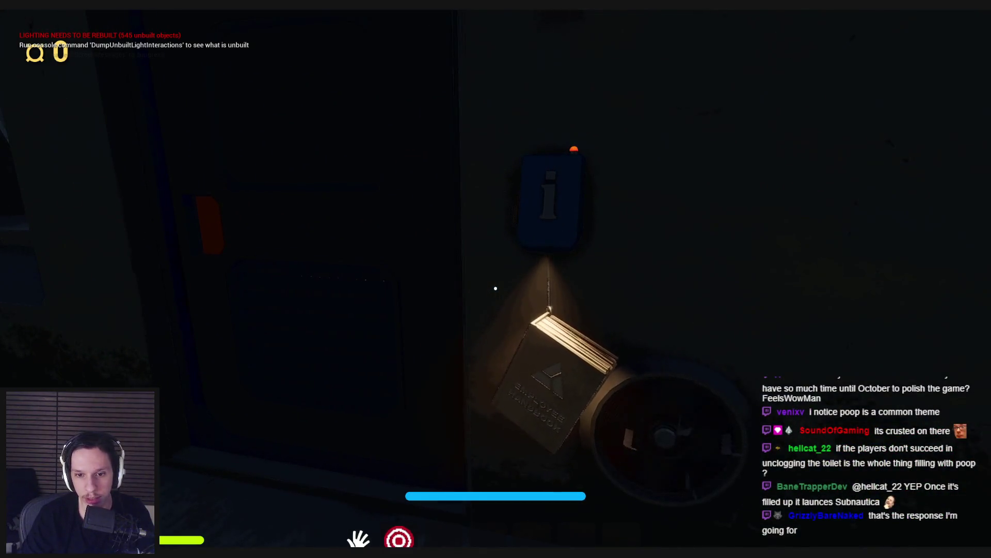
key(w)
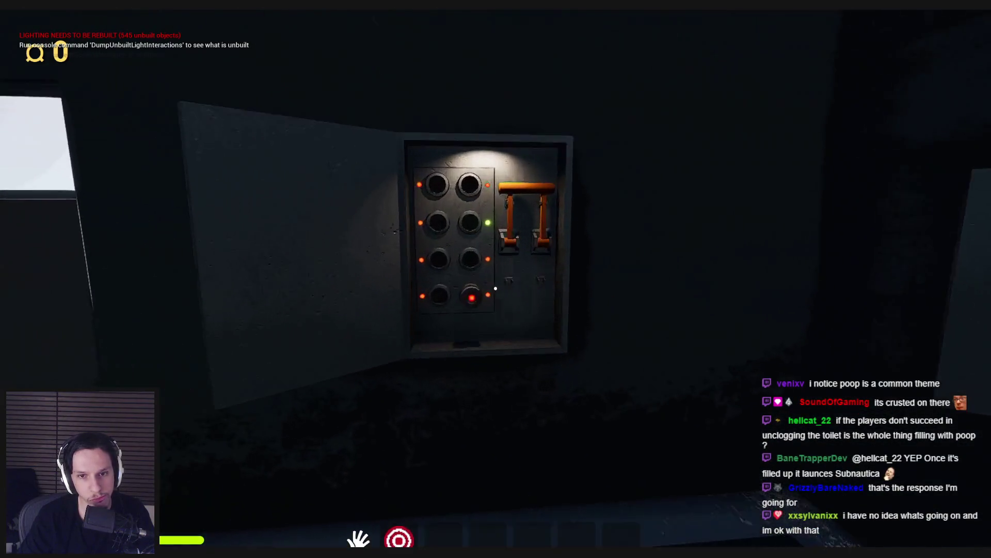
Step: Pull the fuse panel lever, then back up to the furnace and open its hatch
key(w)
click(495, 288)
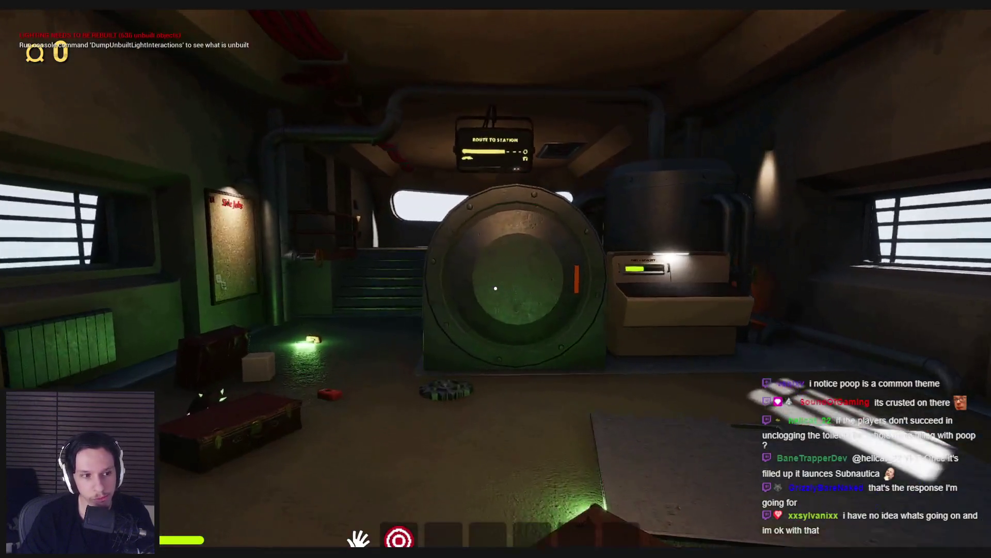
key(w)
key(s)
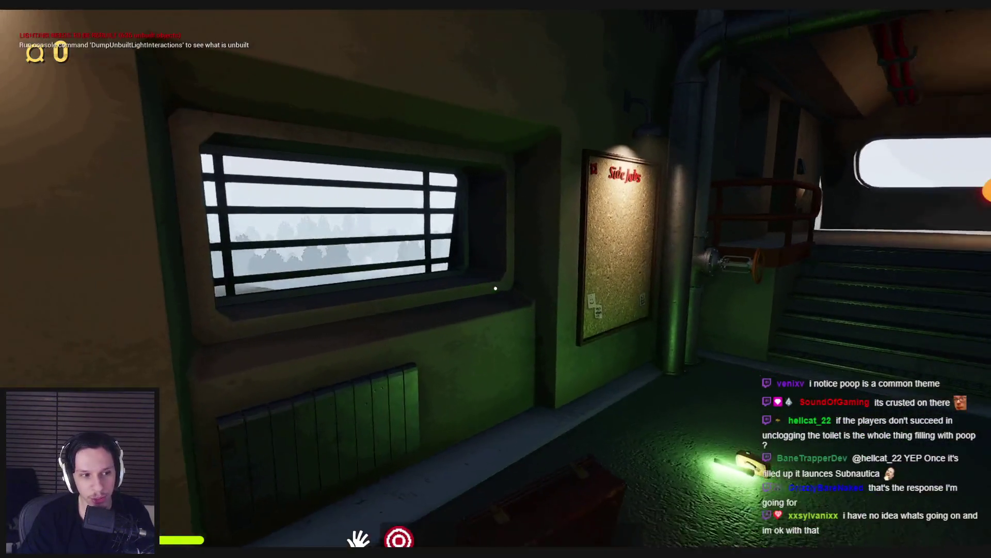
key(s)
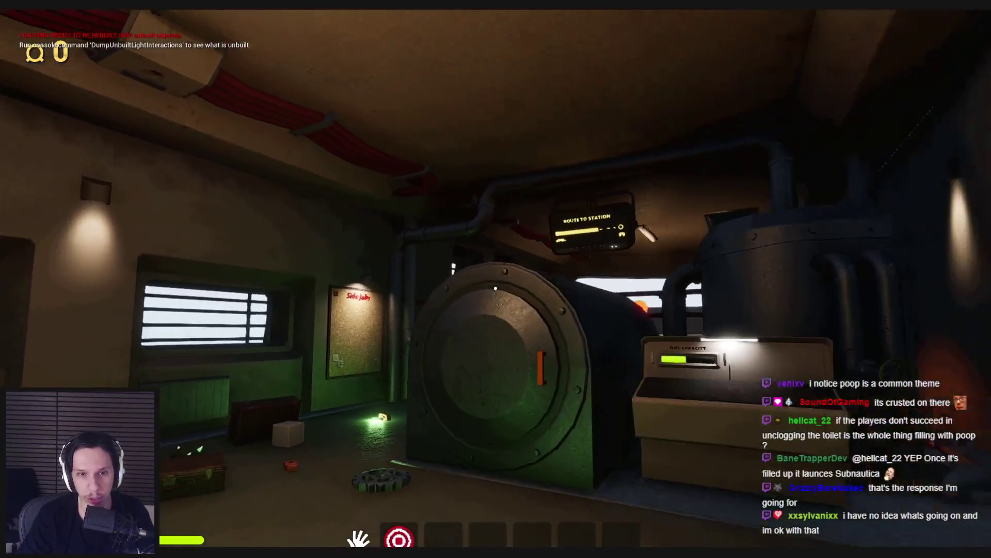
click(495, 288)
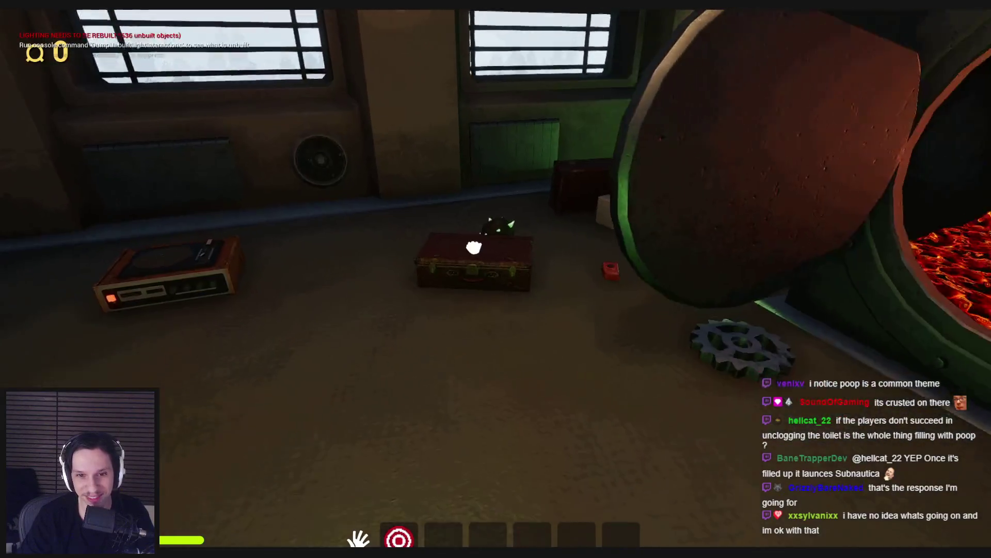
Step: Burn the suitcase, the cube and the amp box in the furnace
click(473, 247)
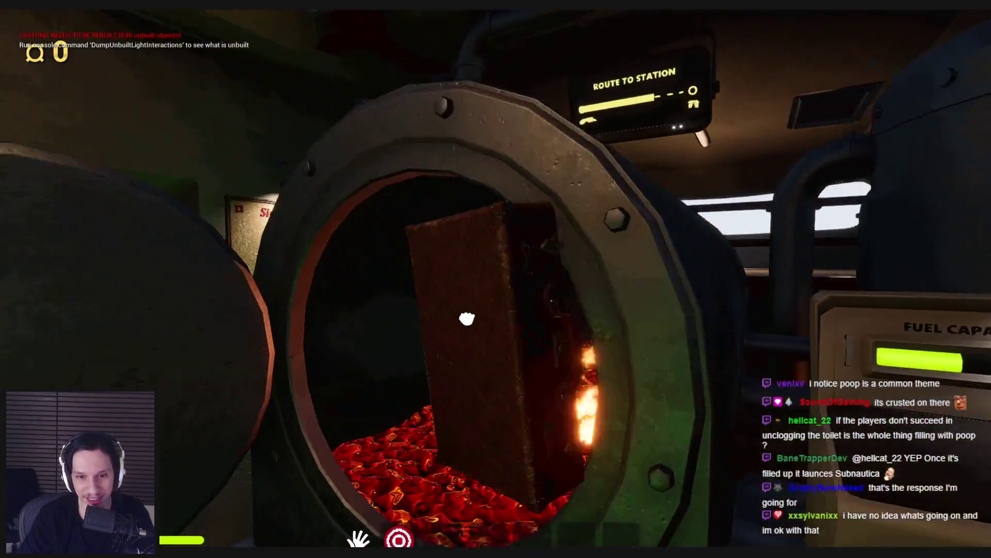
click(495, 288)
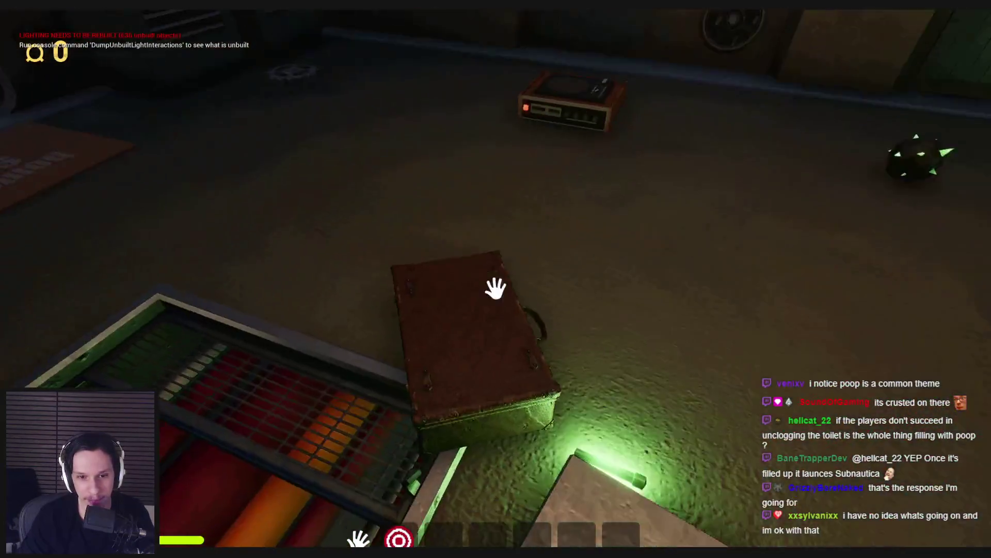
click(496, 287)
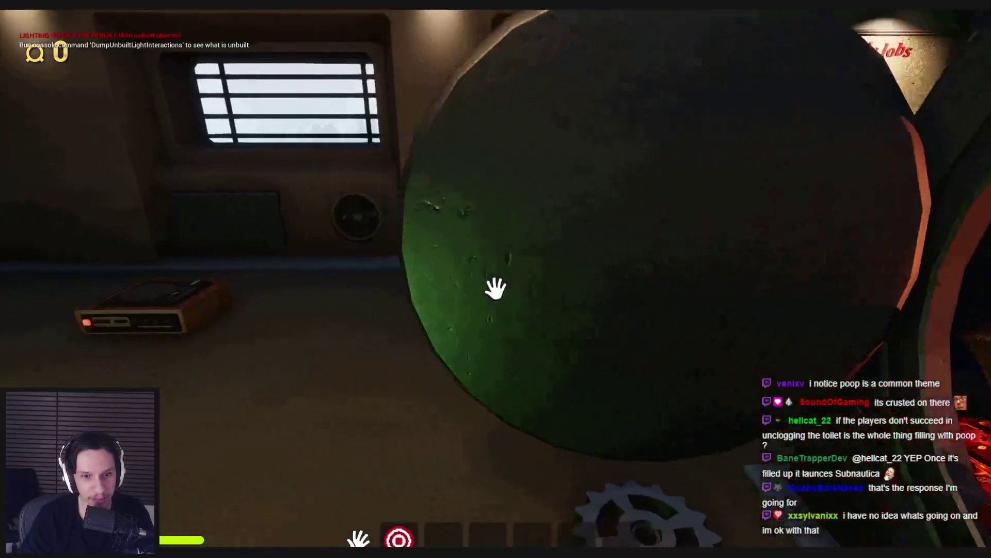
click(495, 279)
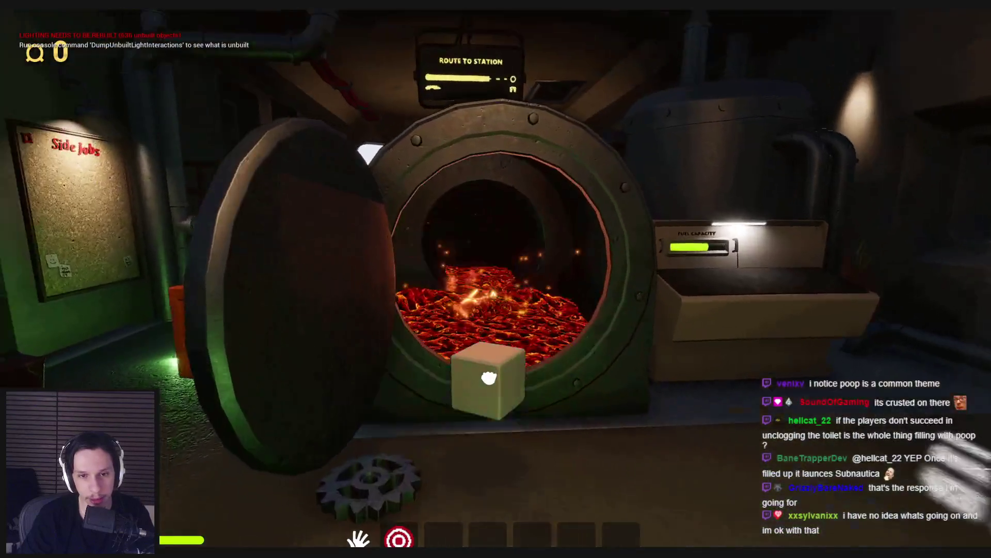
click(498, 284)
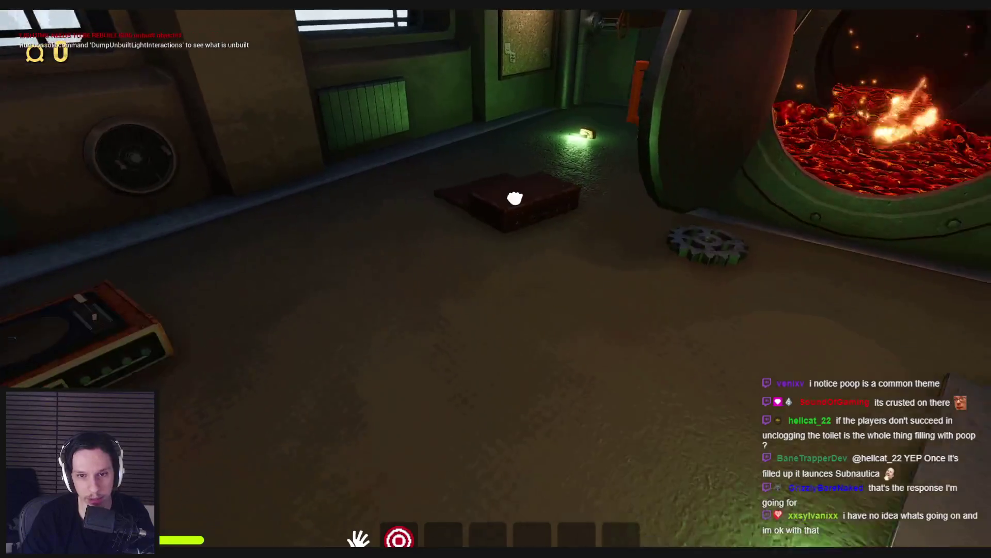
click(515, 197)
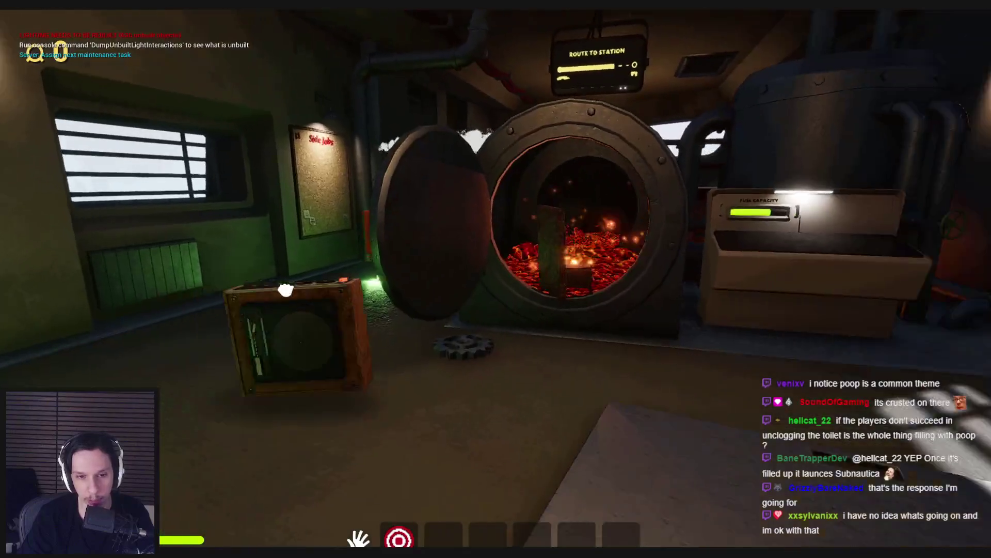
click(285, 290)
click(495, 288)
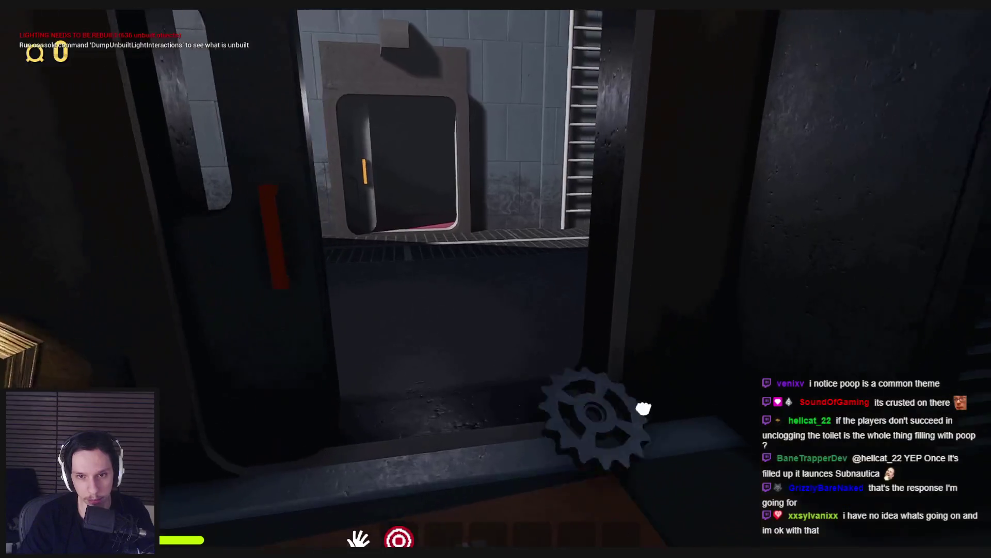
Step: Deliver the gear to its slot and walk through the doorway into the dark room
click(644, 409)
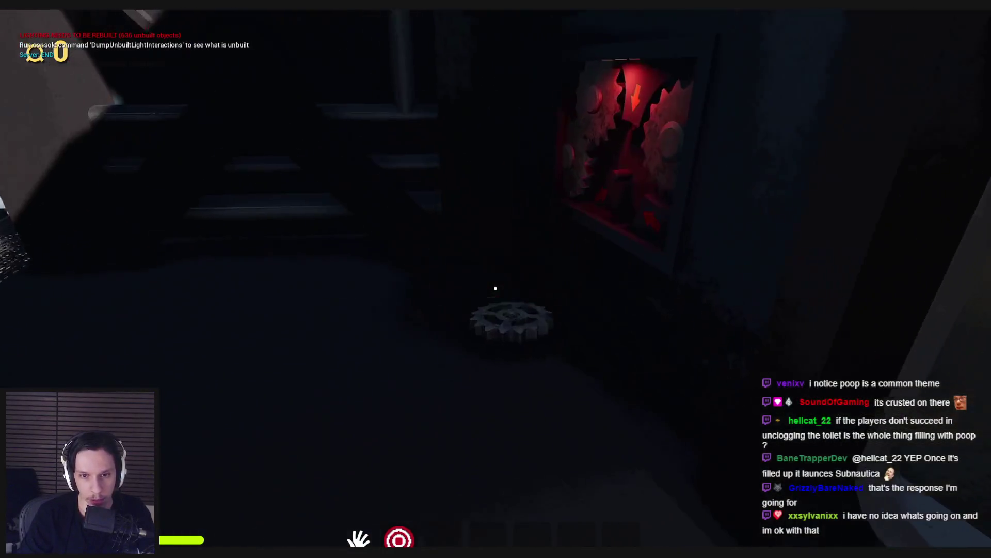
click(458, 396)
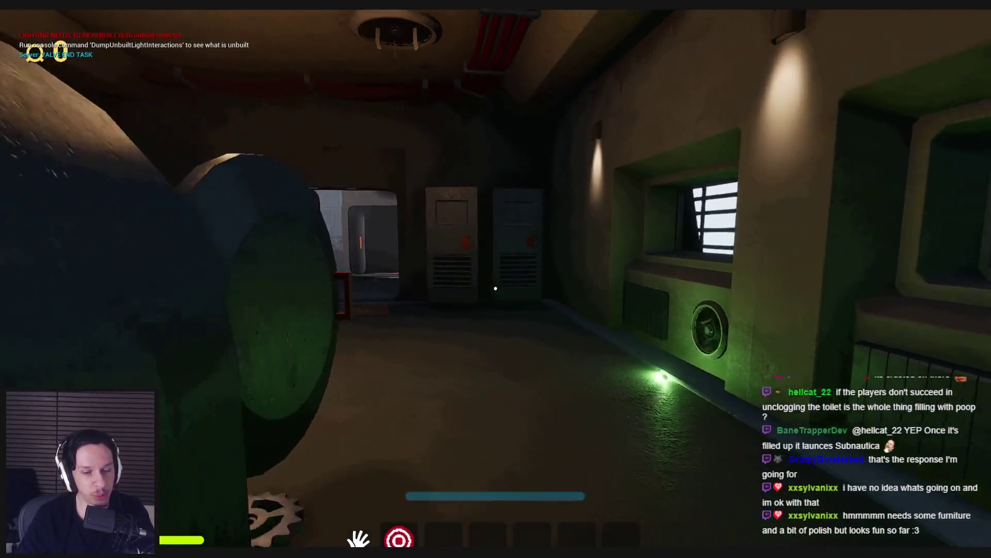
key(w)
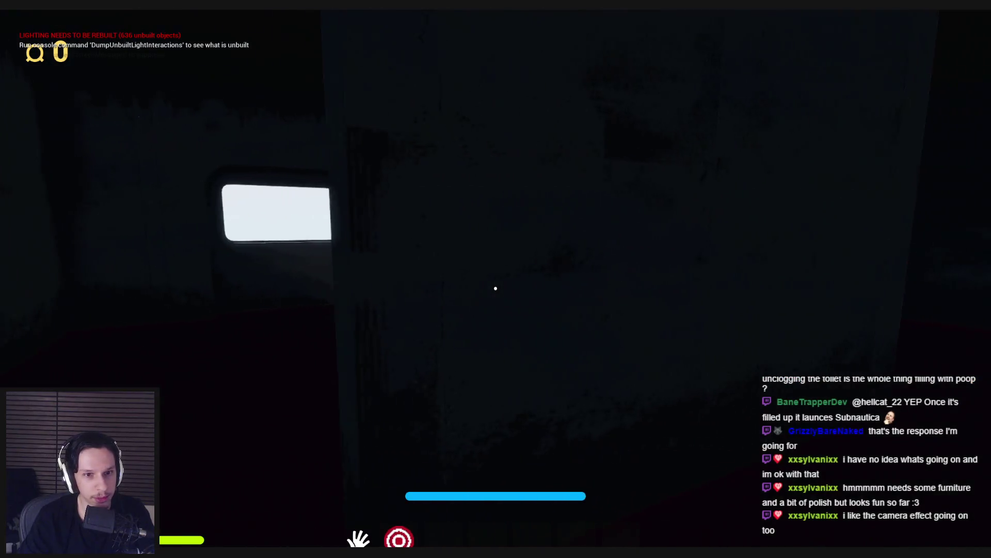
Step: Walk out to the open fuse box, insert a fuse and pull its lever to power it
key(w)
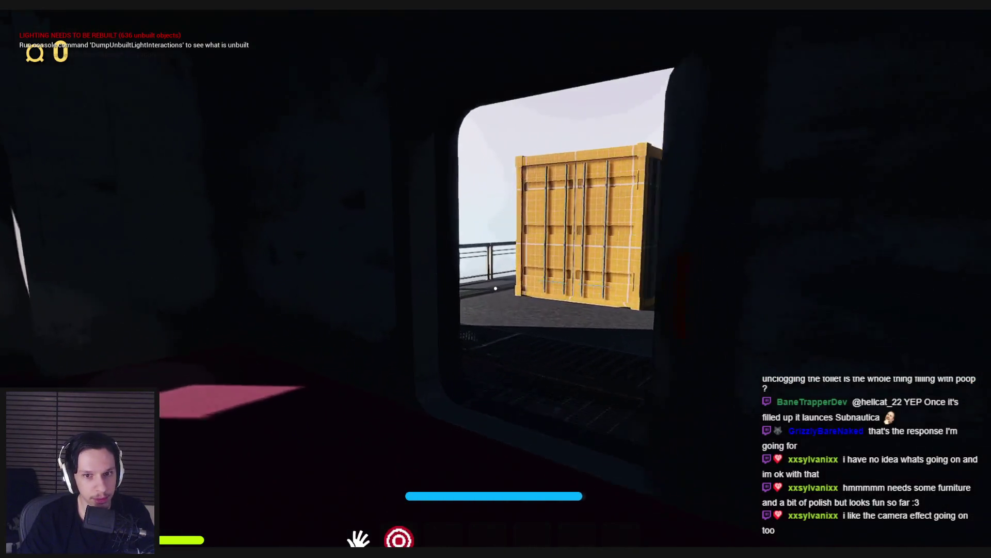
key(w)
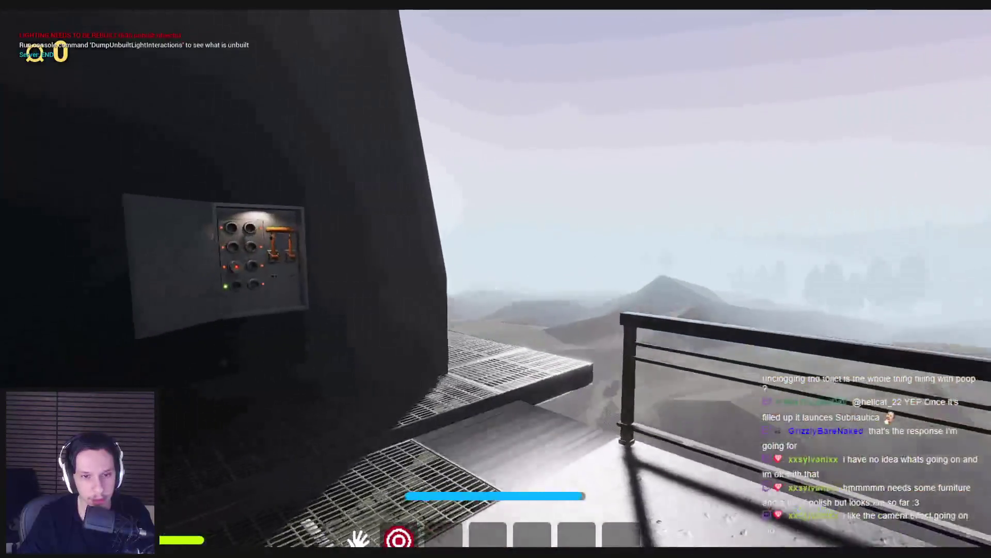
click(493, 283)
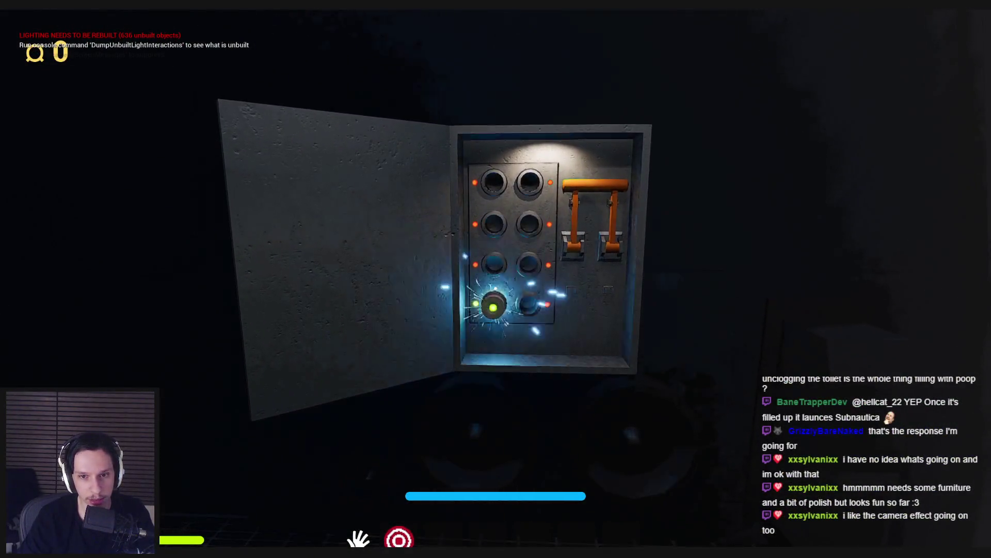
click(494, 347)
Step: Walk through the red-floored room and down the lamp-lit red-carpeted corridor to the window
key(w)
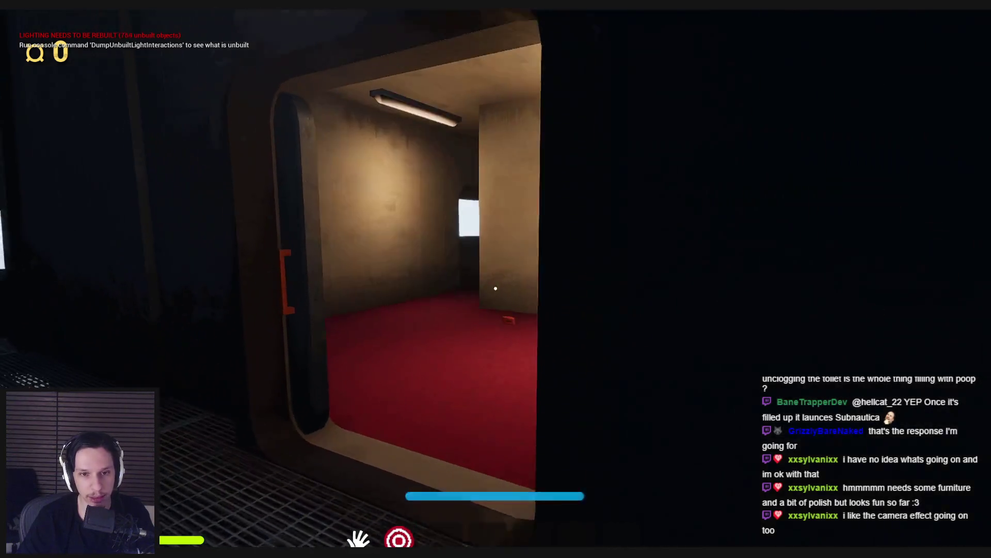
key(w)
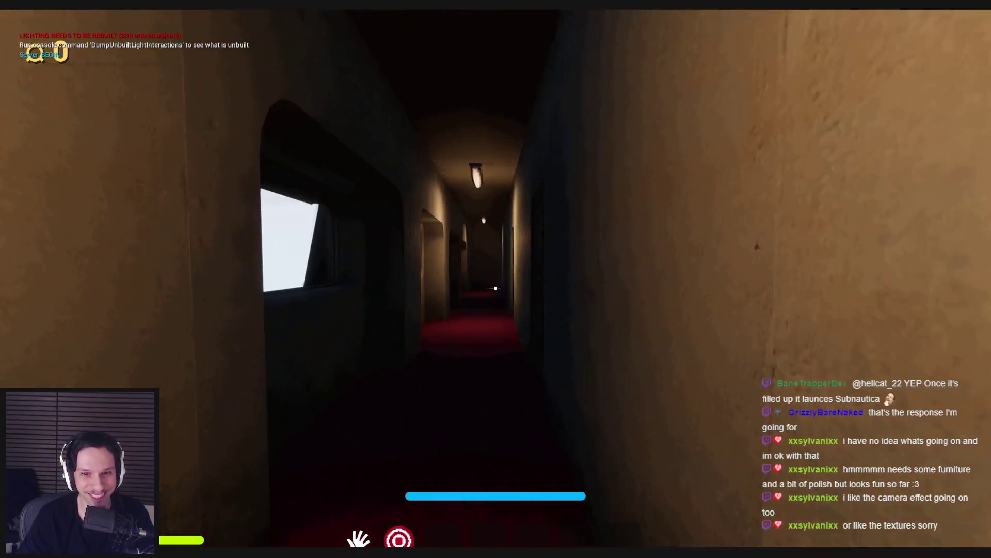
key(w)
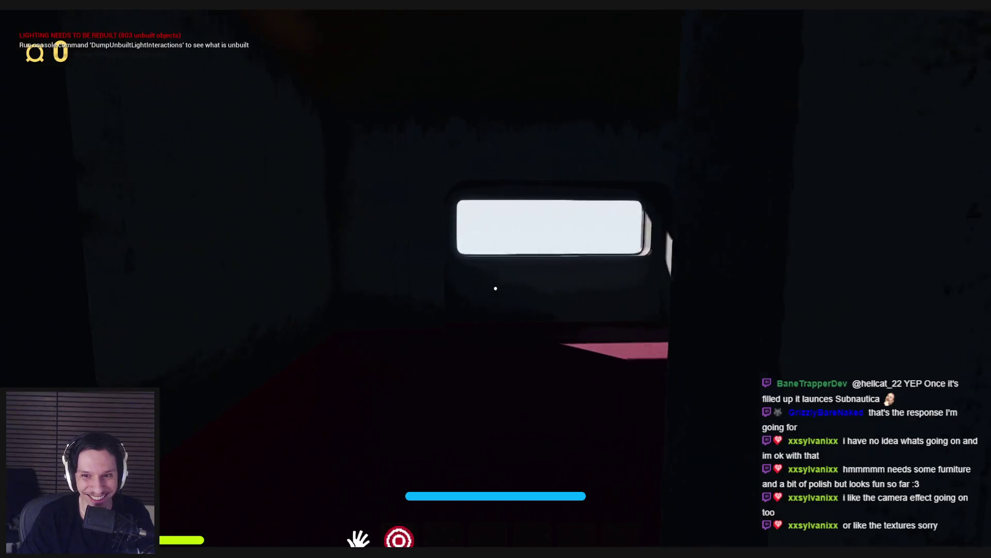
key(w)
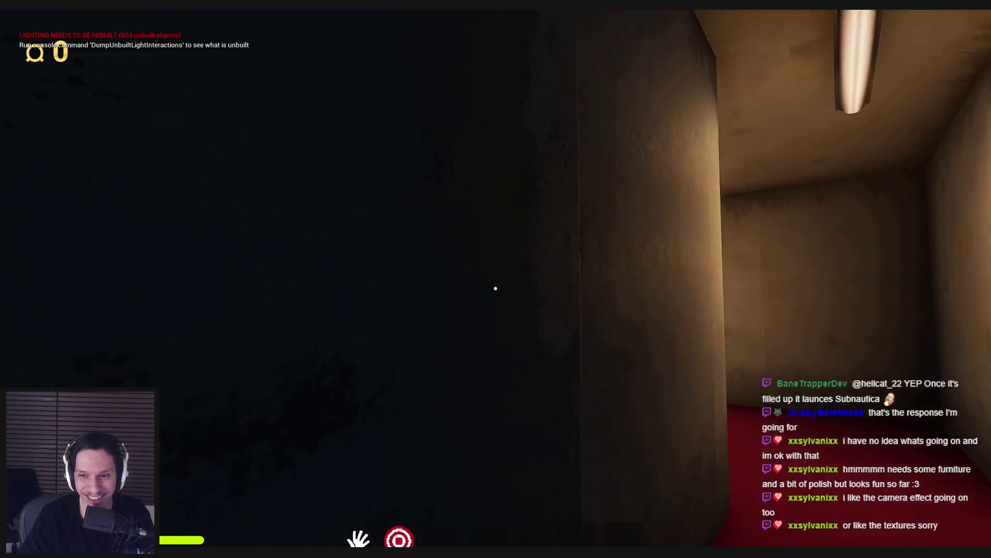
key(w)
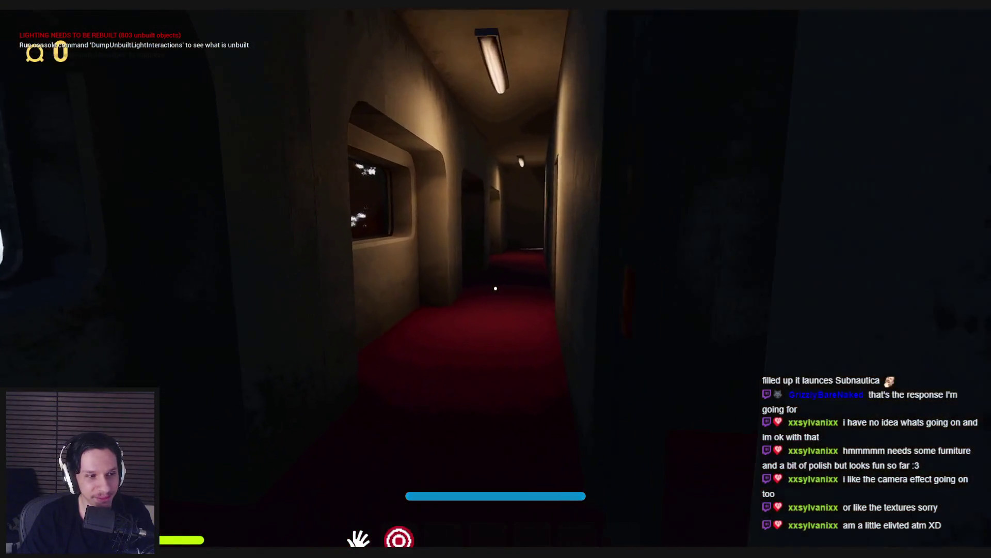
key(w)
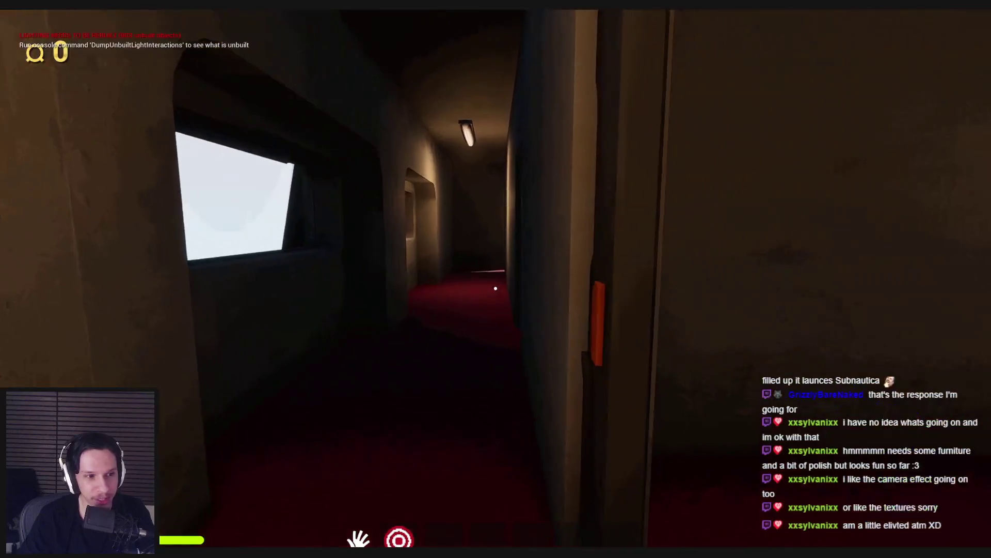
key(w)
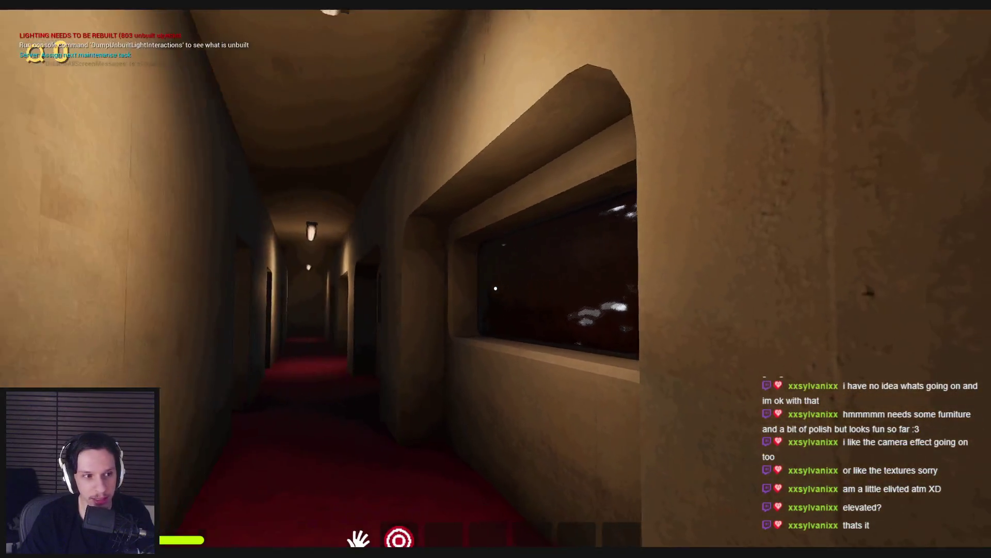
Step: Follow the catwalk to the ladder, cross the roof past the fans, and drop into the carriage
key(w)
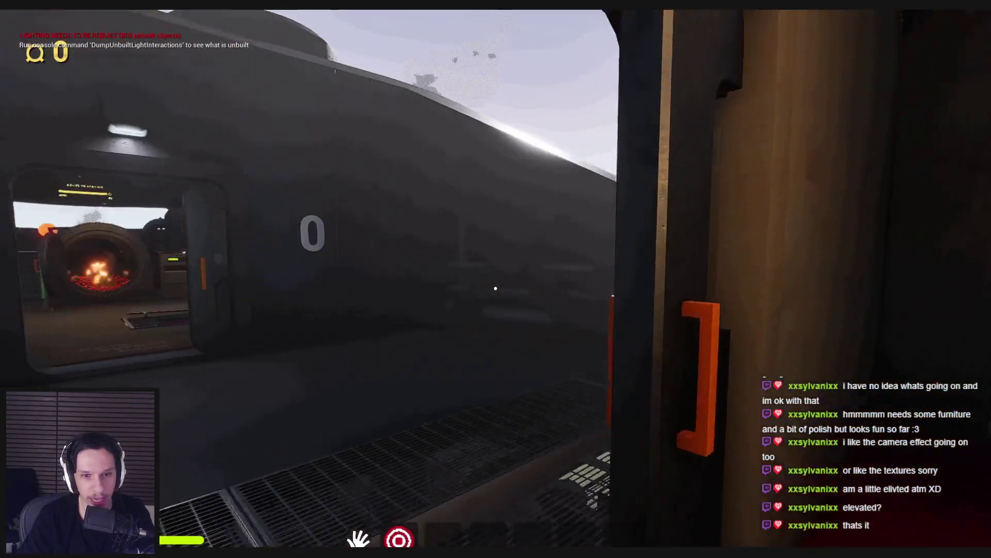
key(w)
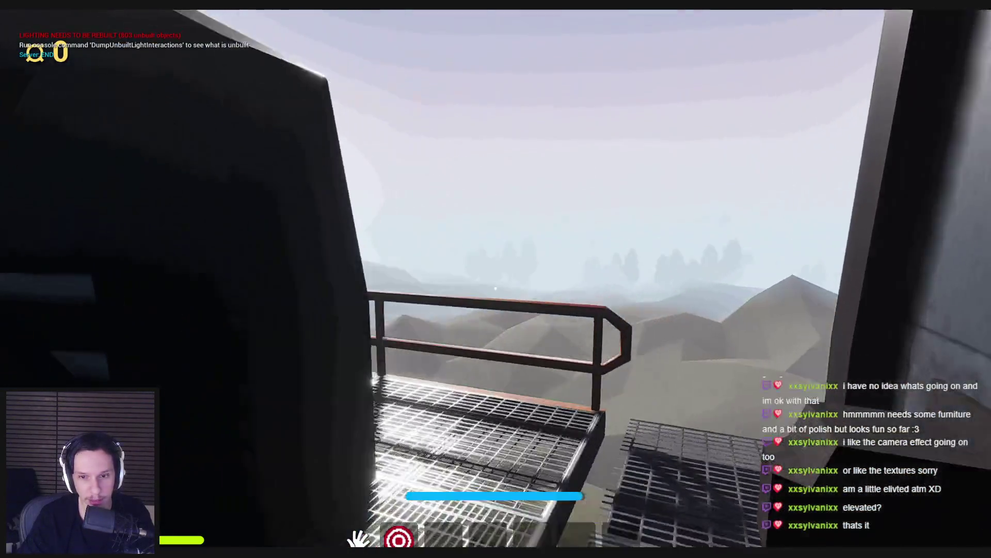
key(w)
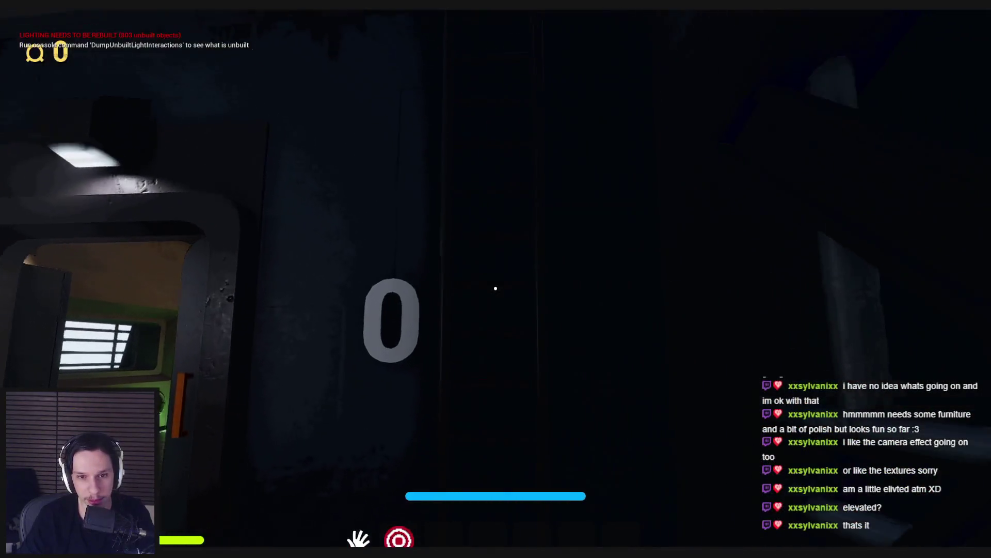
key(w)
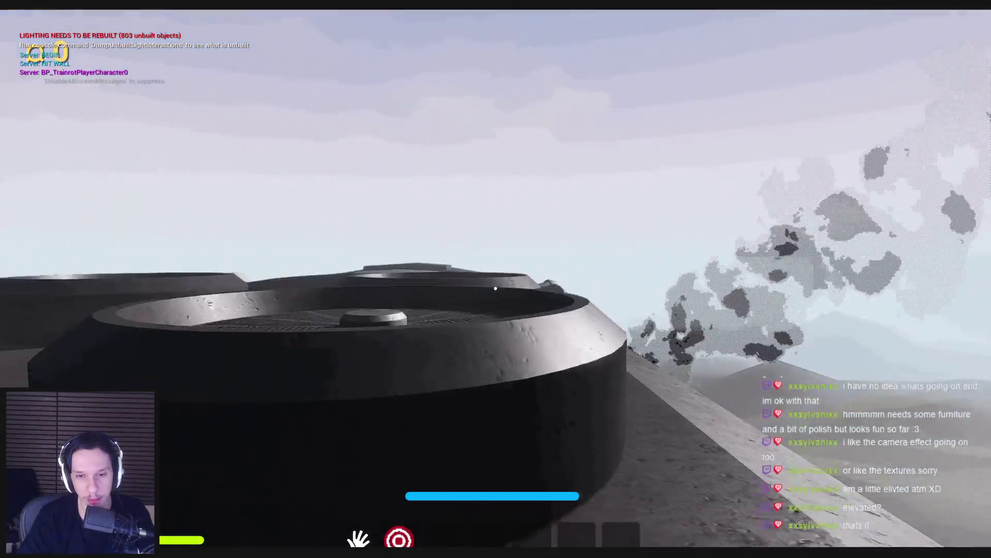
key(w)
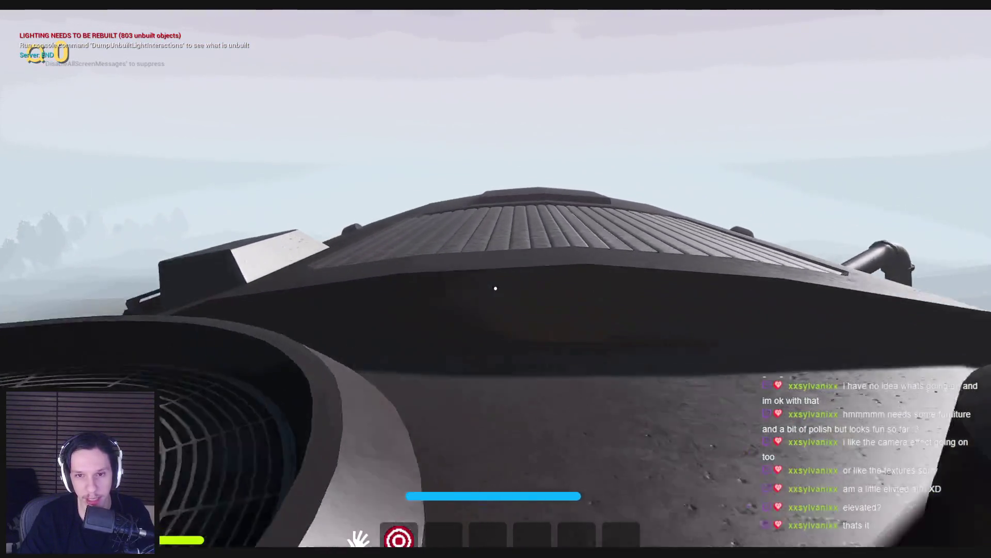
key(w)
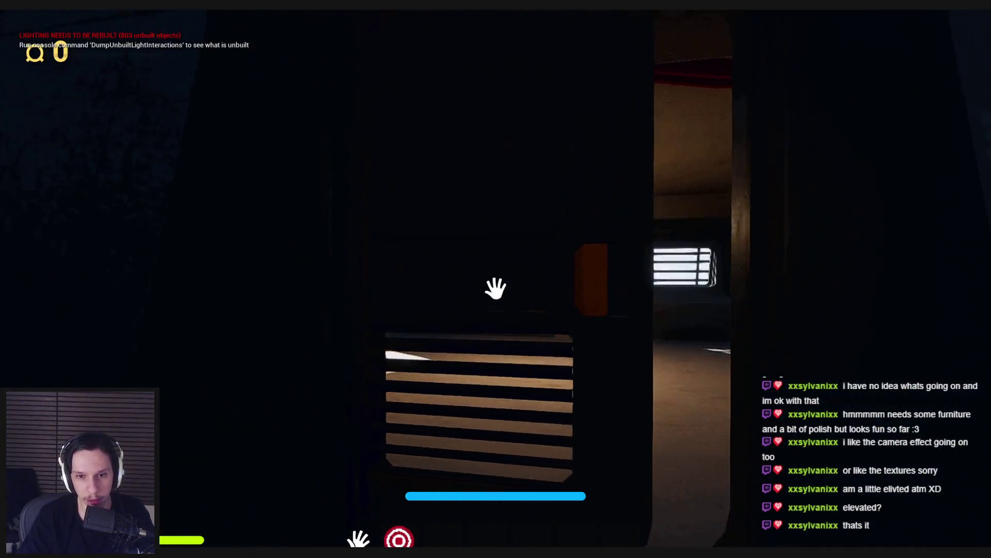
key(w)
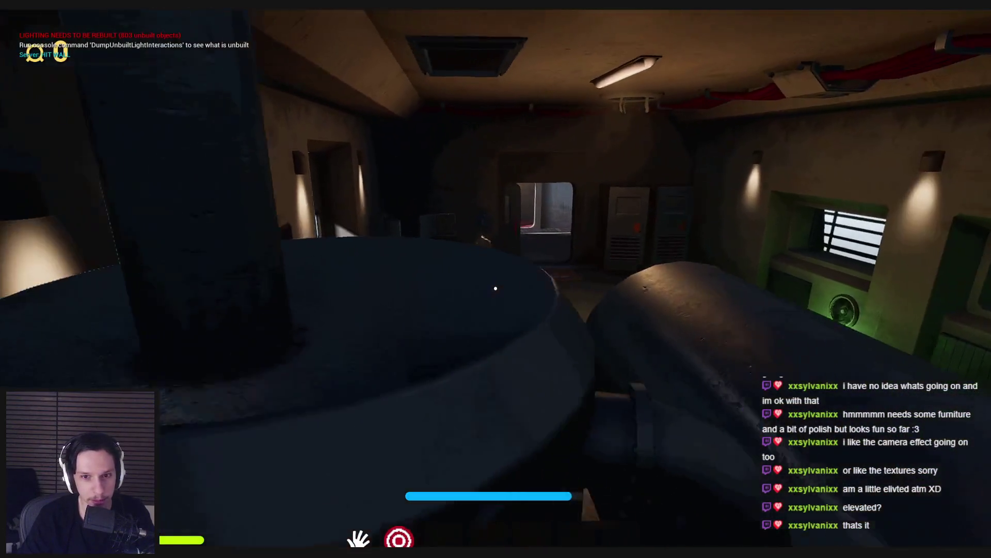
Step: Pass the open floor hatch to the furnace and shut its door
key(w)
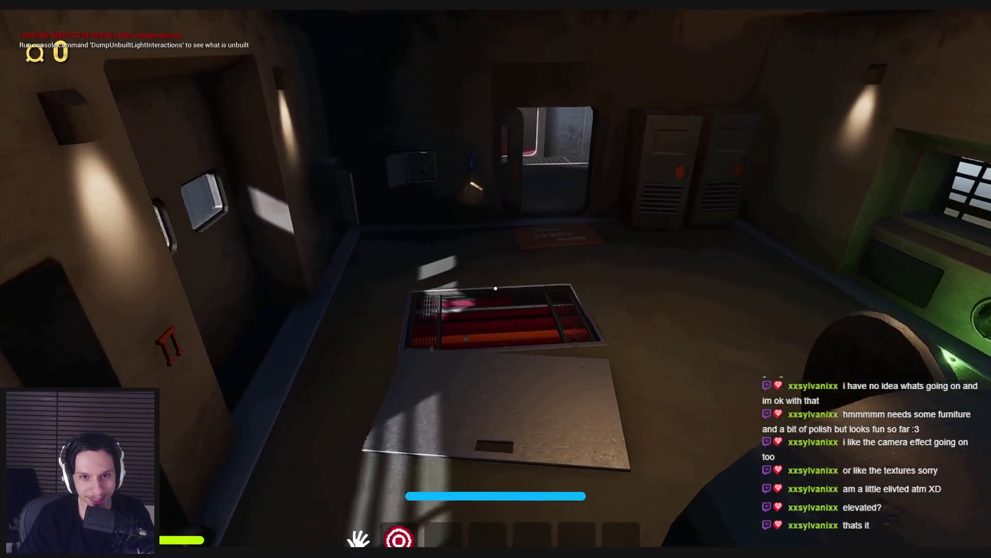
key(w)
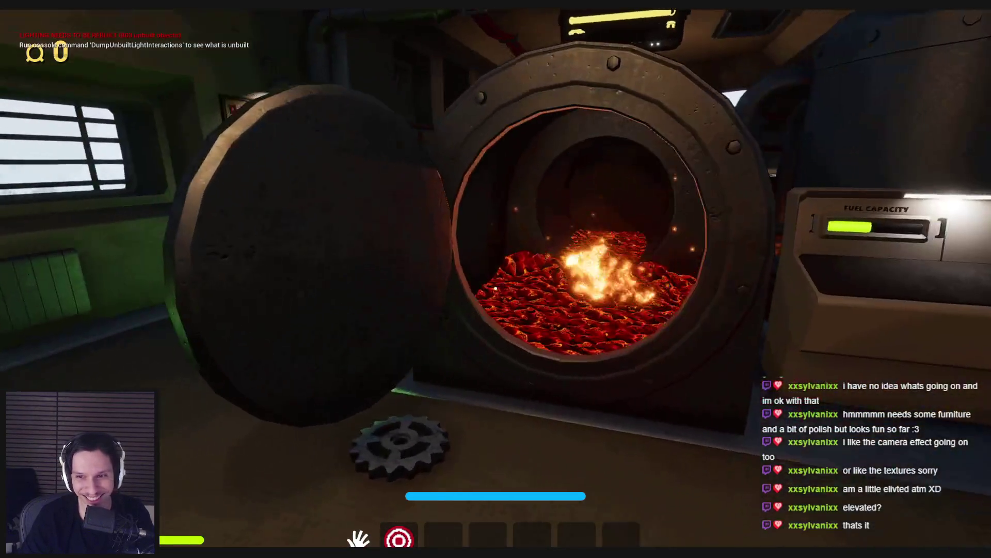
key(s)
click(496, 288)
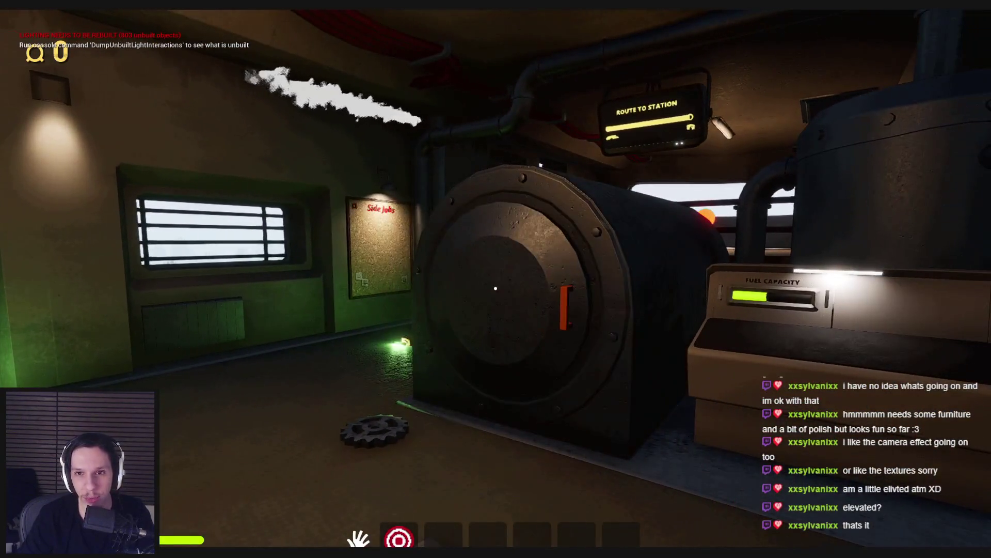
Step: Walk through the tiled room onto the foggy exterior catwalk and back into the lit room
key(w)
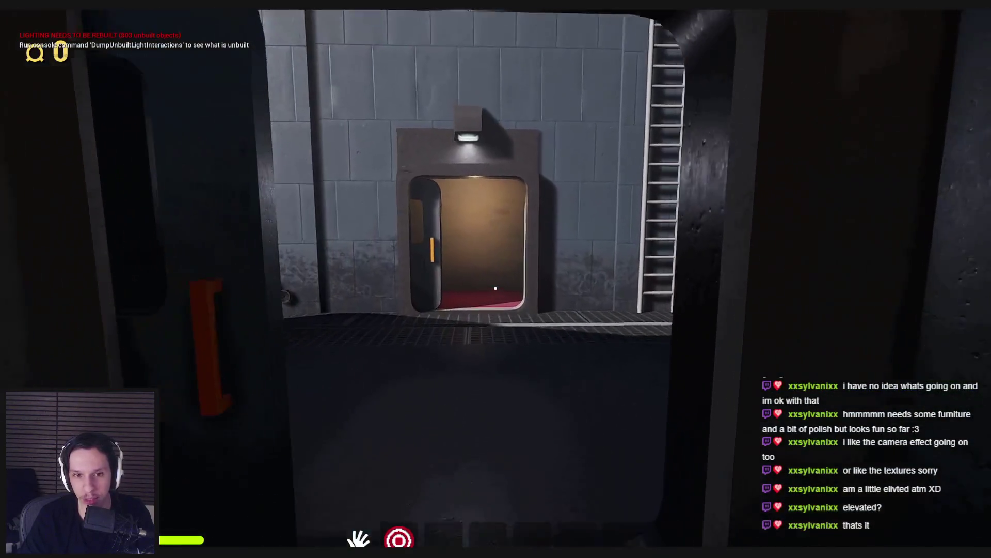
key(w)
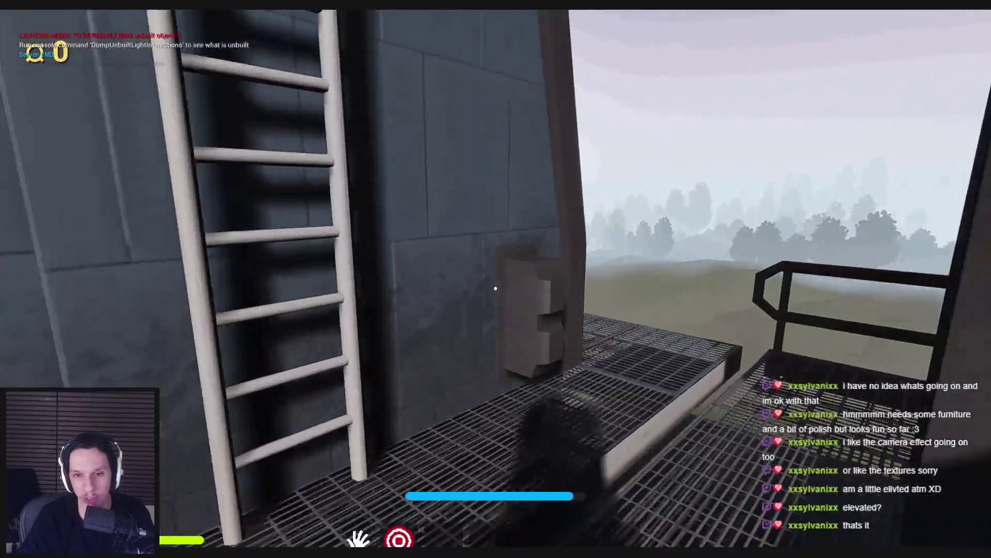
key(w)
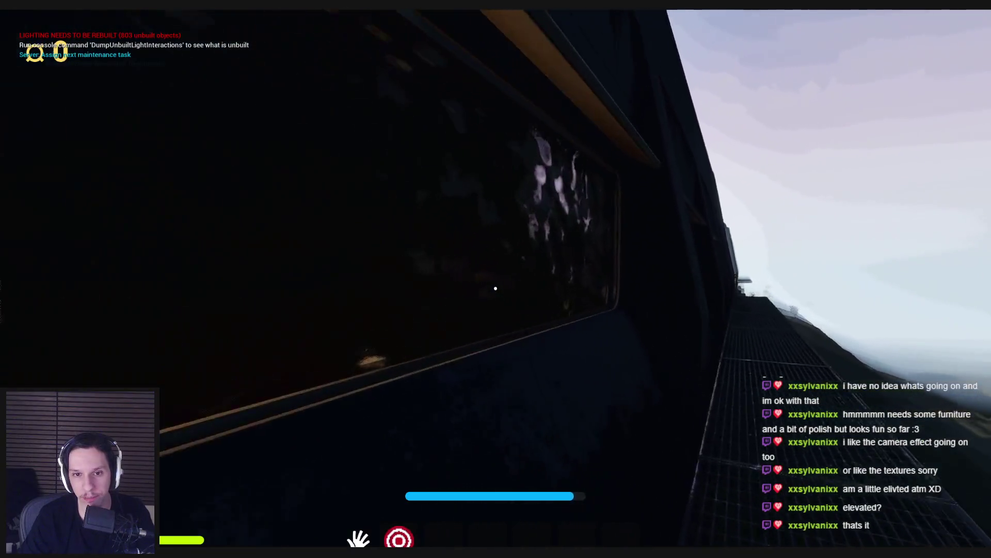
key(w)
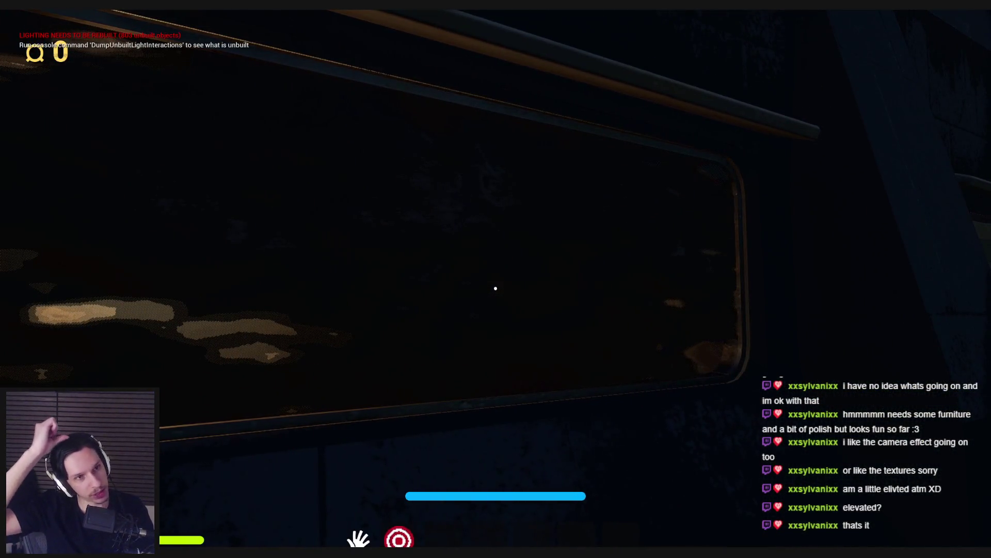
key(w)
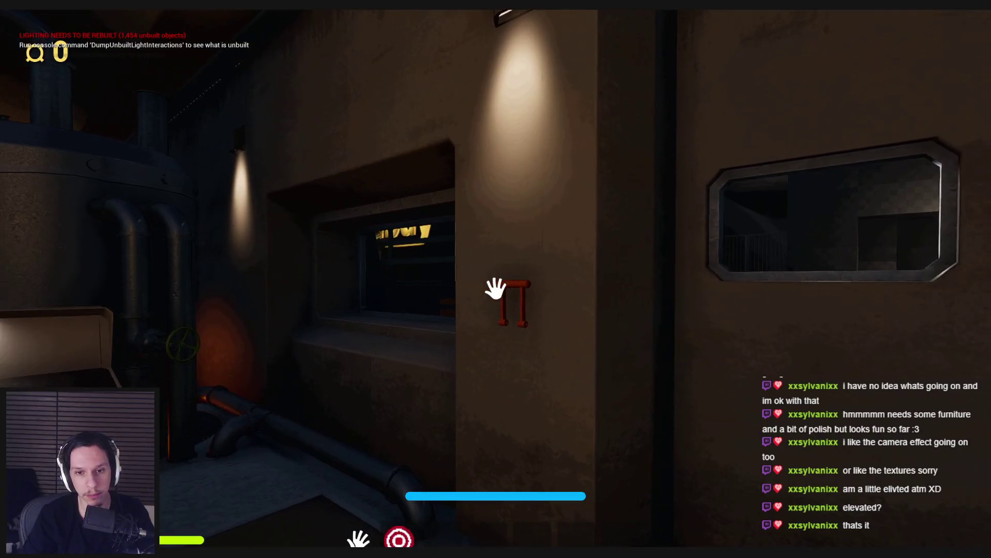
Step: Use E to open the garage door, collect the gear and open the furnace door
key(e)
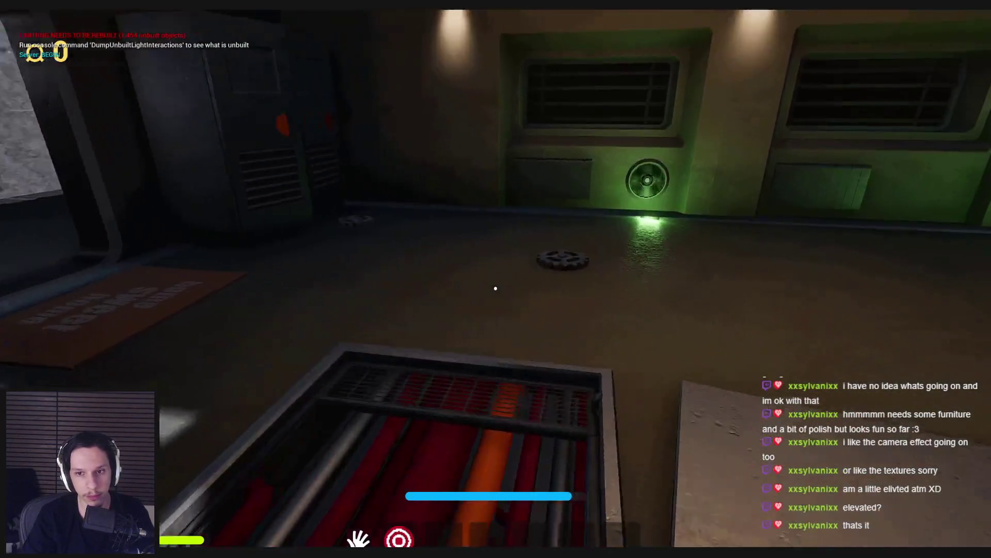
key(e)
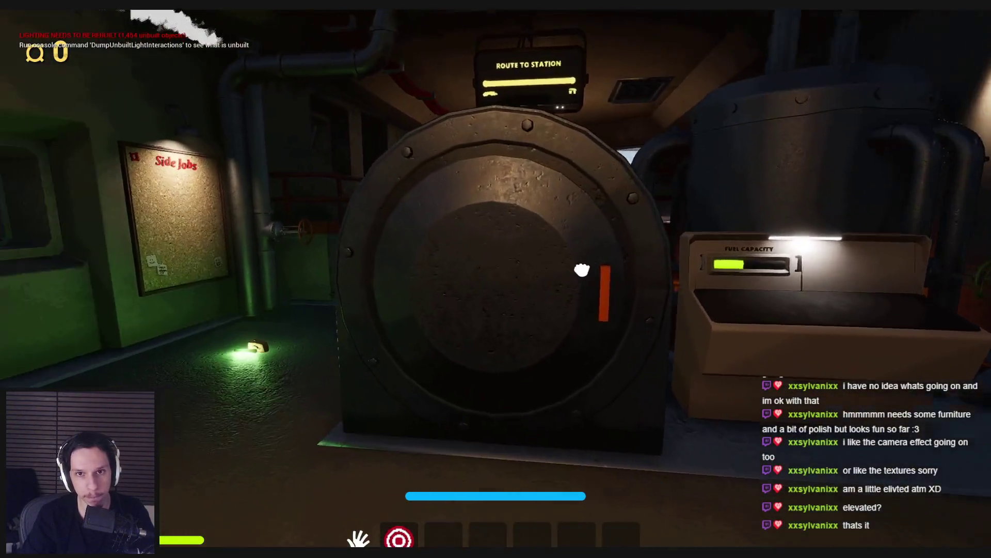
key(e)
key(e)
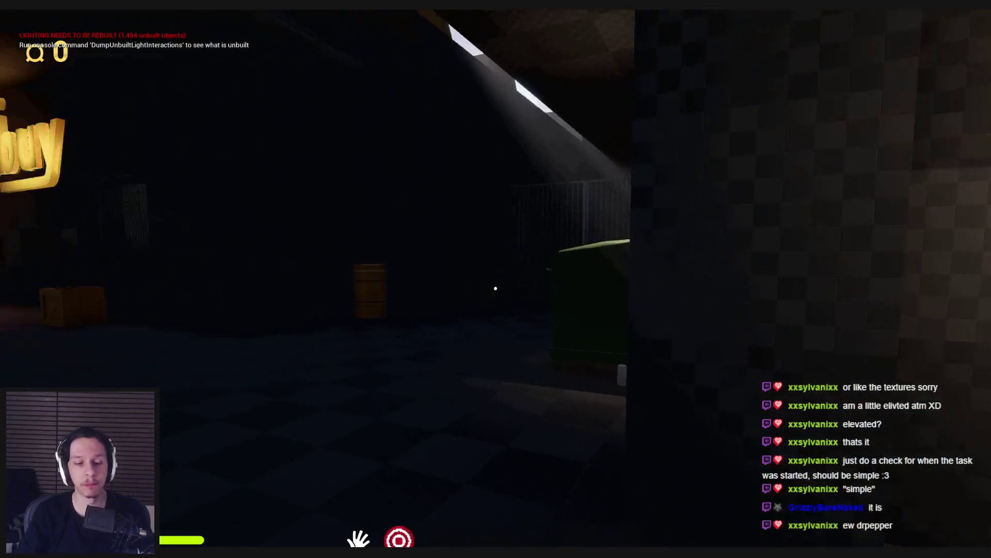
Step: Walk from the dumpster past the SELL FOR corridor and fuel machine into the bright hall
key(e)
key(w)
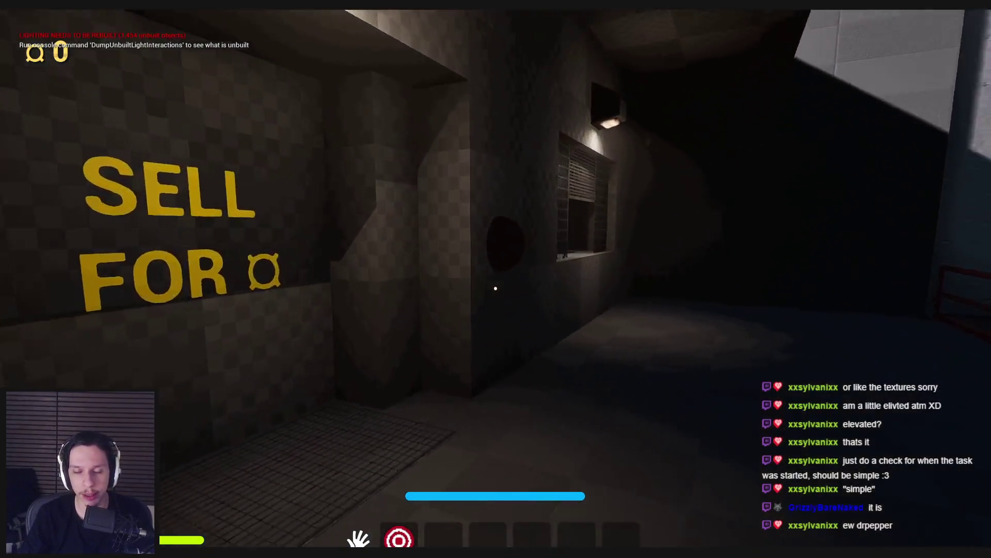
key(w)
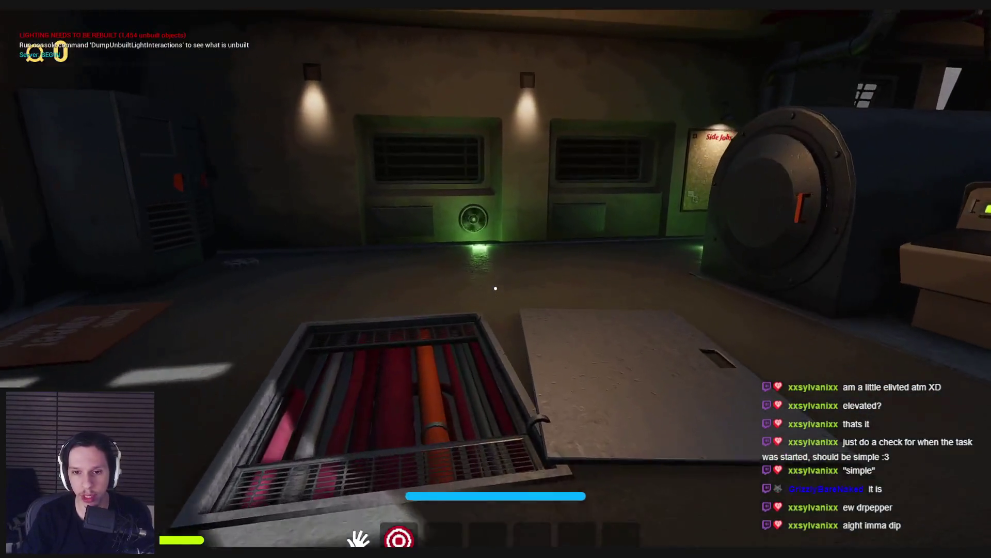
key(w)
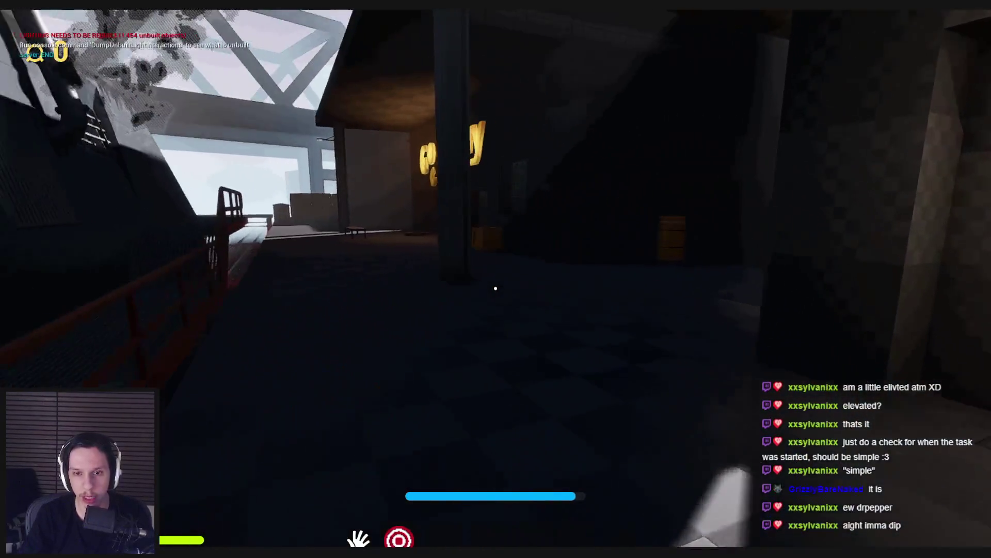
key(w)
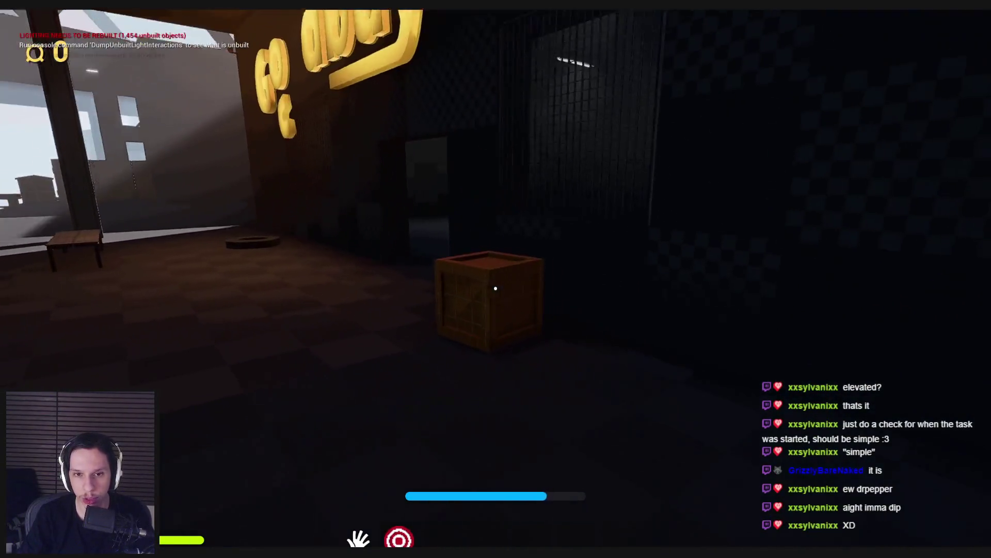
key(w)
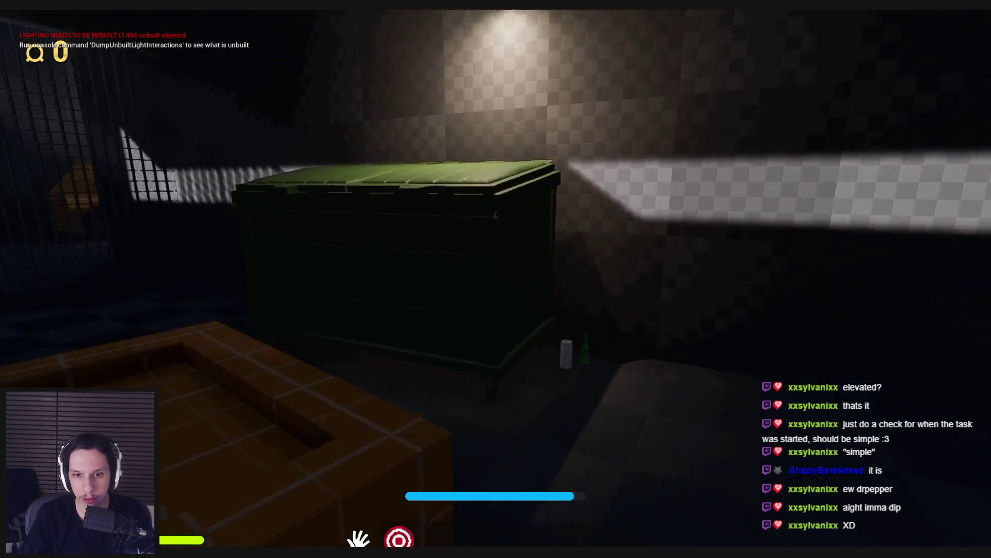
key(w)
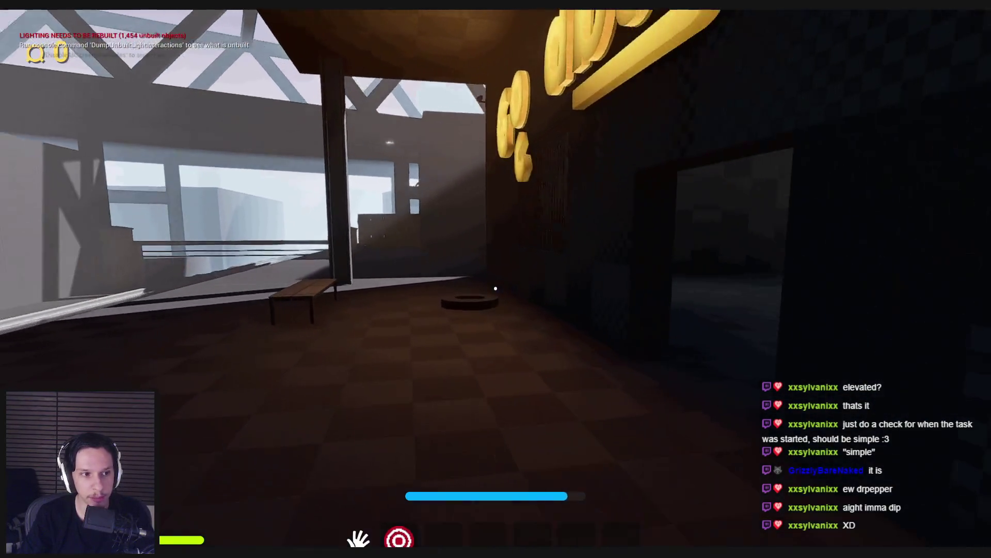
Step: Cross the alley into the basketball court, pick up the ball and throw it at the hoop
key(w)
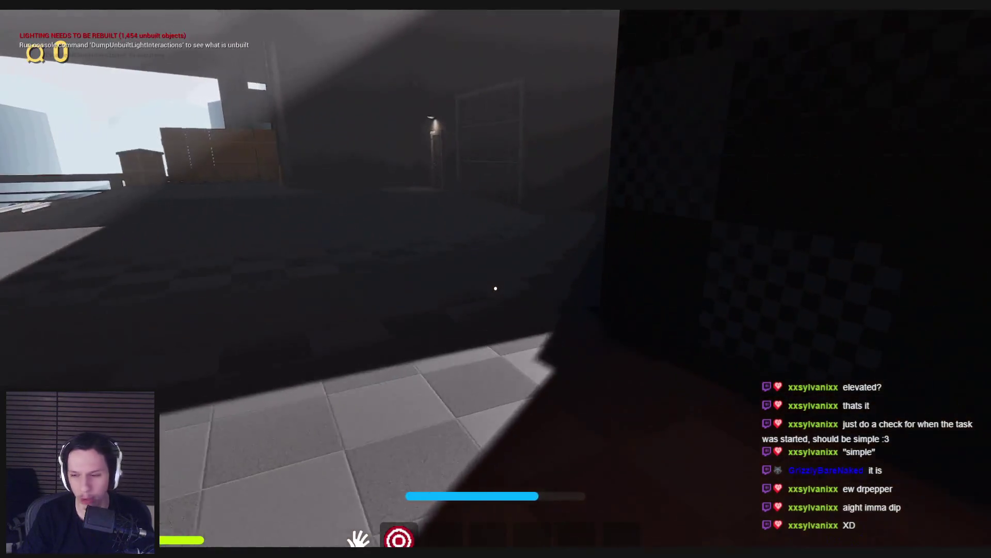
key(w)
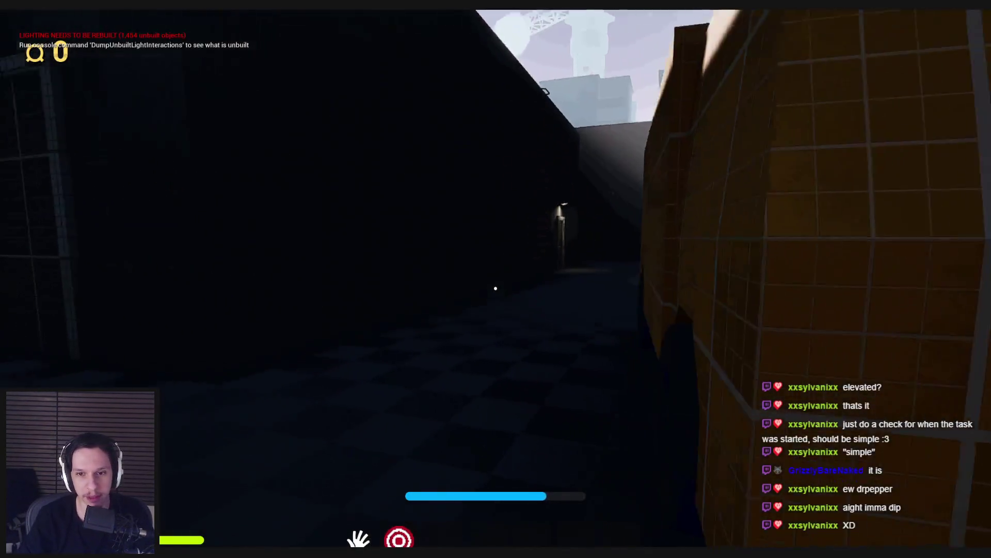
key(w)
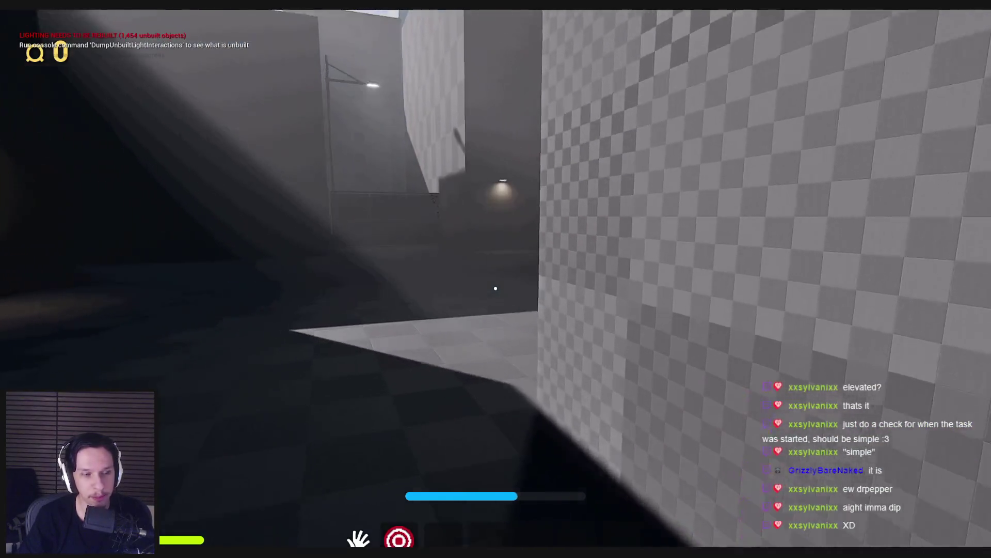
key(w)
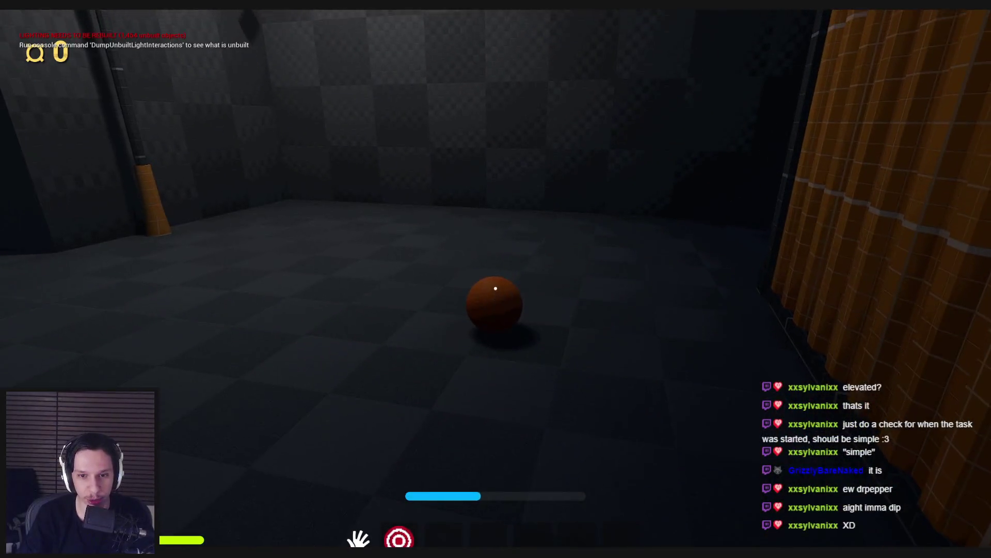
click(495, 288)
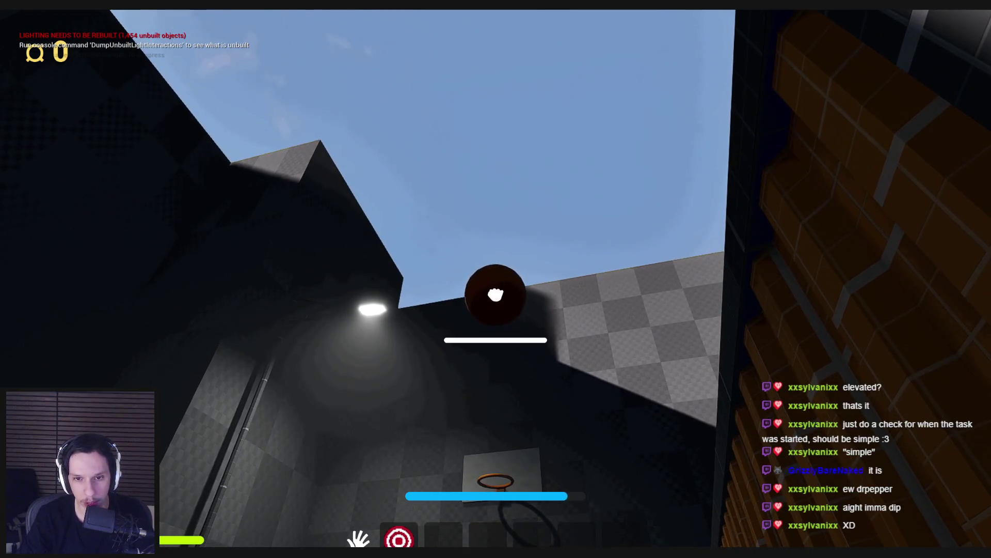
click(495, 295)
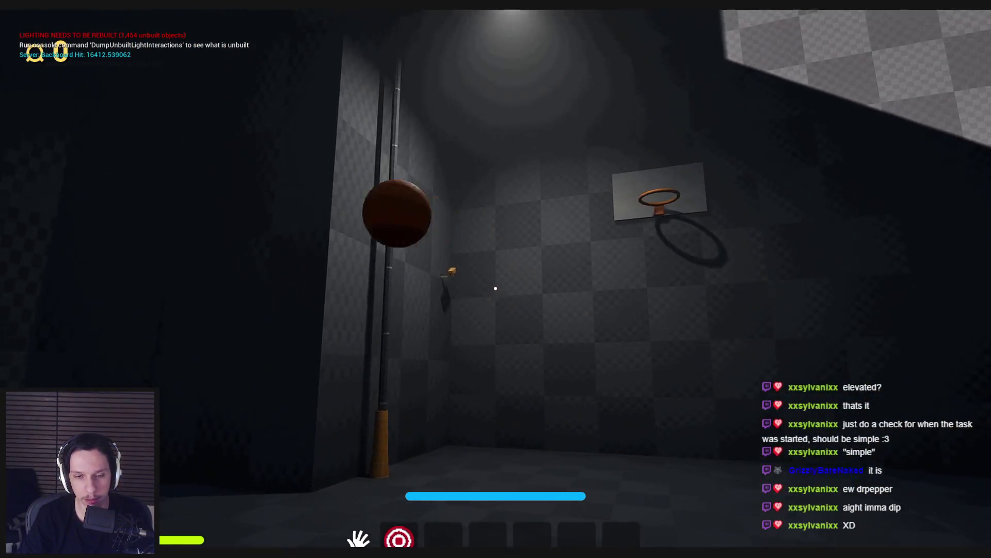
Step: Throw the basketball at the hoop three times, recovering it each time, then approach the hoop wall
click(496, 288)
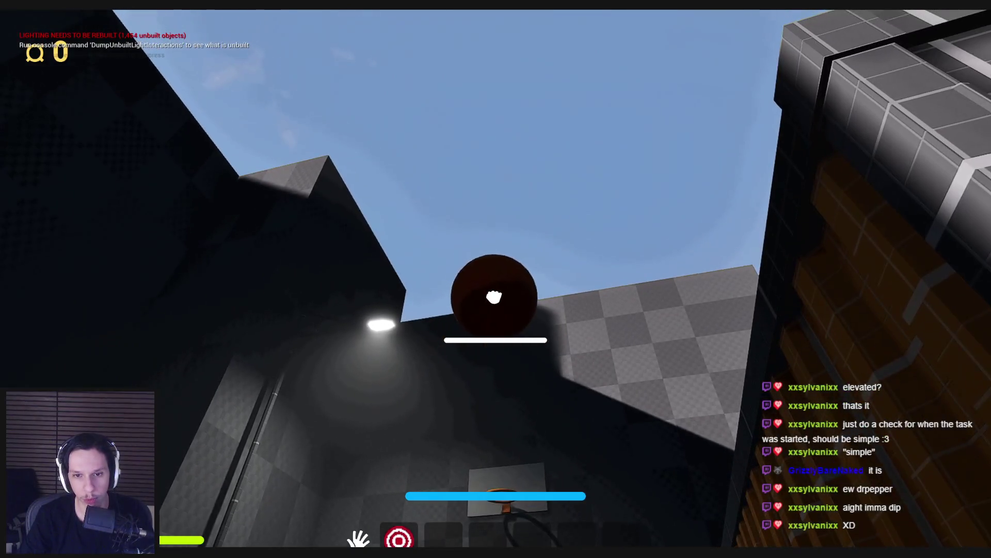
click(496, 289)
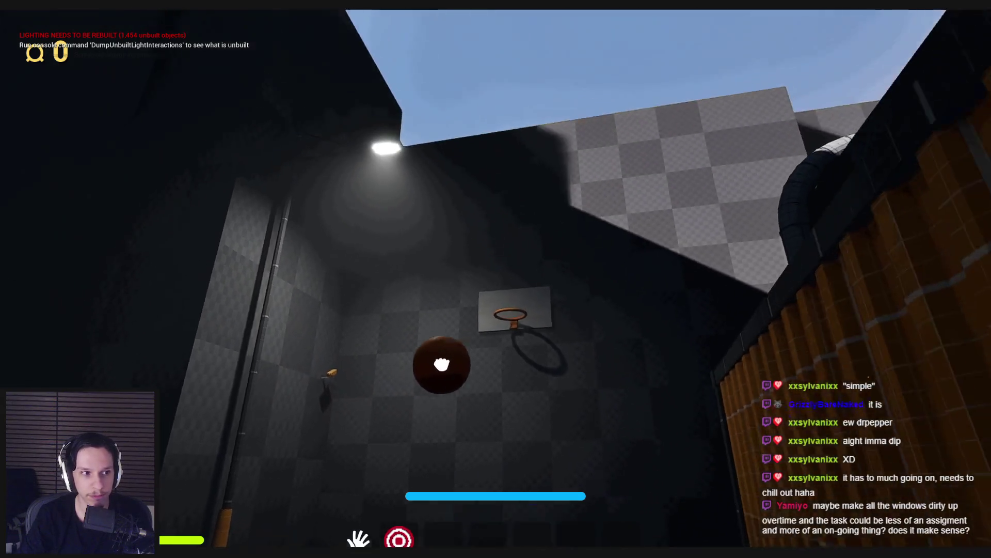
click(497, 294)
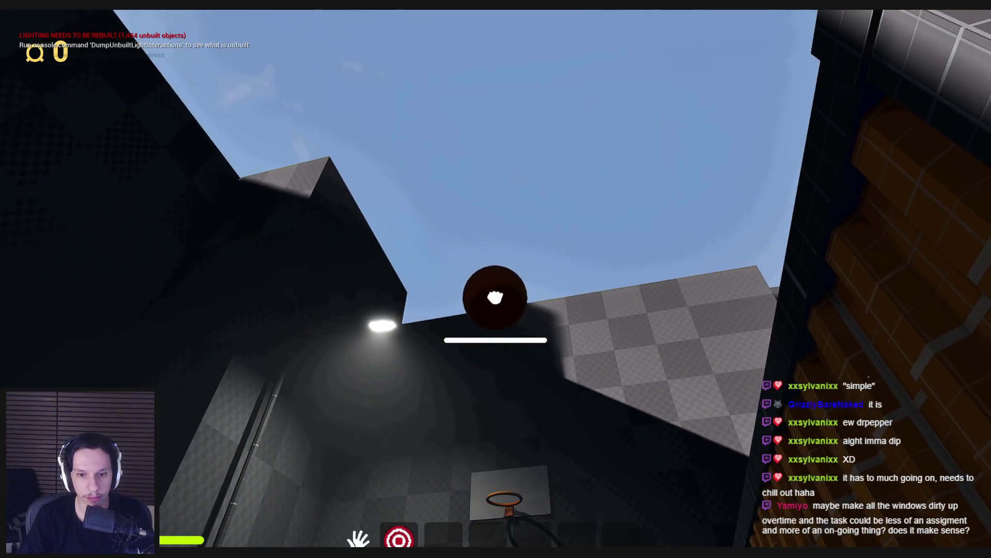
click(496, 297)
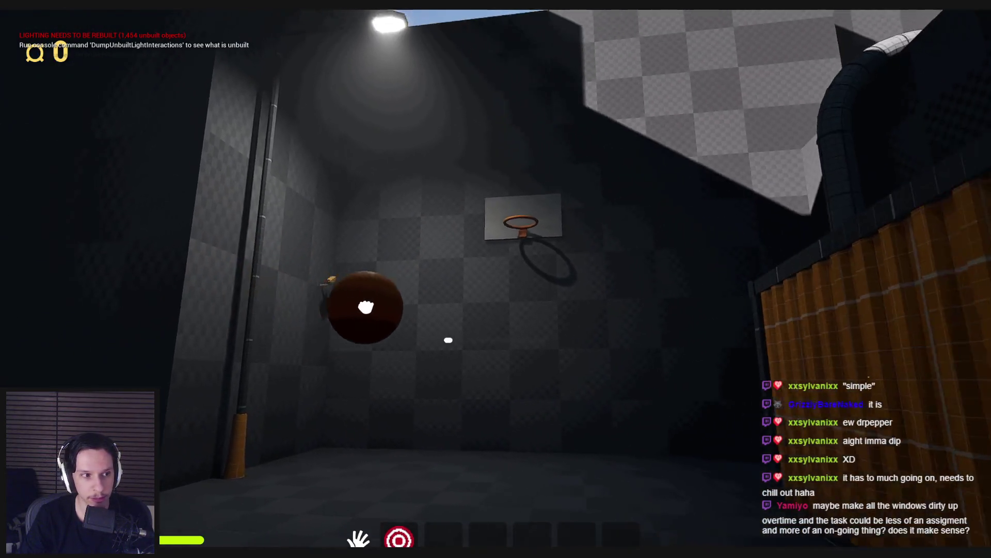
click(496, 308)
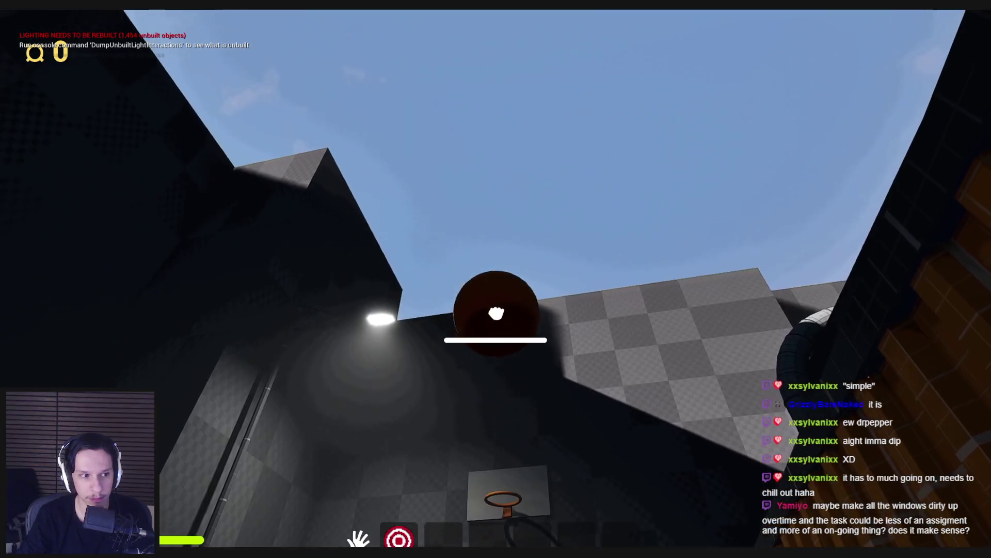
click(496, 299)
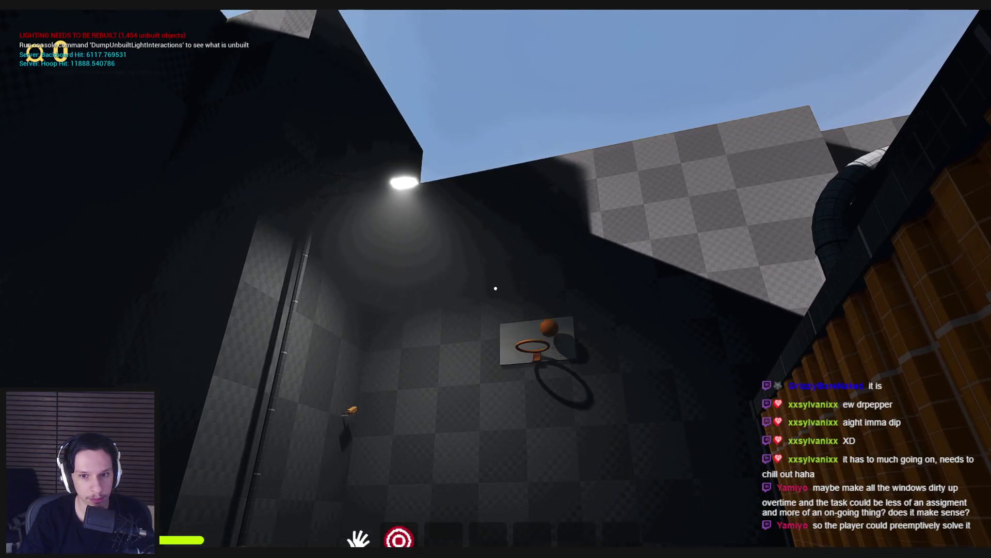
key(w)
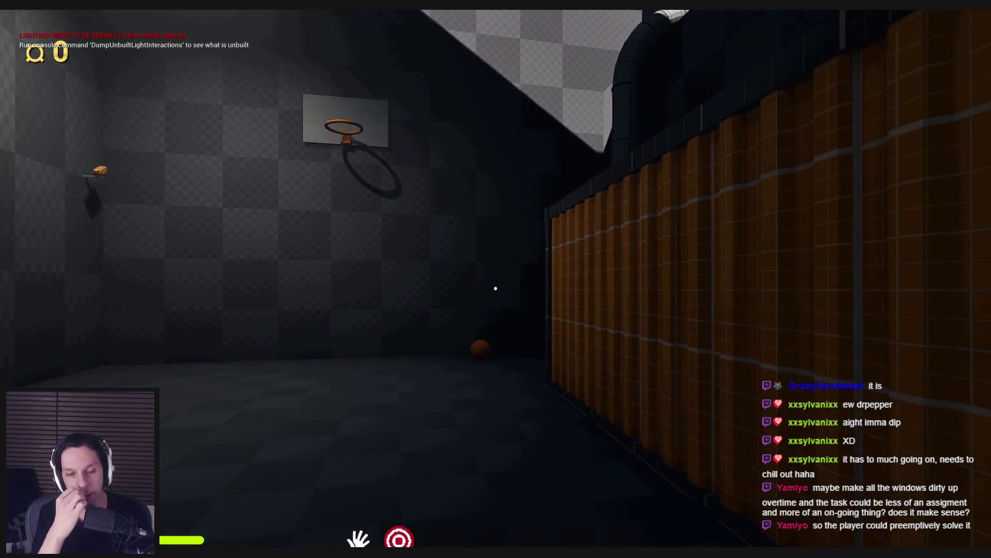
Step: Walk to the ball, pick it up, back off and make a charged throw at the hoop
key(w)
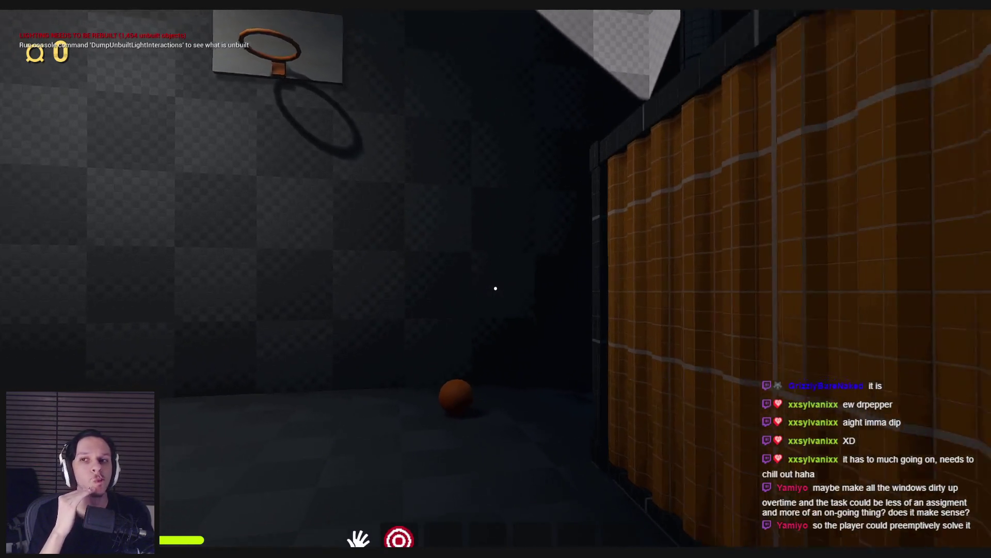
key(w)
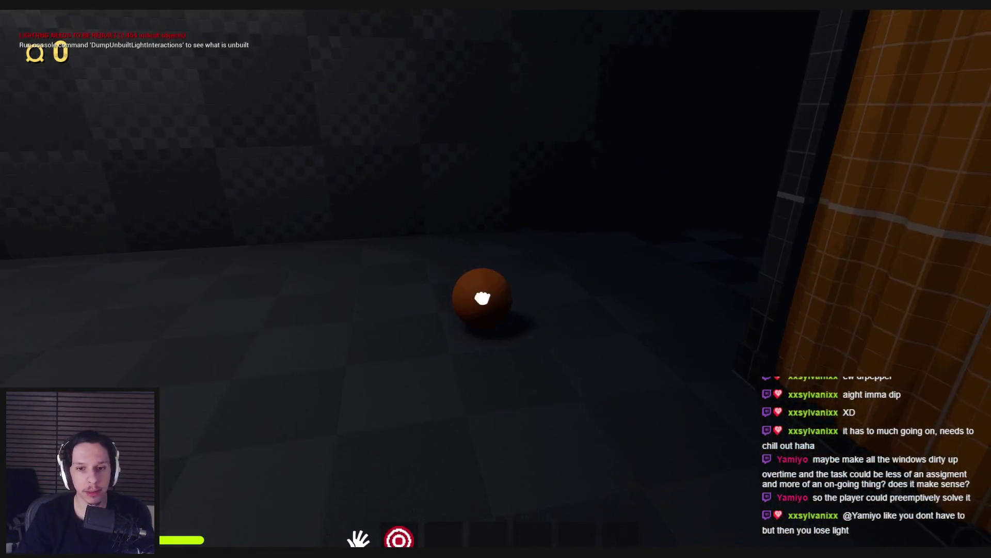
click(495, 289)
key(s)
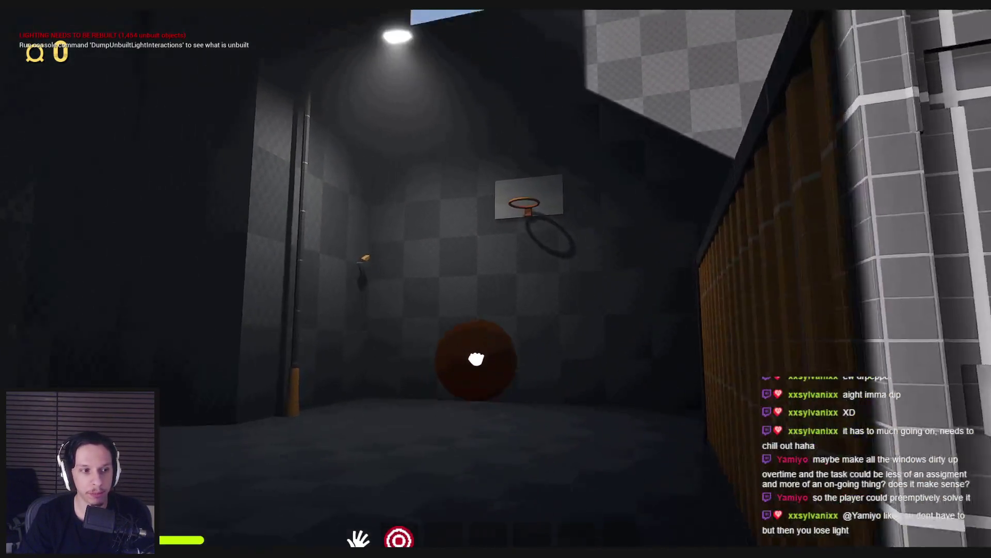
click(495, 297)
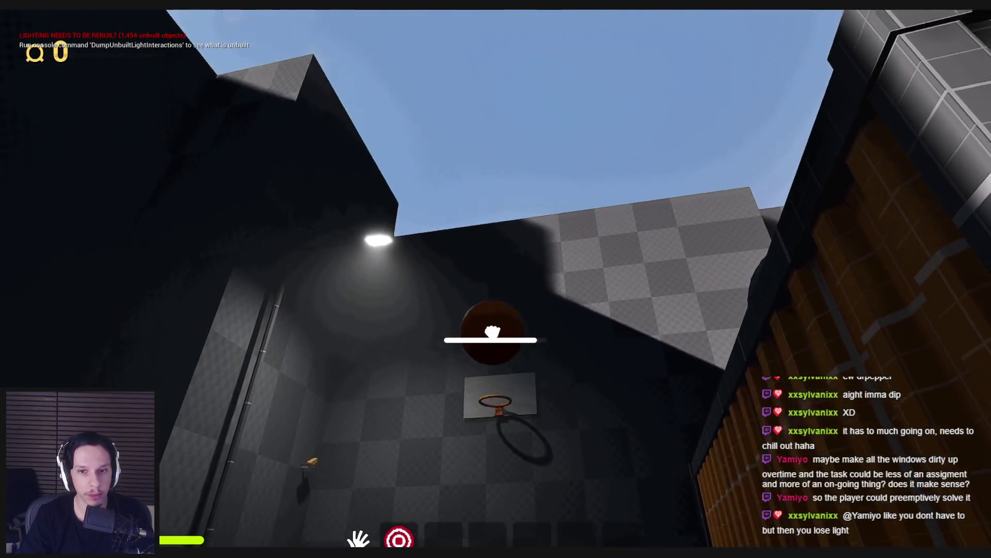
click(495, 288)
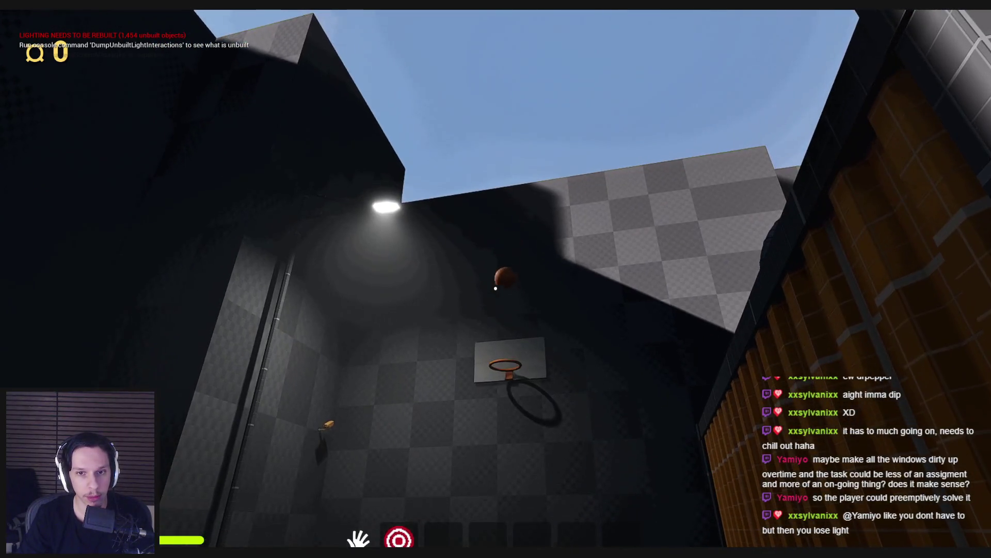
click(495, 288)
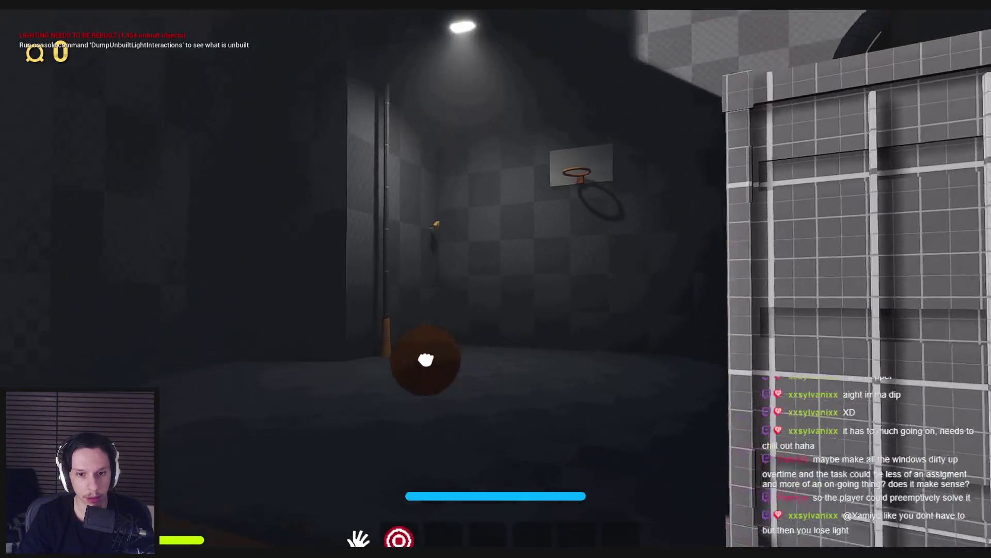
Step: Make two more charged throws from further back, then walk to the ball on the floor
click(495, 279)
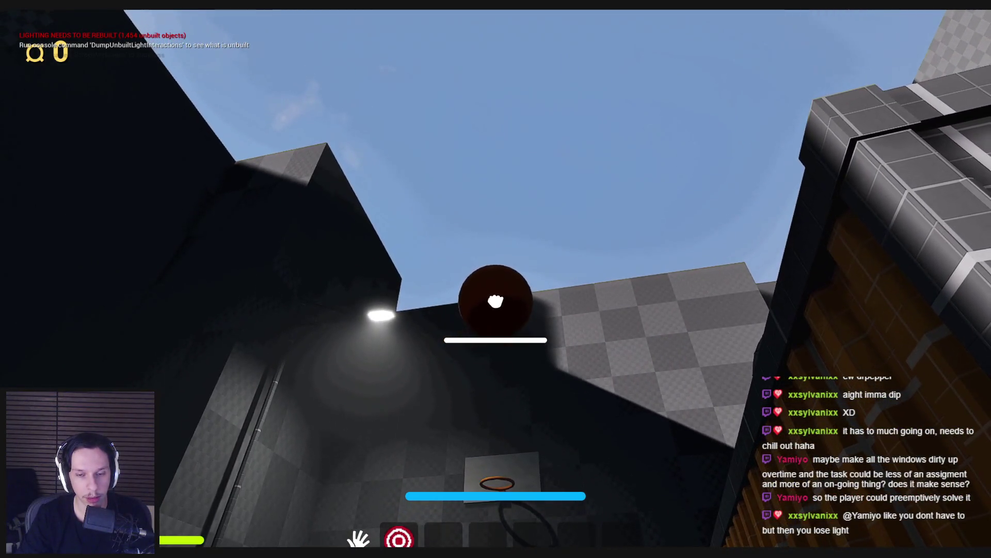
click(496, 279)
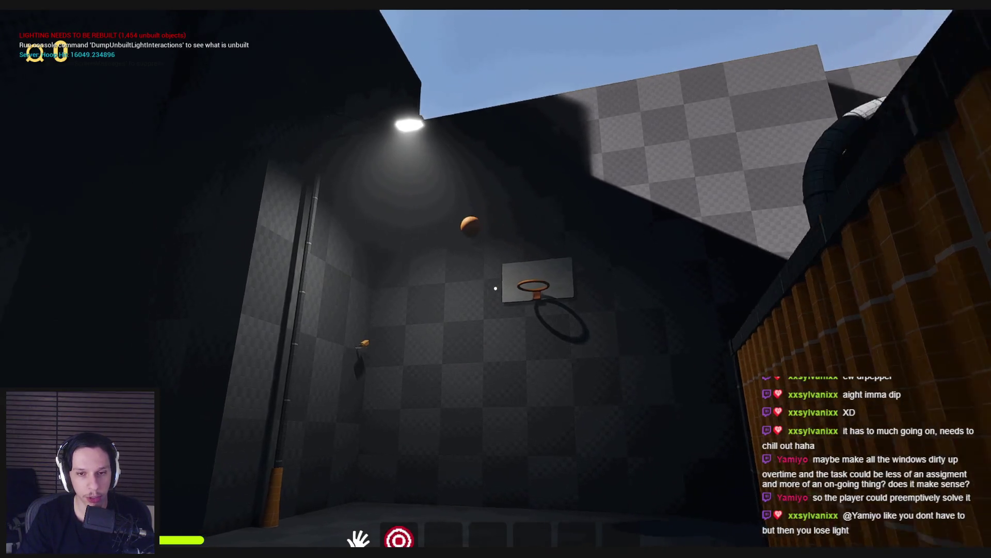
click(495, 288)
key(s)
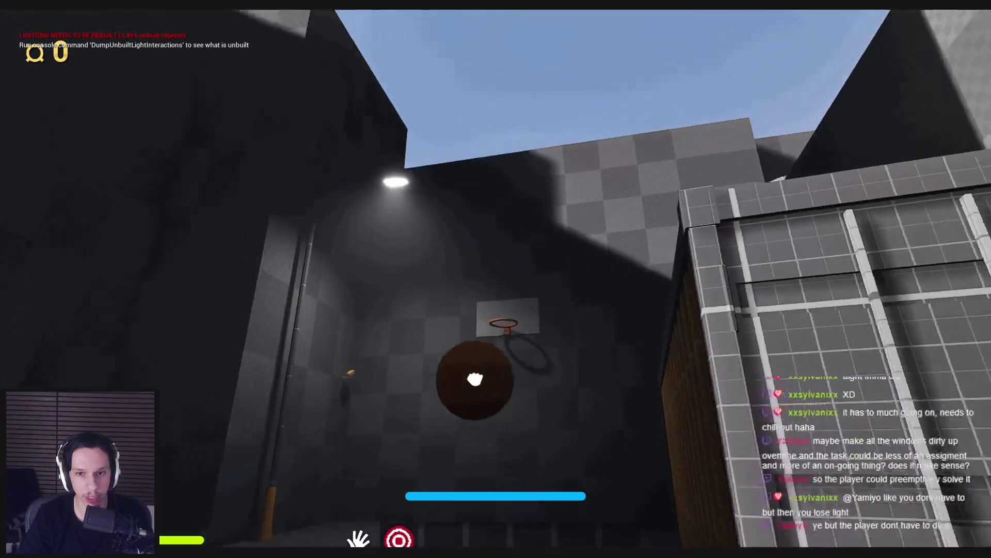
click(496, 279)
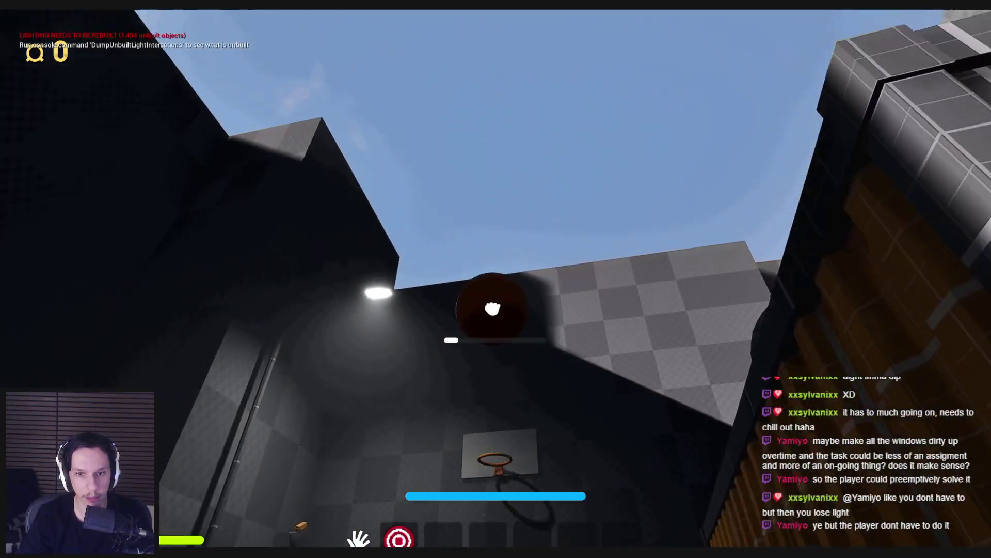
click(495, 288)
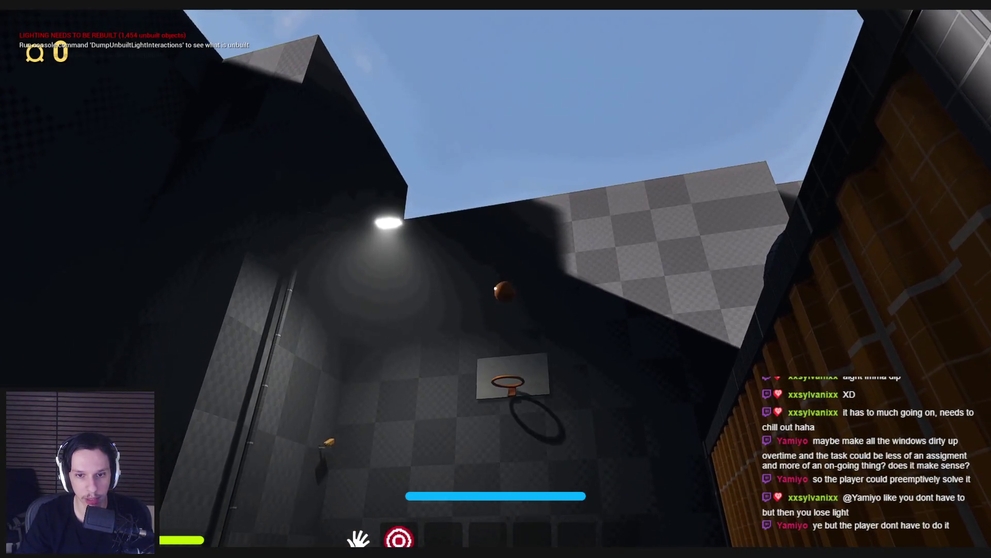
key(w)
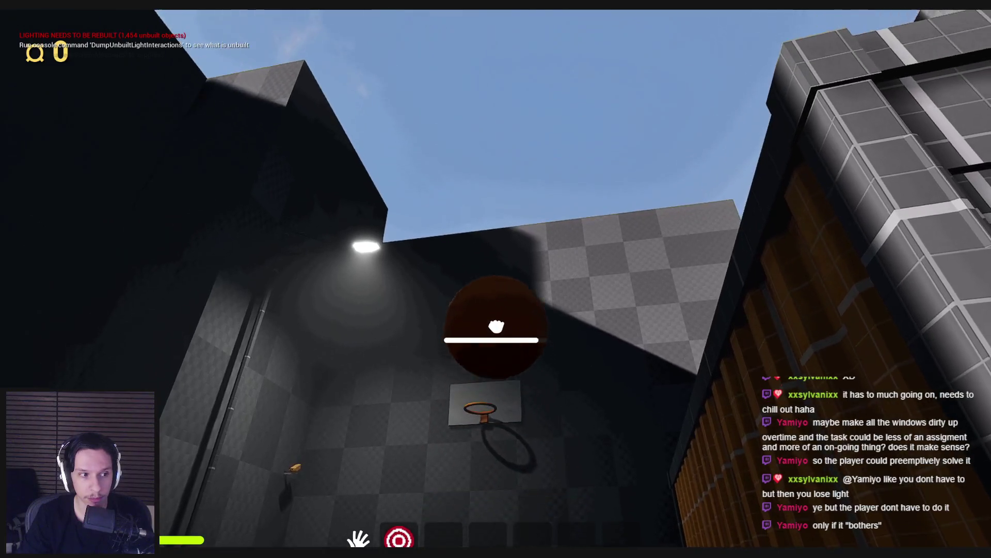
Step: Keep shooting until fresh Server Hoop Hit and backboard hits are logged
click(495, 288)
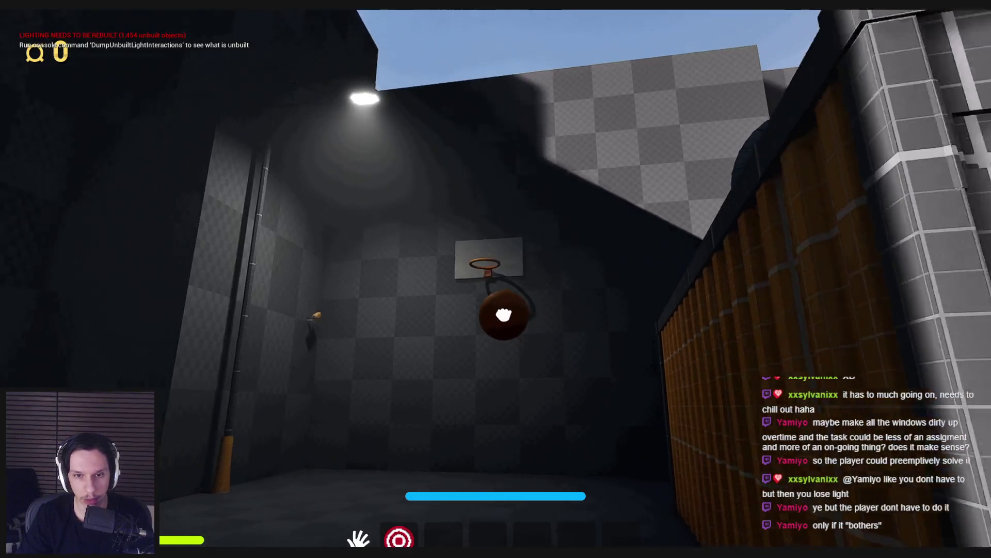
key(e)
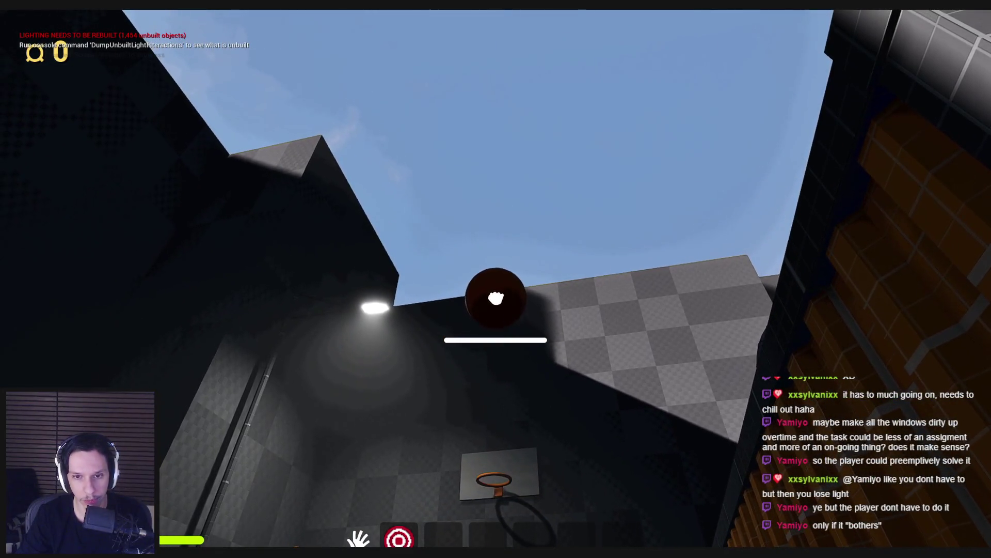
click(496, 297)
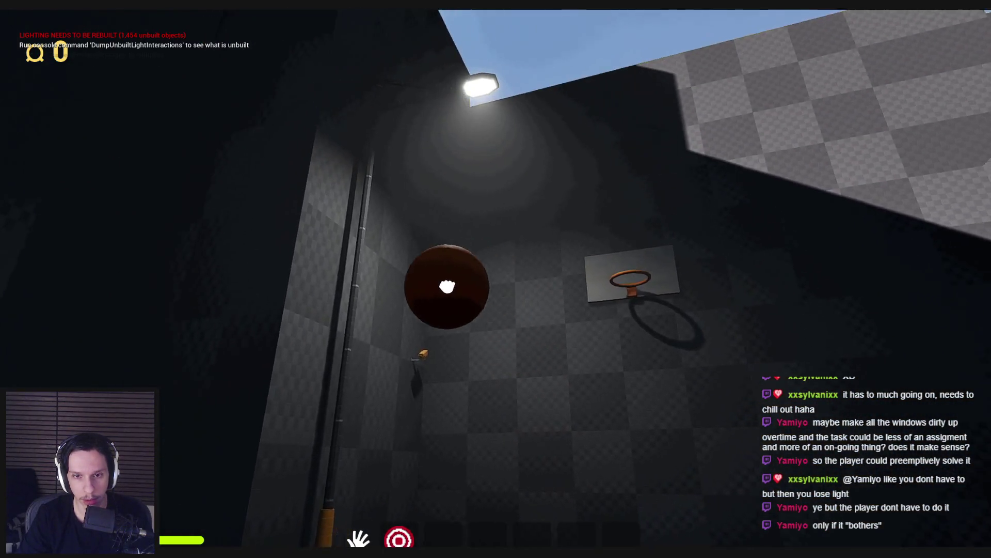
key(e)
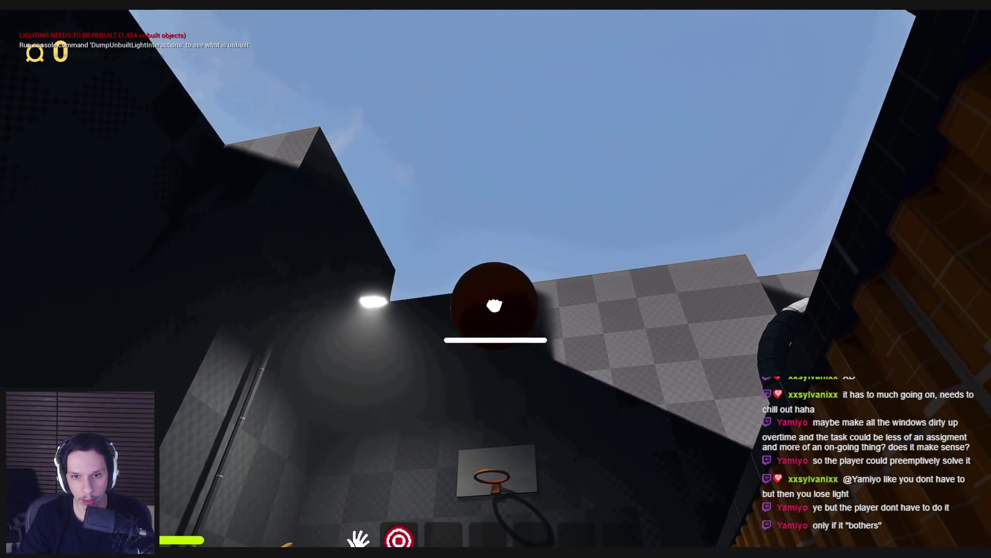
click(495, 300)
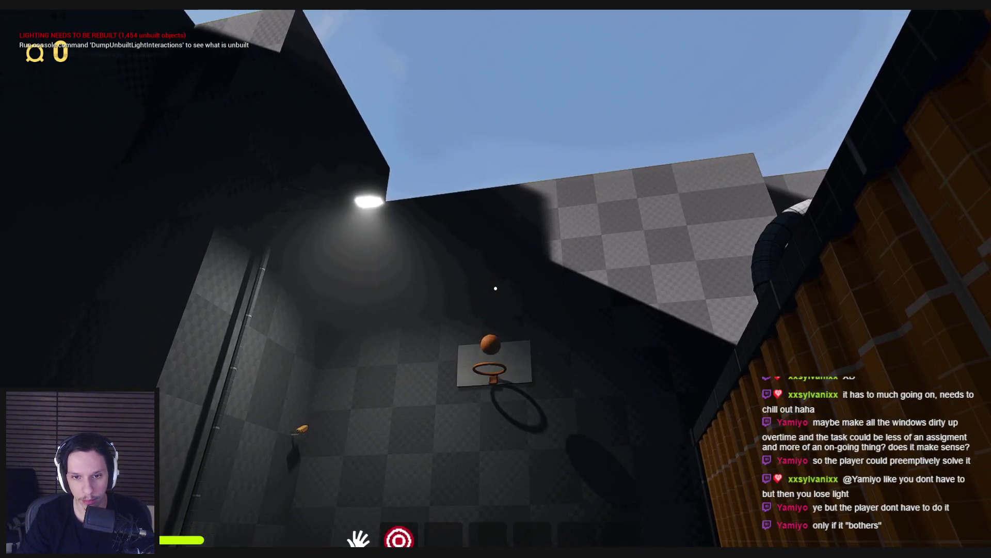
Step: Retrieve the ball and make three upward-aimed throws at the hoop
key(e)
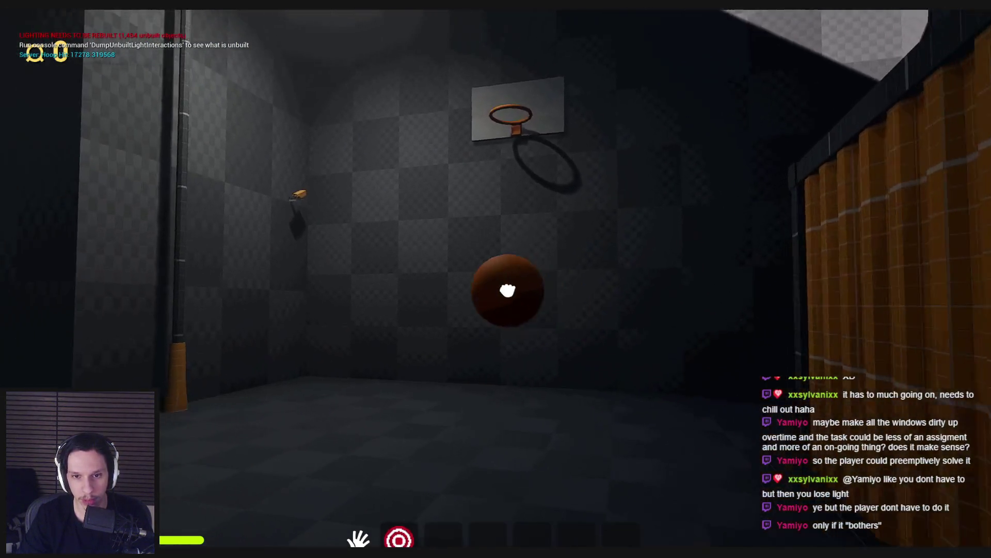
drag(496, 300, 496, 297)
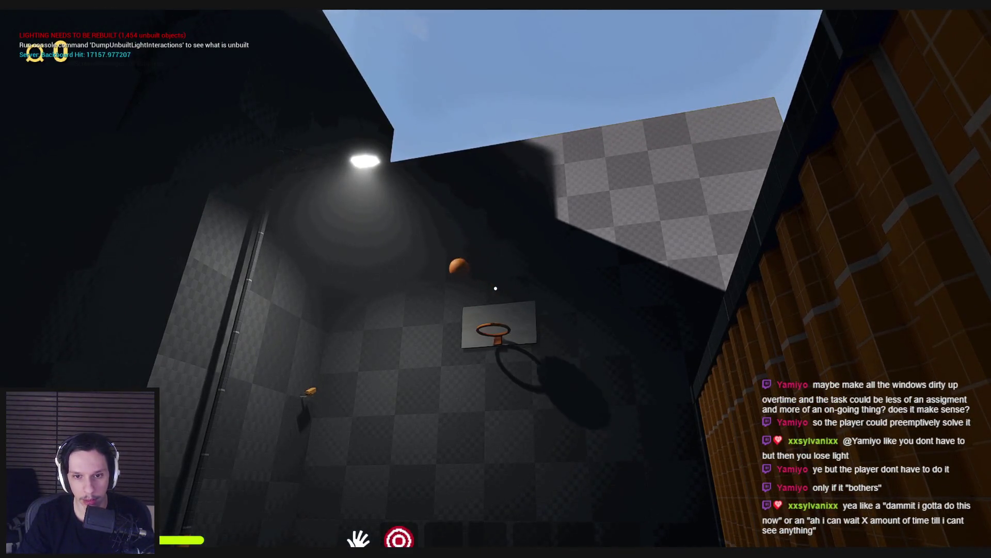
key(e)
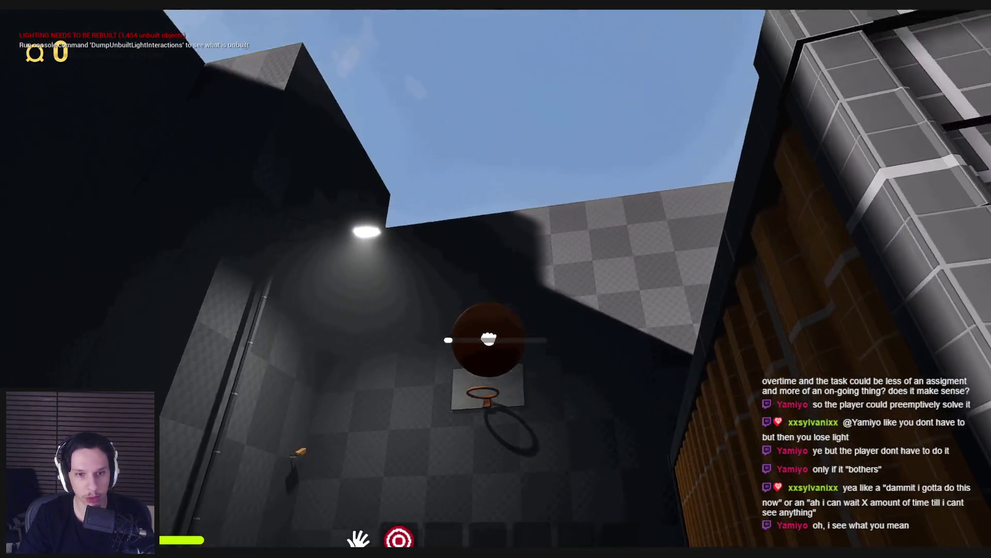
drag(495, 301, 495, 300)
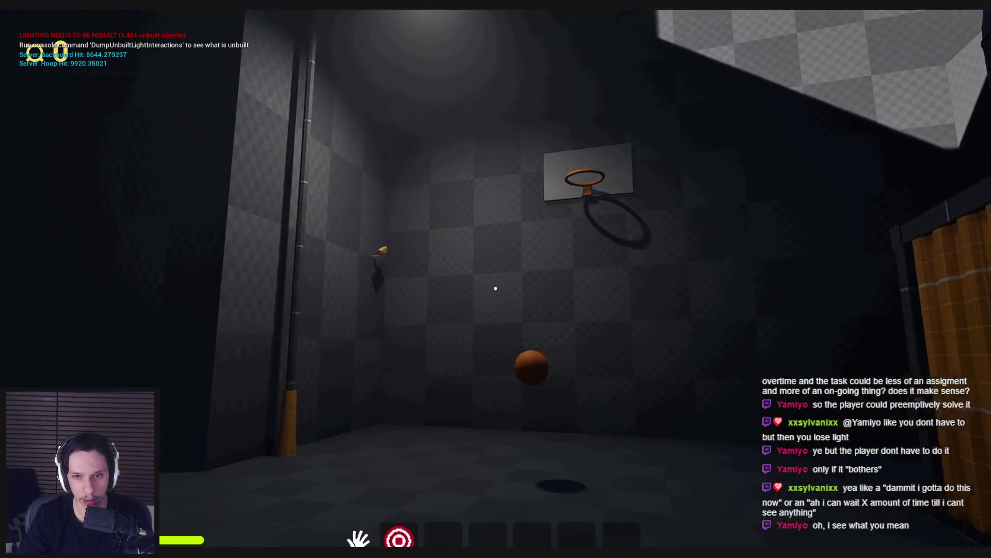
click(496, 288)
drag(495, 279, 496, 279)
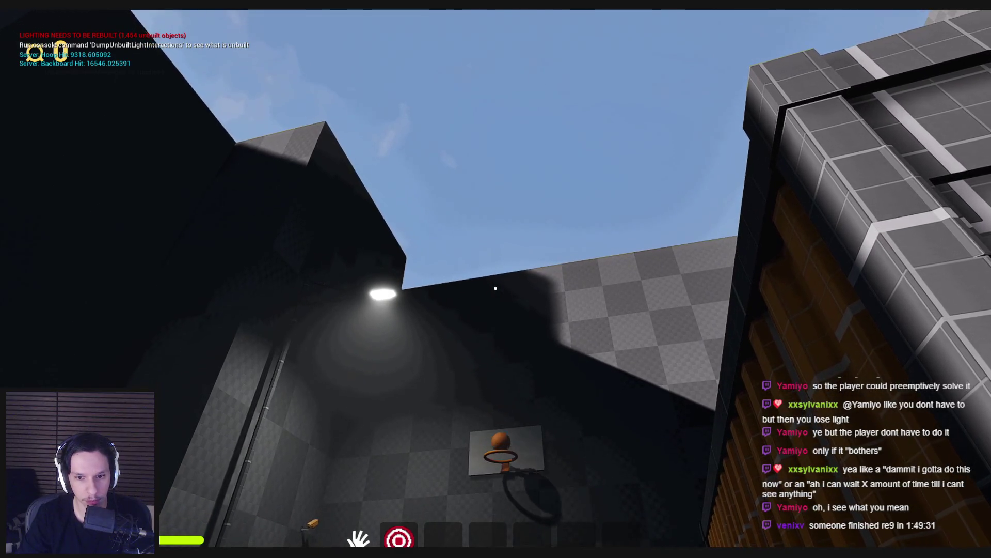
Step: Walk toward the orange wall, return into the court, and charge two more throws
key(shift+w)
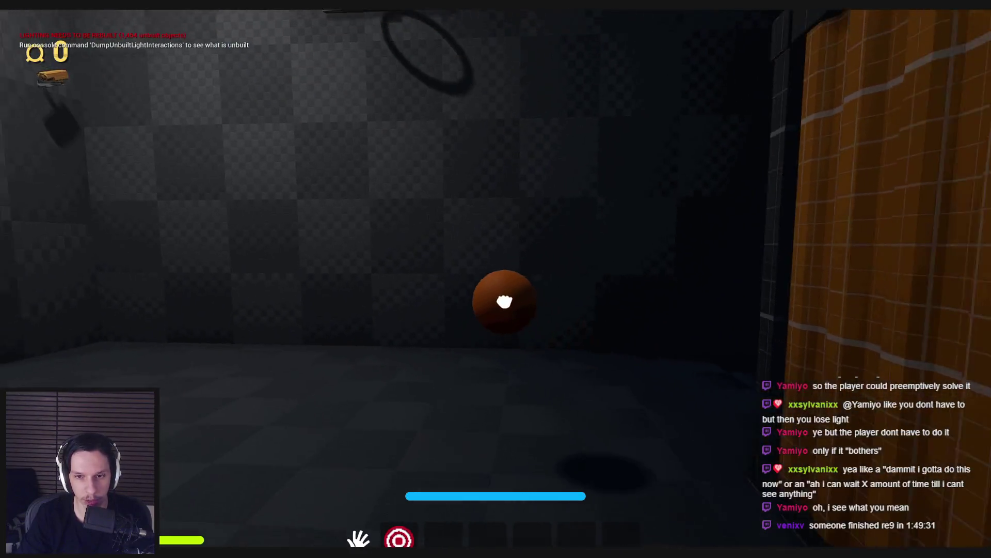
key(s)
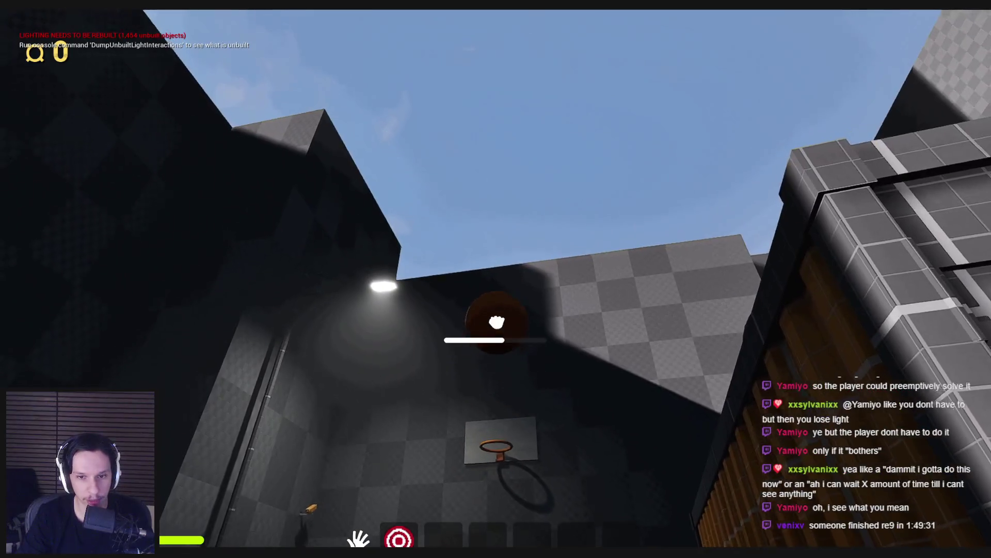
drag(500, 323, 496, 288)
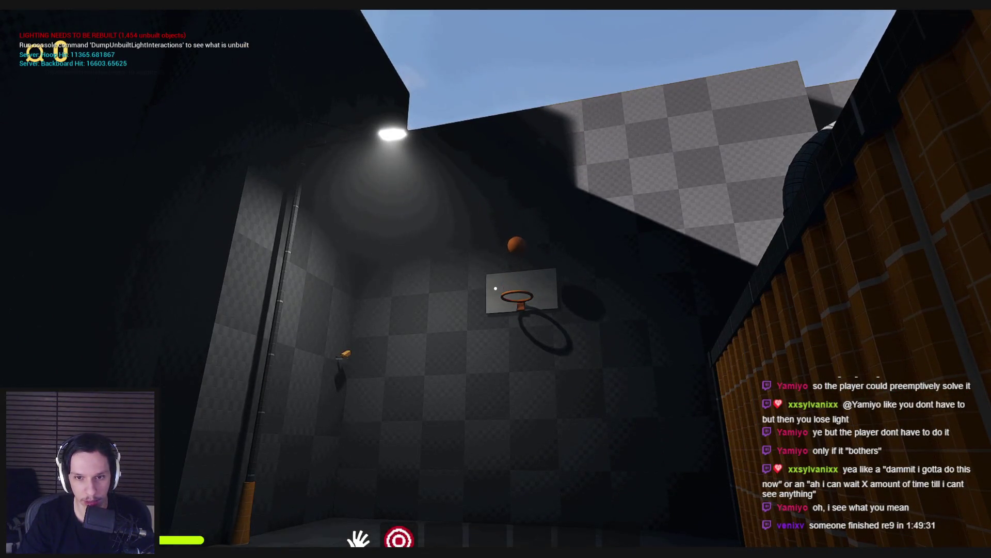
key(w)
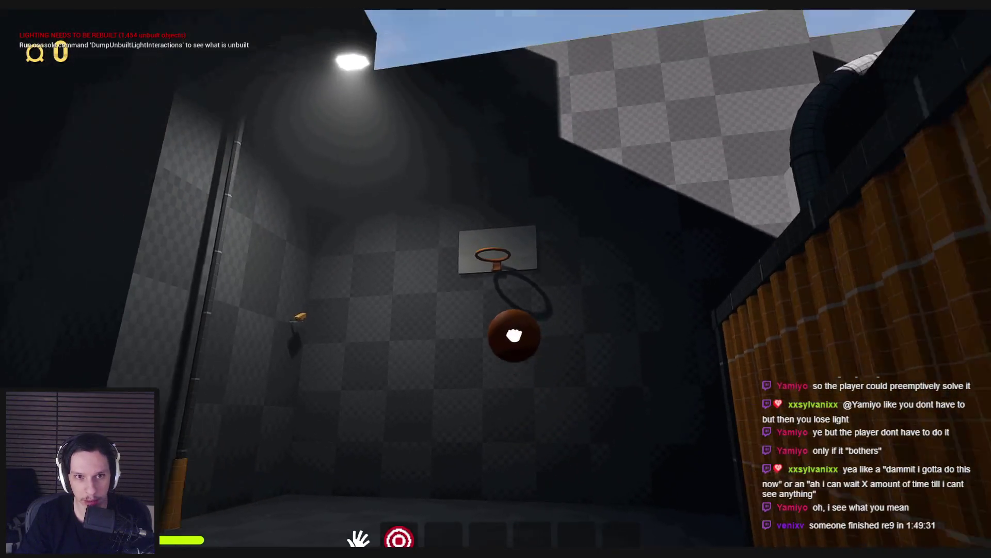
drag(496, 278, 496, 279)
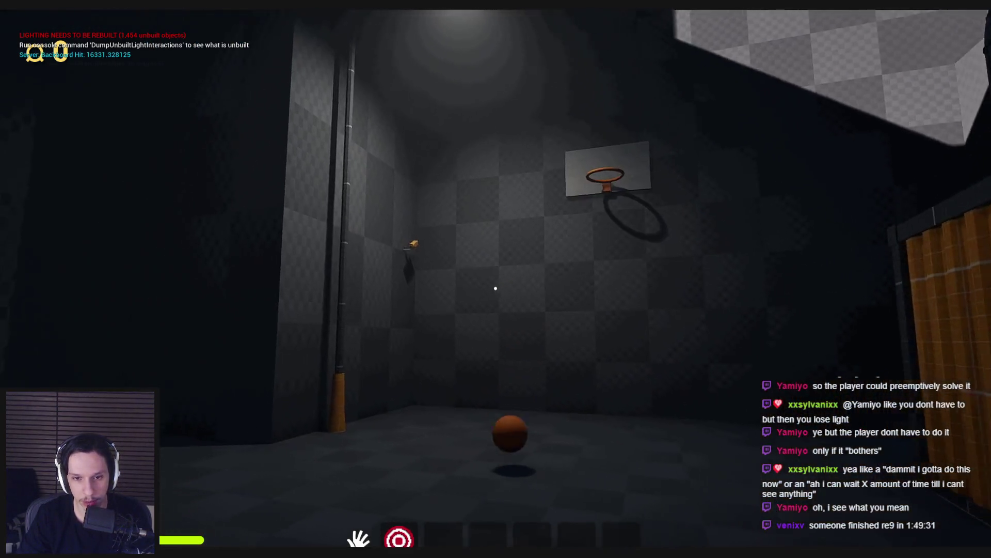
Step: Repeatedly pick up the rebounding ball and charge throws at the hoop
click(495, 279)
drag(496, 279, 496, 288)
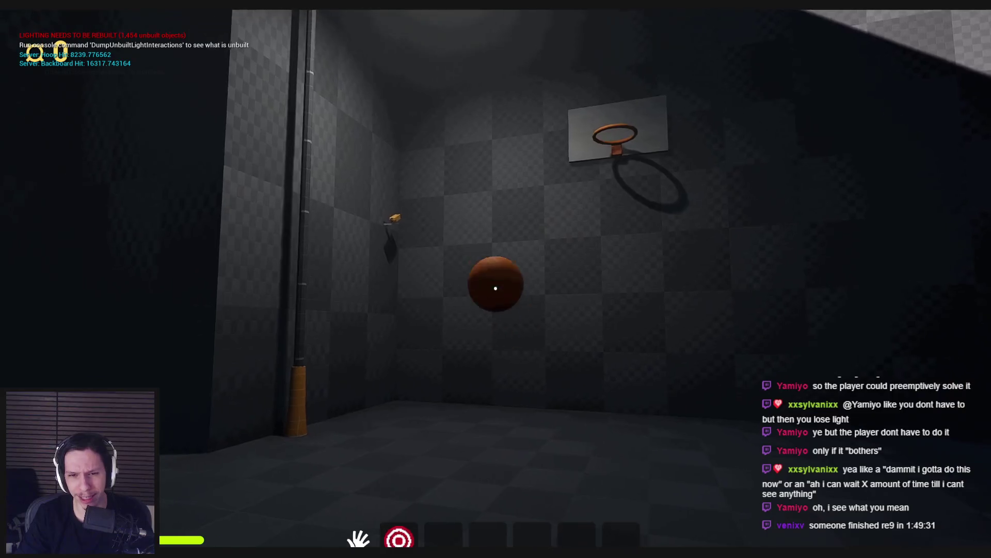
click(496, 279)
drag(496, 278, 495, 289)
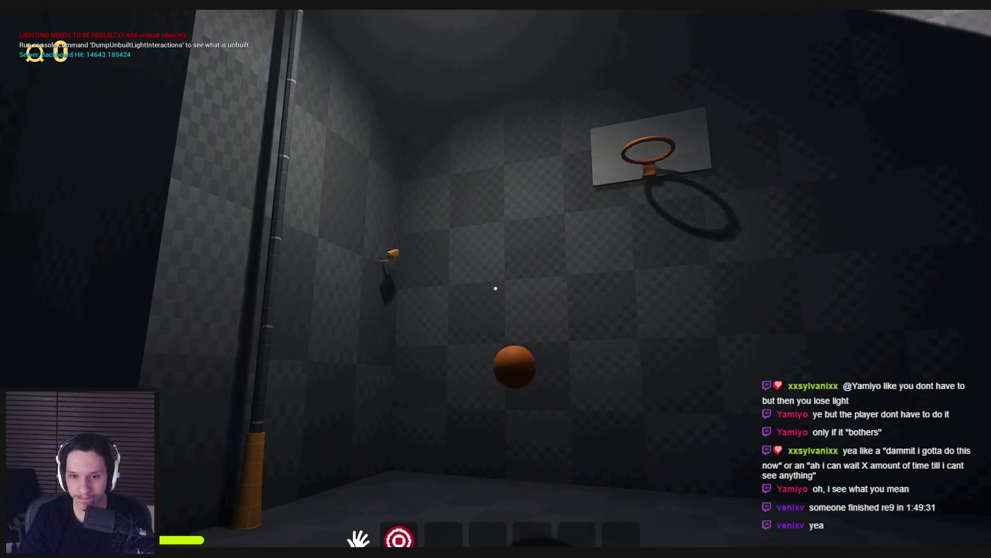
click(496, 284)
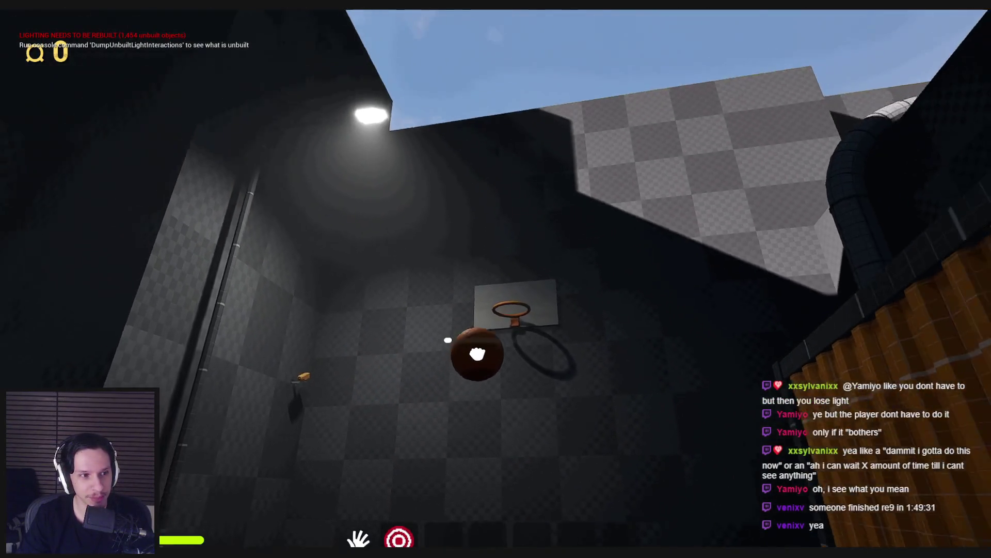
drag(496, 279, 496, 288)
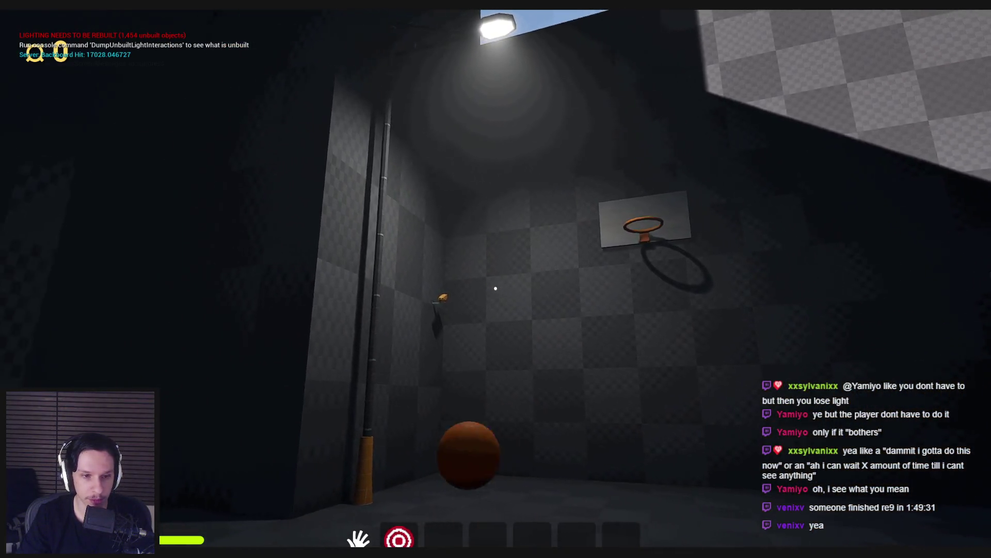
click(496, 289)
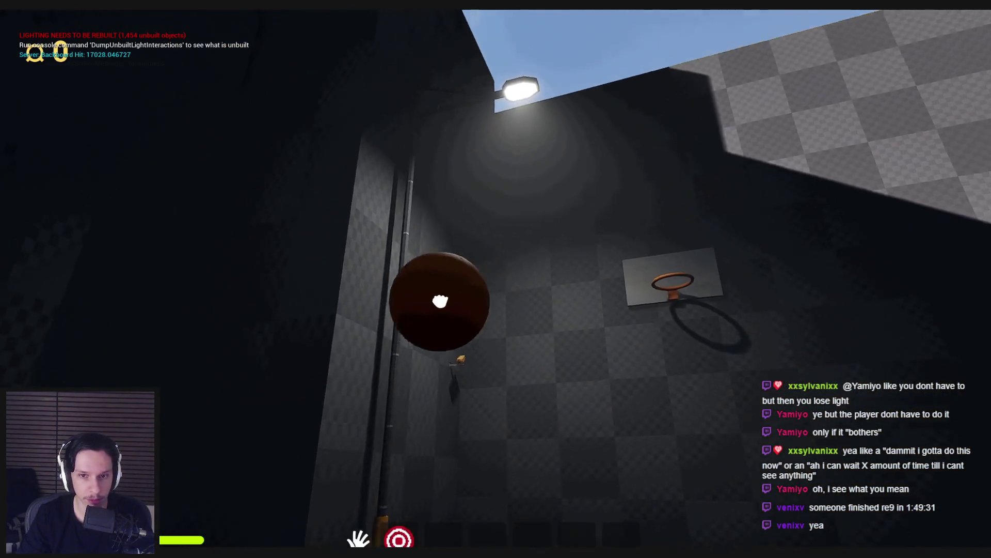
drag(496, 288, 496, 288)
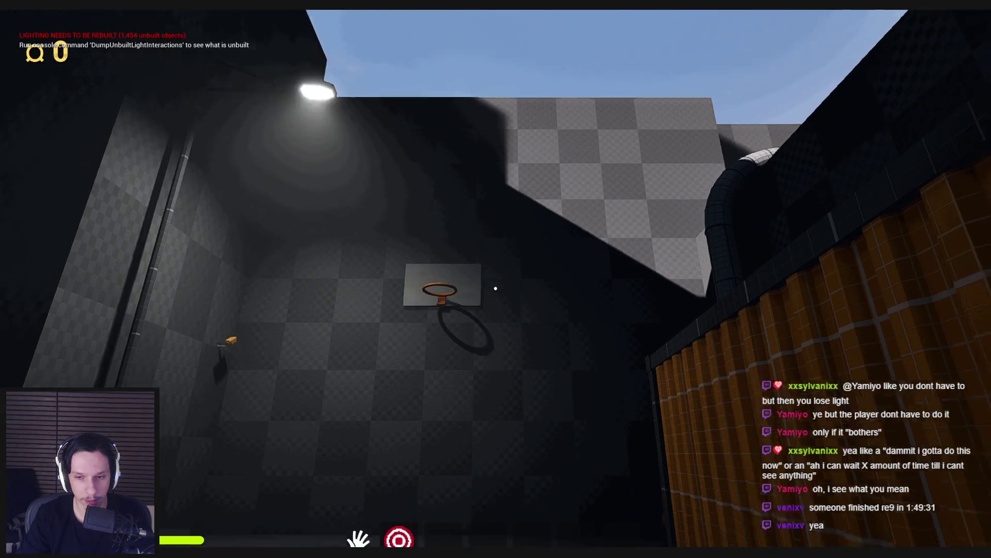
click(496, 289)
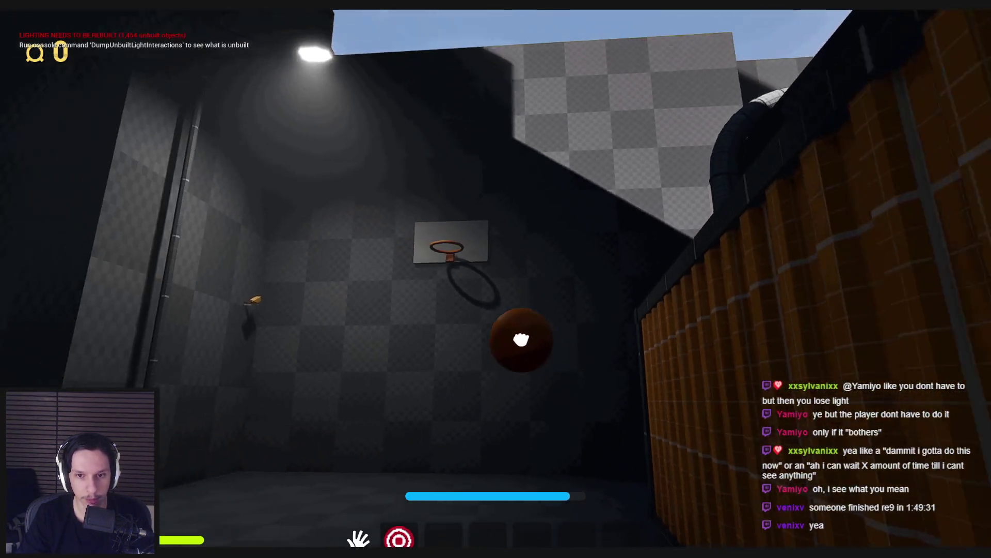
drag(496, 288, 496, 288)
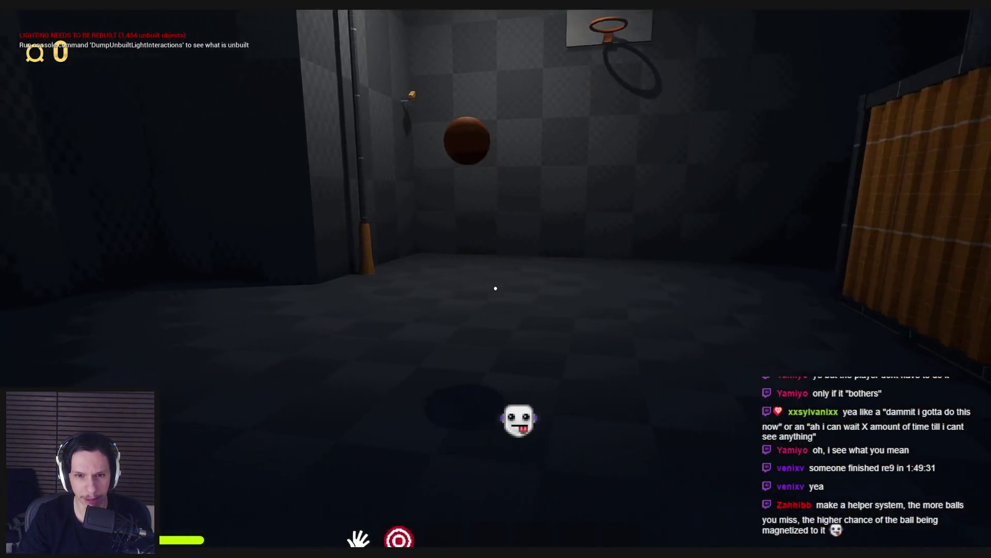
click(496, 288)
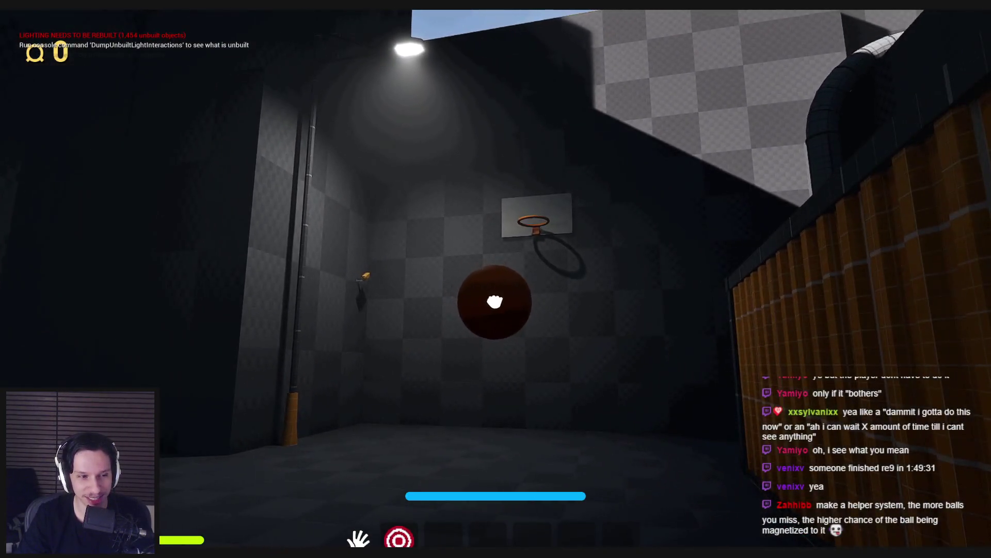
Step: Keep chasing the bounced ball and charging throws, logging new server hoop hits with score still 0
drag(495, 302, 495, 288)
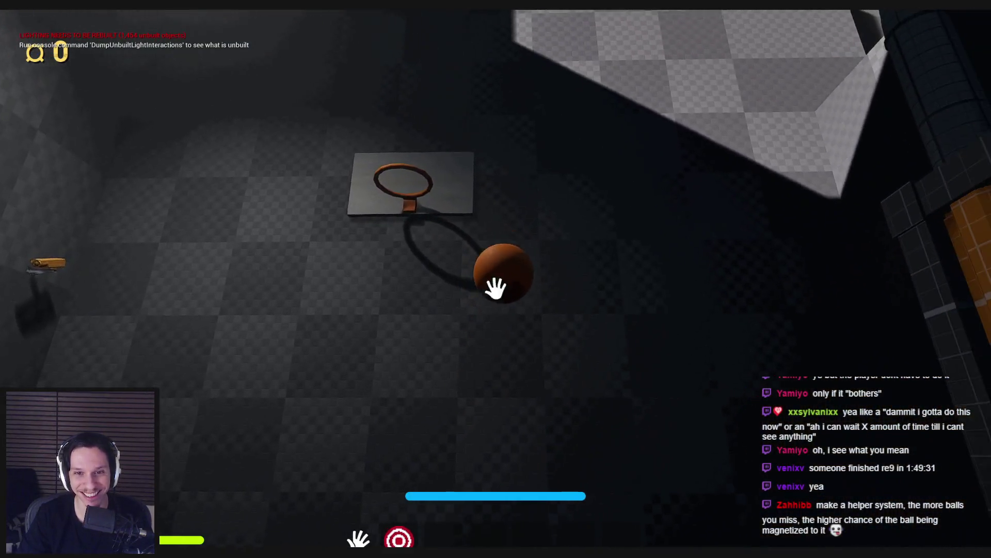
click(496, 287)
drag(495, 288, 496, 288)
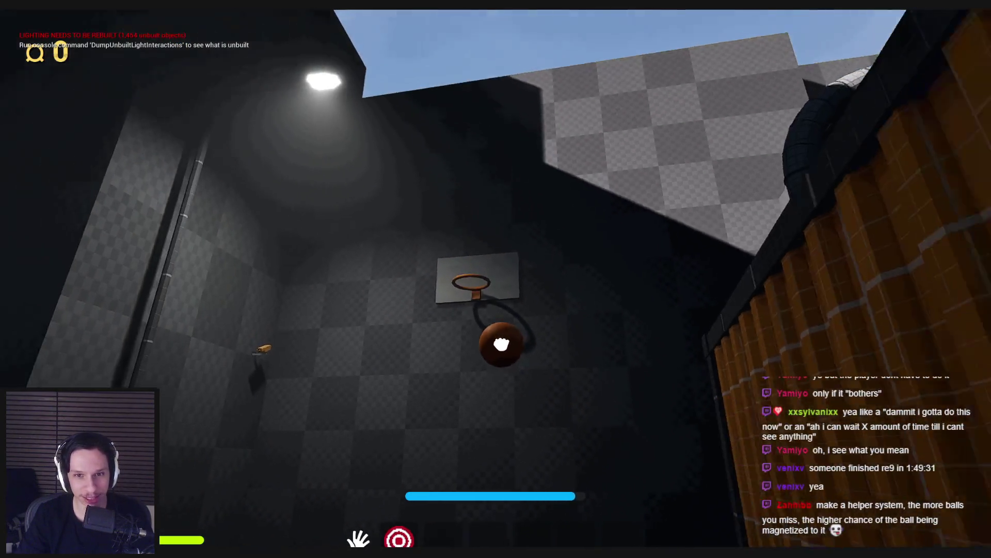
click(496, 299)
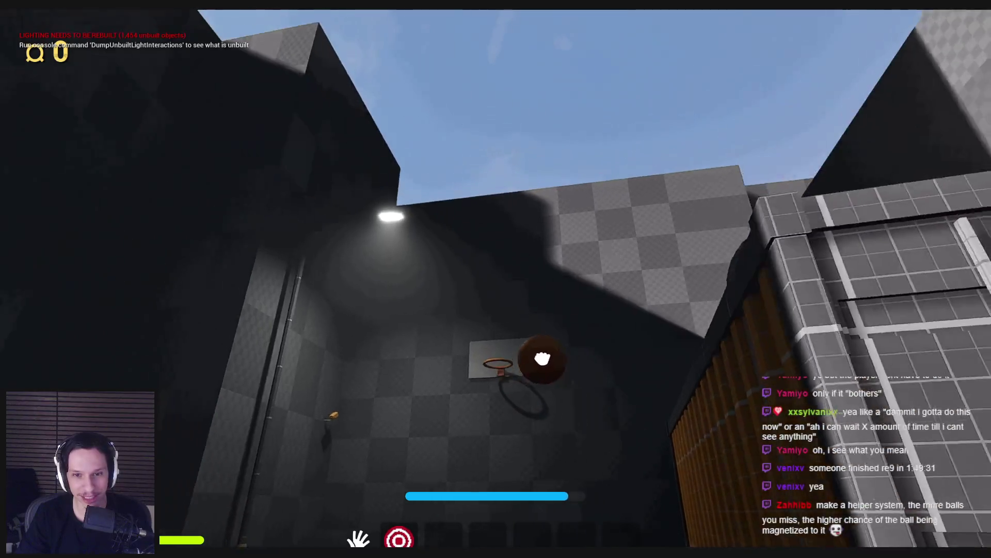
drag(495, 299, 495, 299)
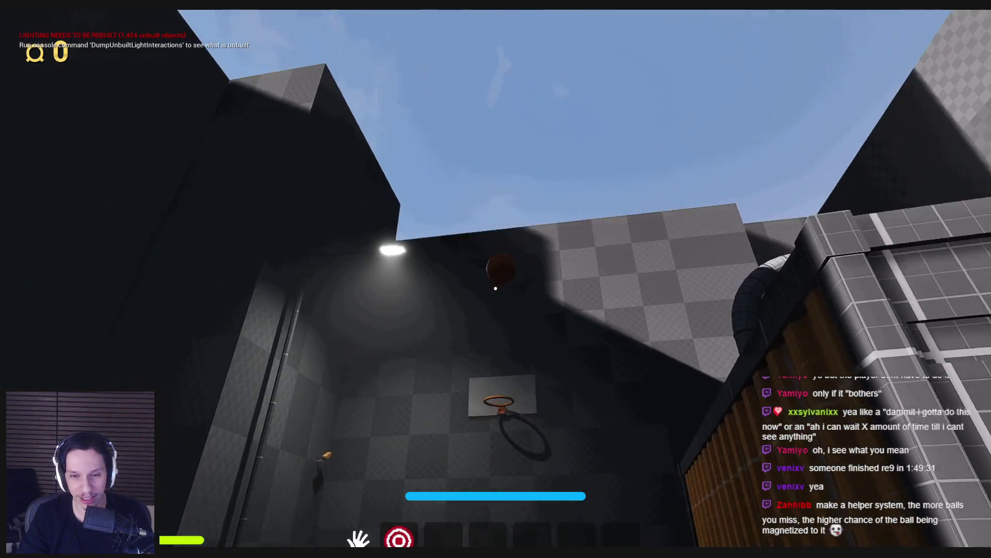
key(w)
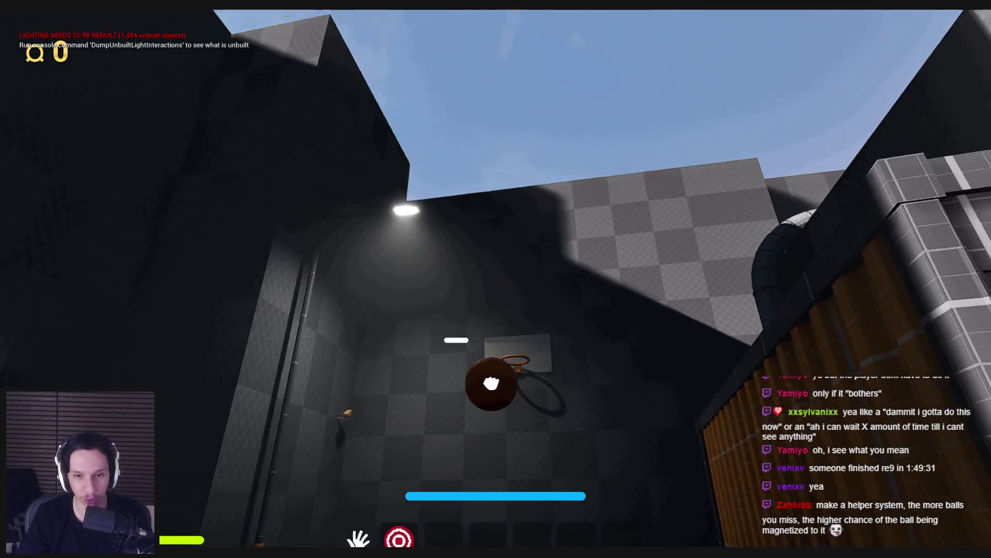
drag(491, 383, 496, 288)
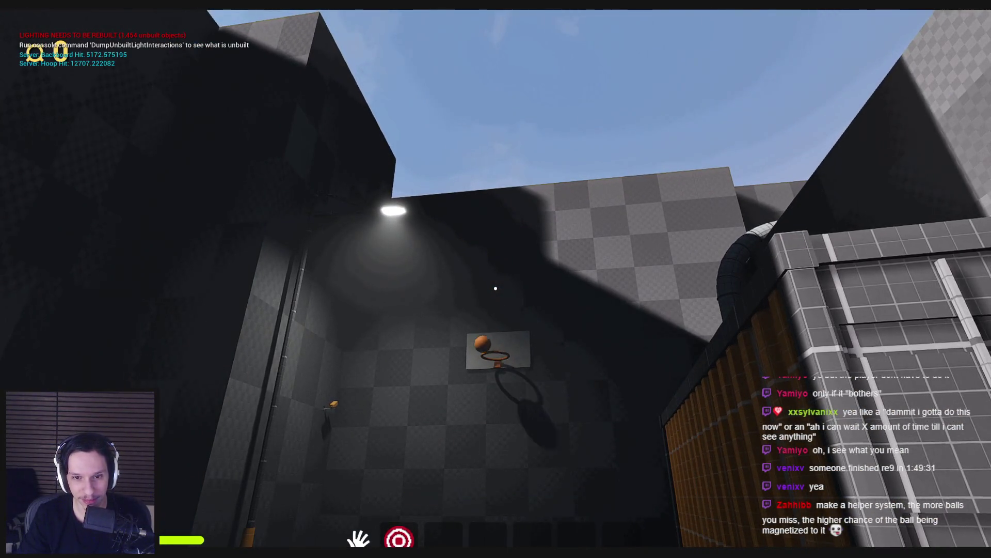
key(w)
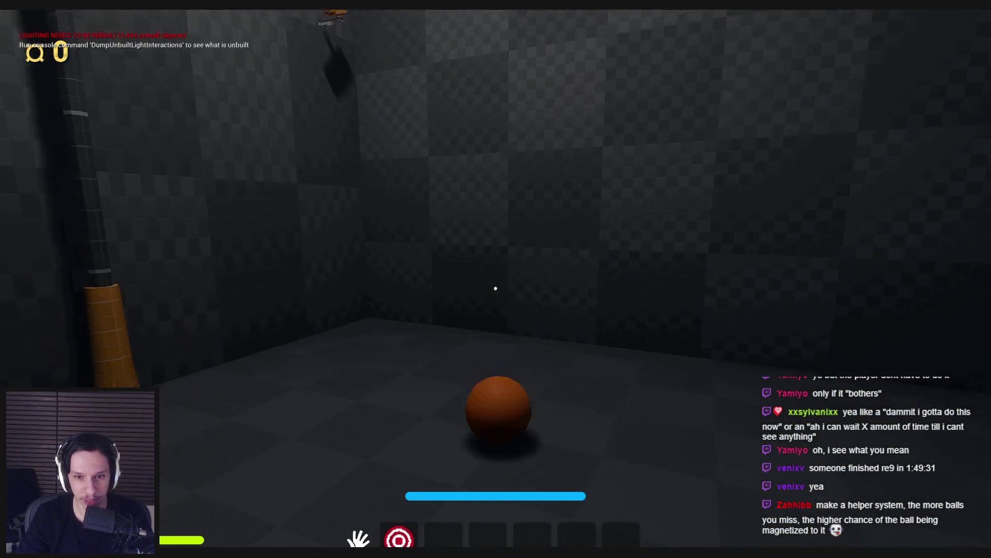
drag(496, 288, 495, 288)
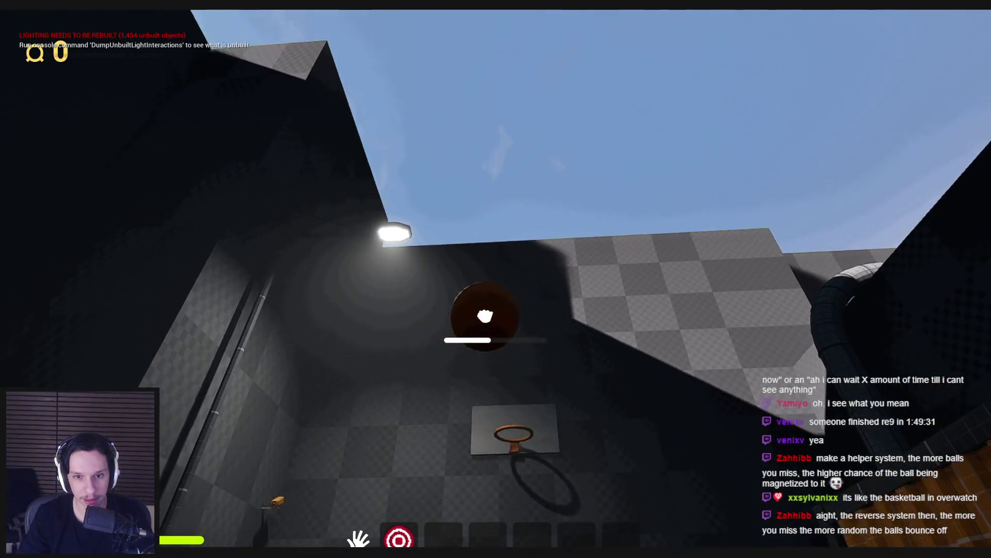
drag(496, 288, 495, 288)
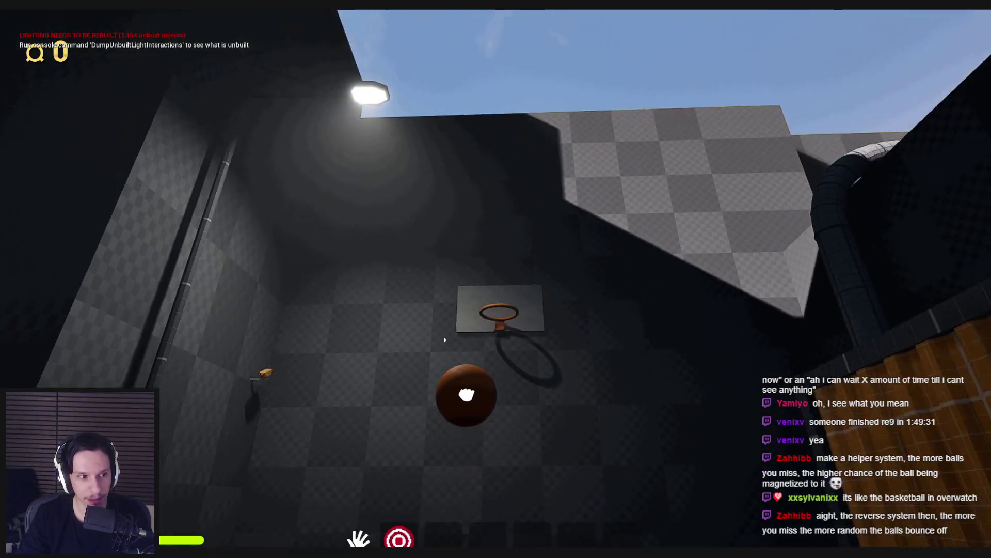
drag(496, 289, 496, 288)
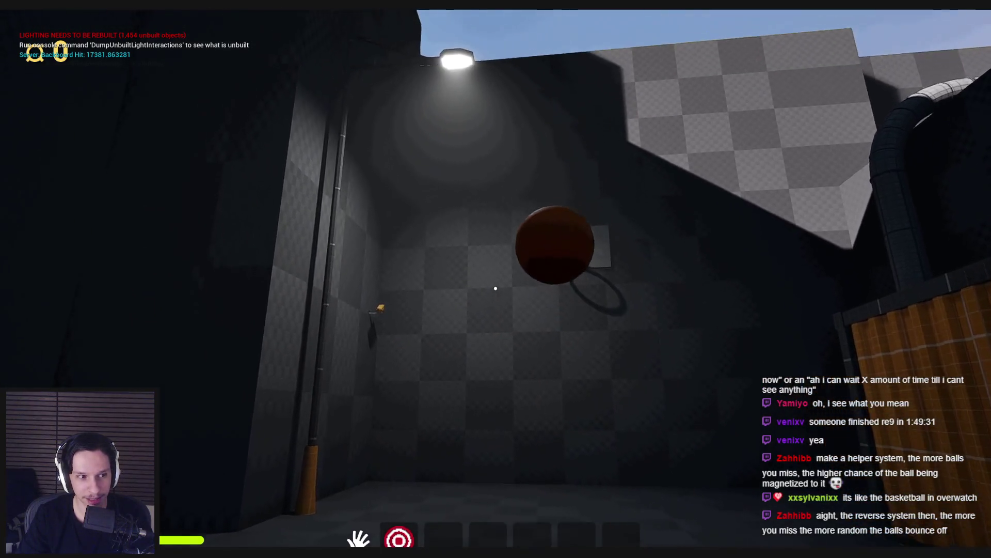
drag(496, 288, 496, 288)
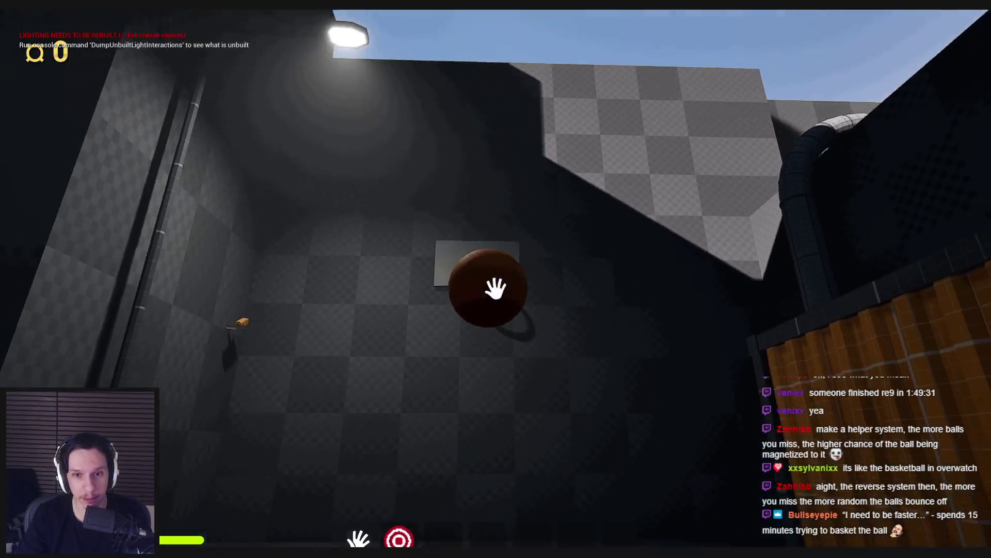
drag(495, 288, 496, 288)
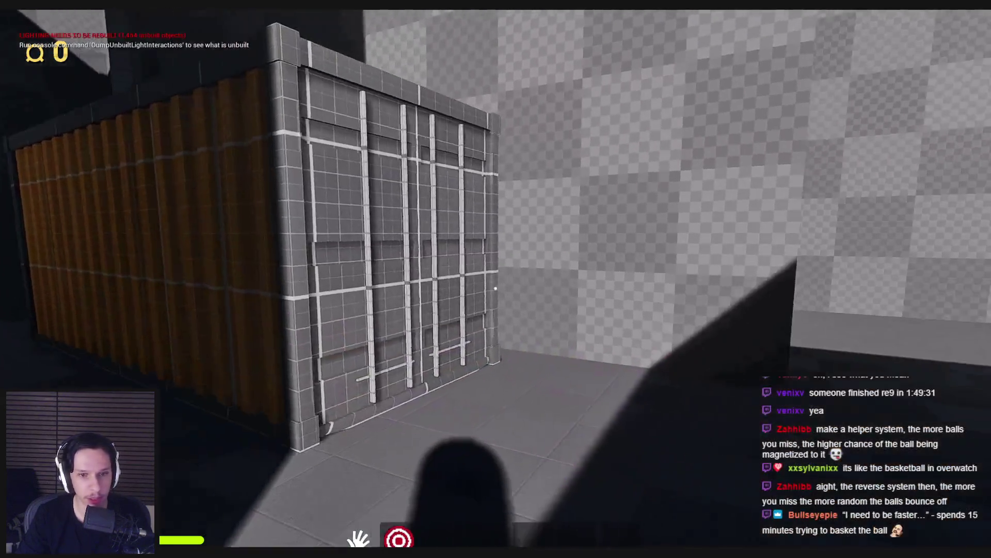
Step: Walk down the alley past the yellow crate and tyre to the dumpster and lift its lid
drag(496, 289, 496, 288)
key(w)
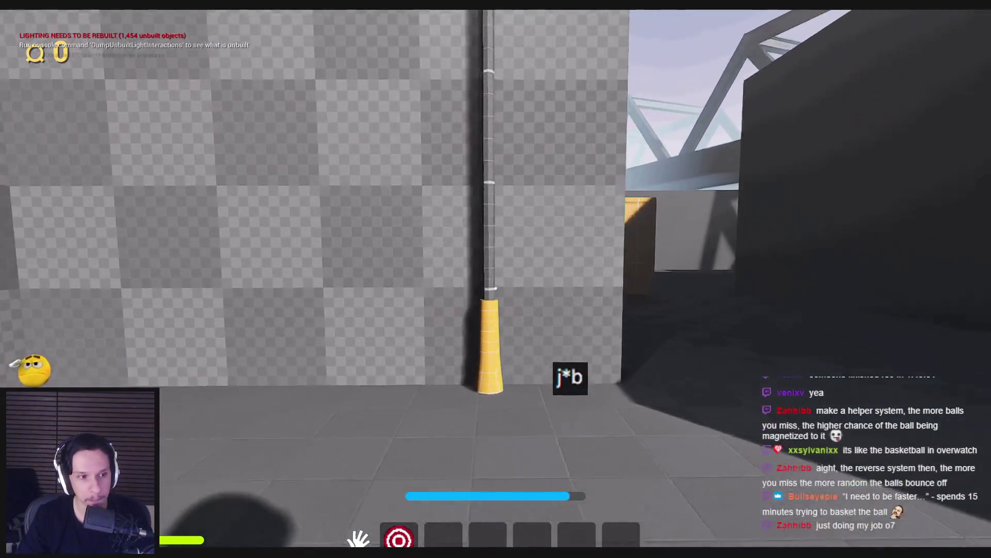
key(w)
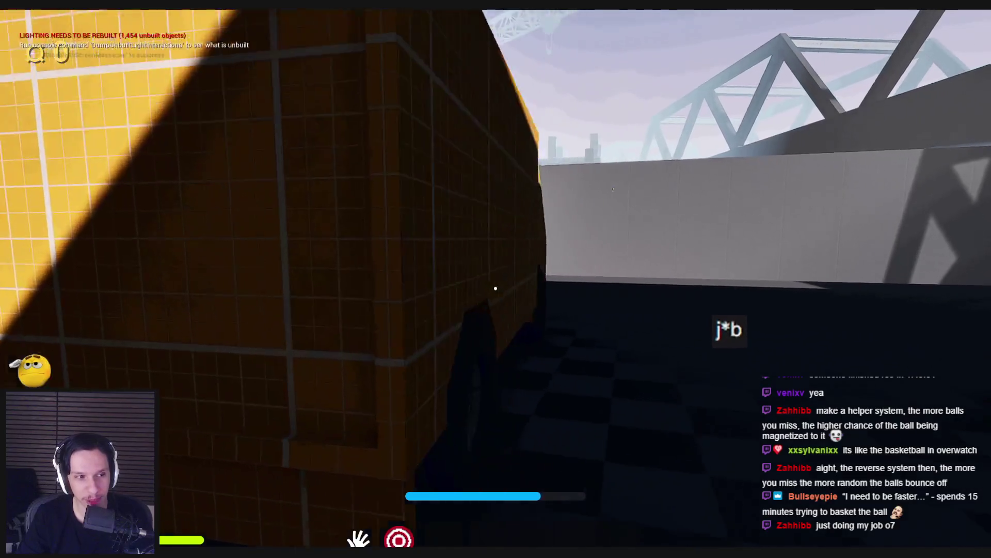
key(w)
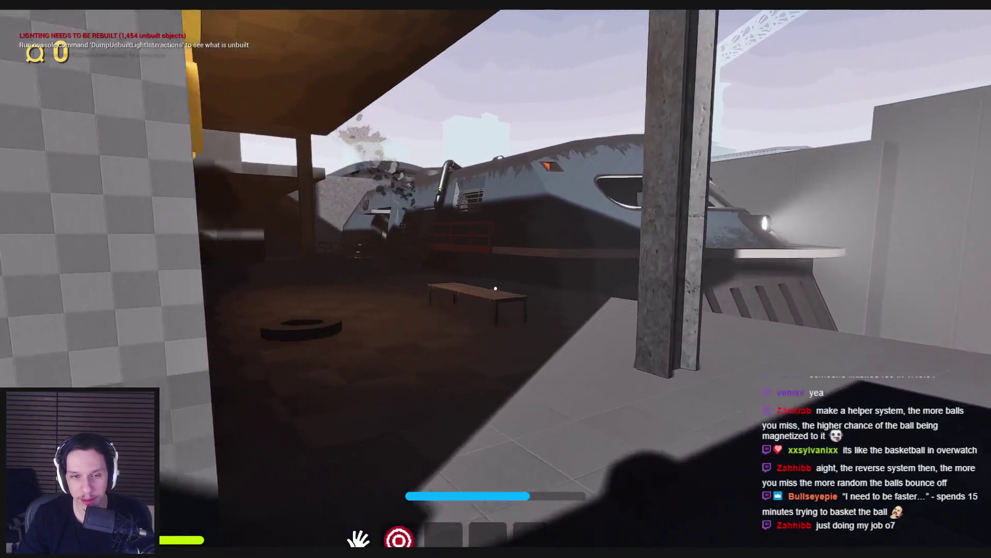
key(w)
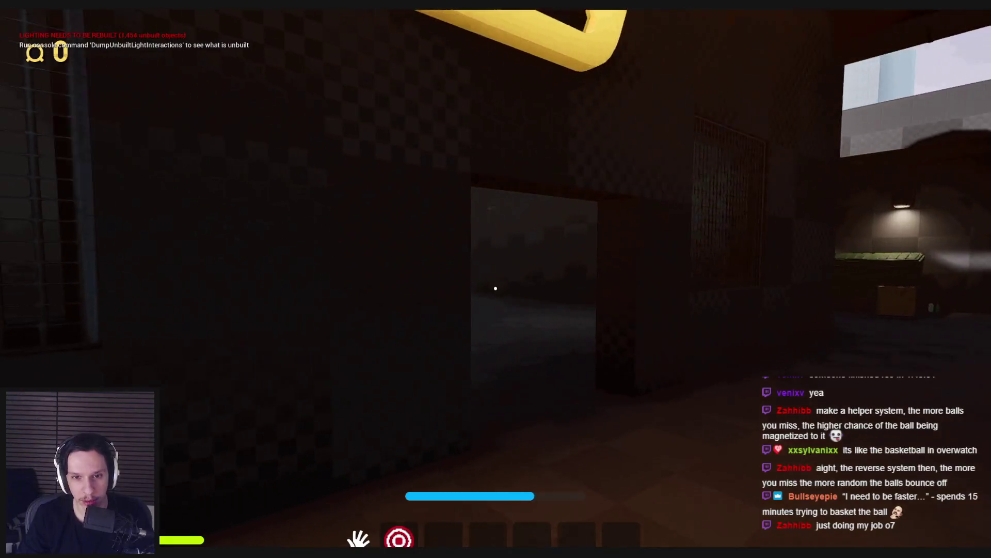
key(w)
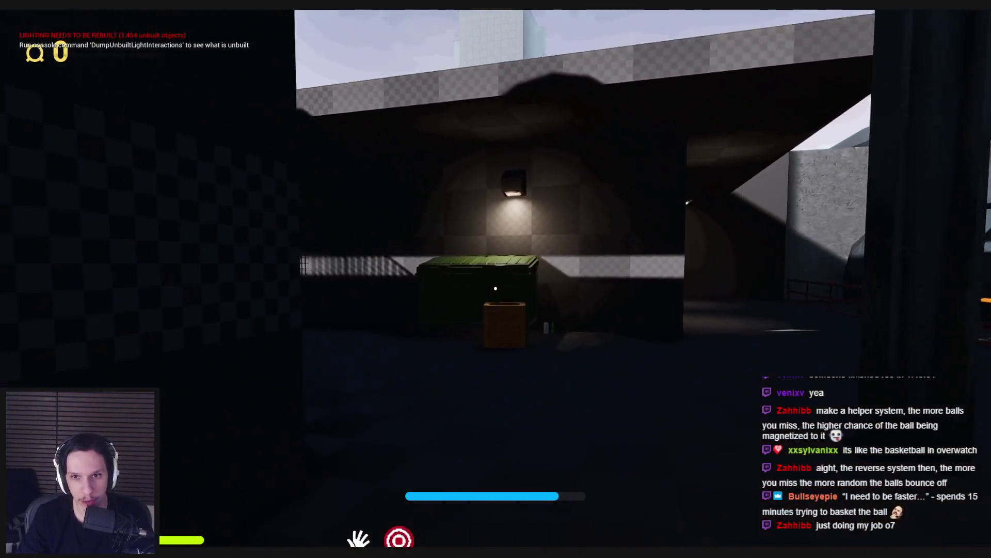
key(w)
mouse_move(496, 288)
mouse_down()
mouse_move(332, 332)
mouse_move(215, 290)
mouse_move(495, 288)
mouse_up()
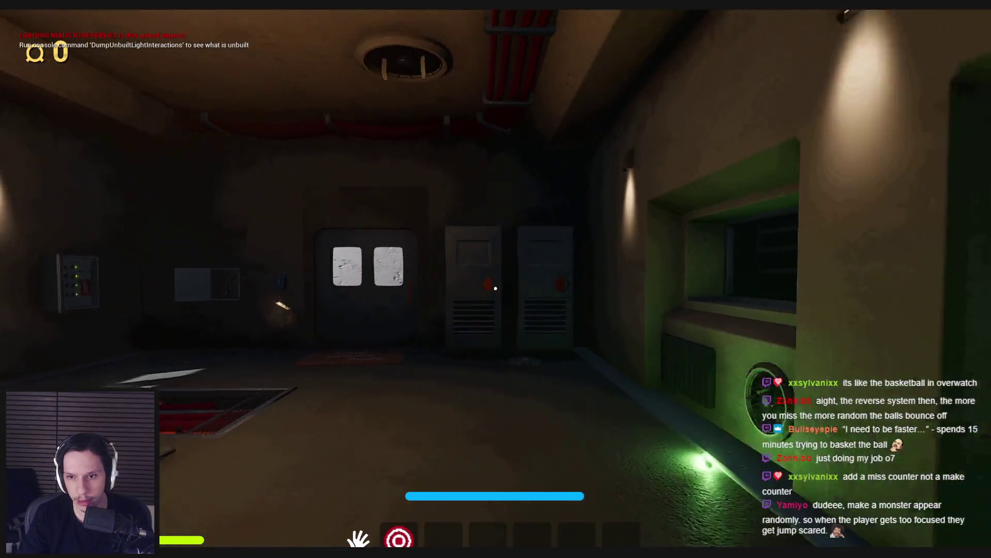
Step: Inspect the orange ball by the window, pull the red wall lever up, and head out
key(w)
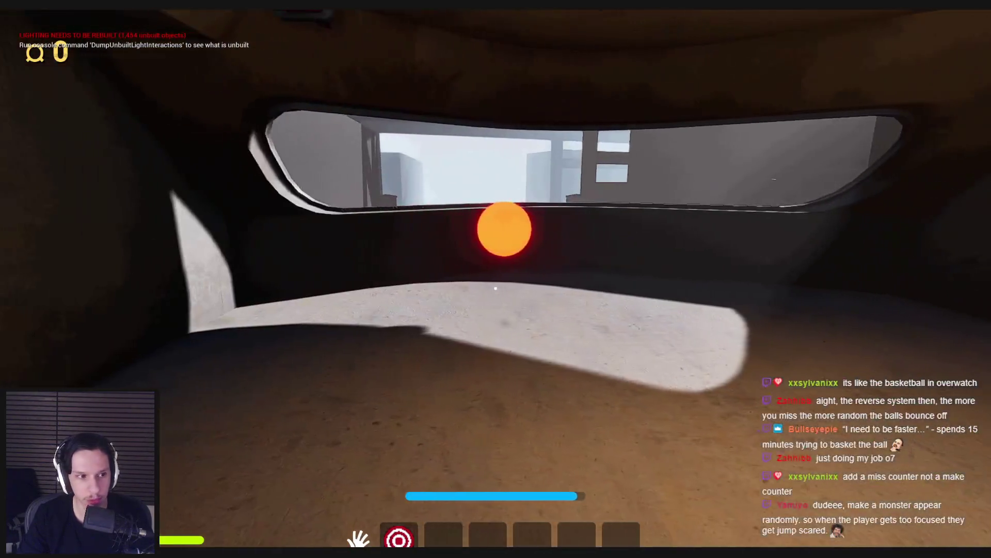
key(w)
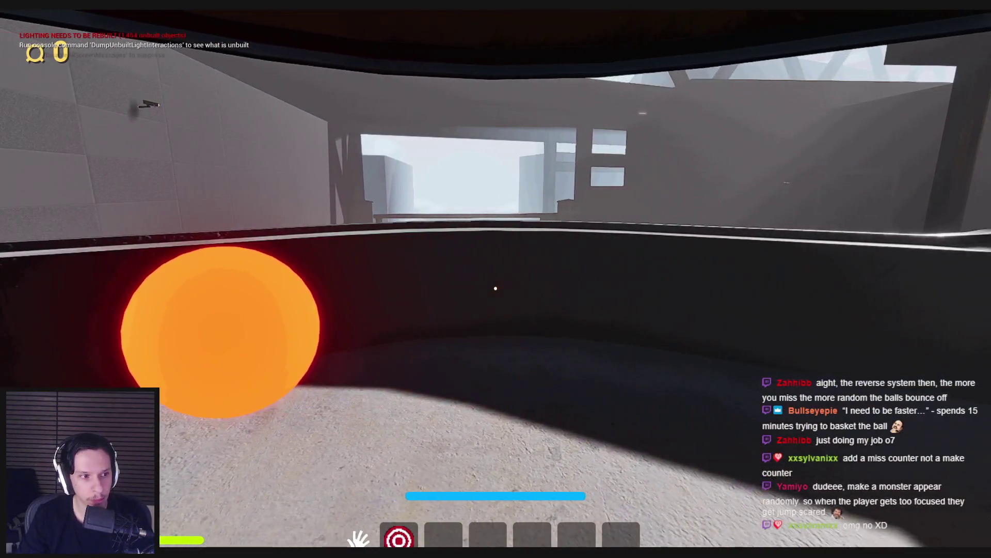
key(s)
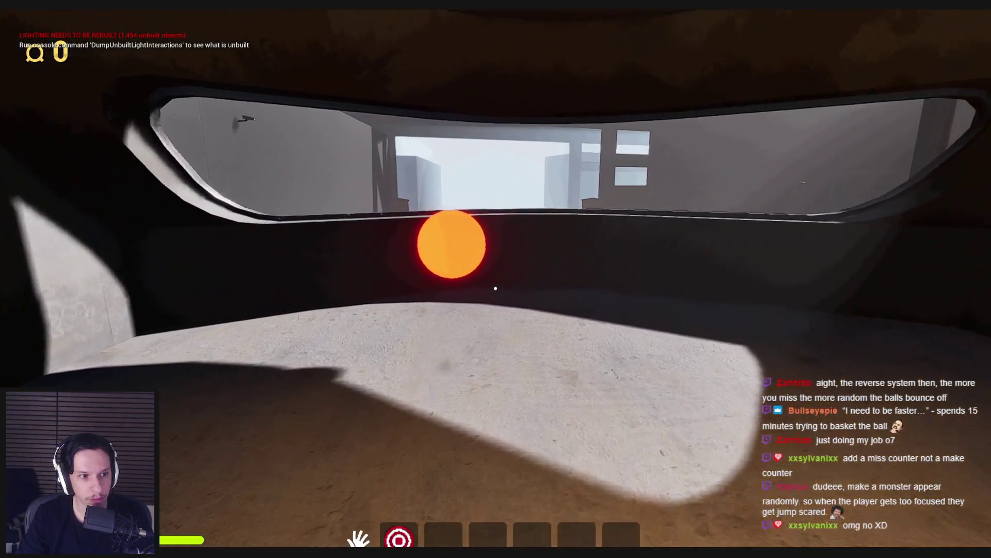
key(w)
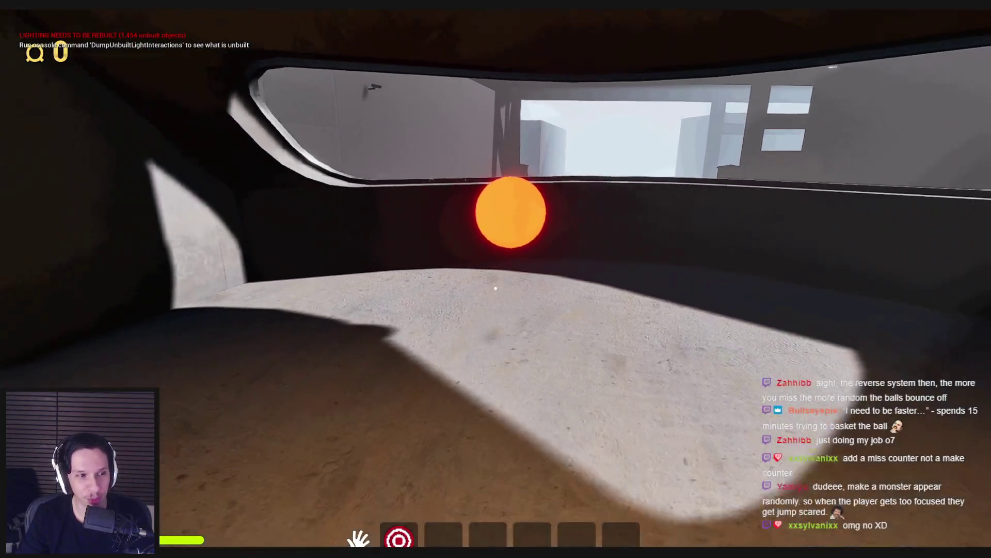
key(w)
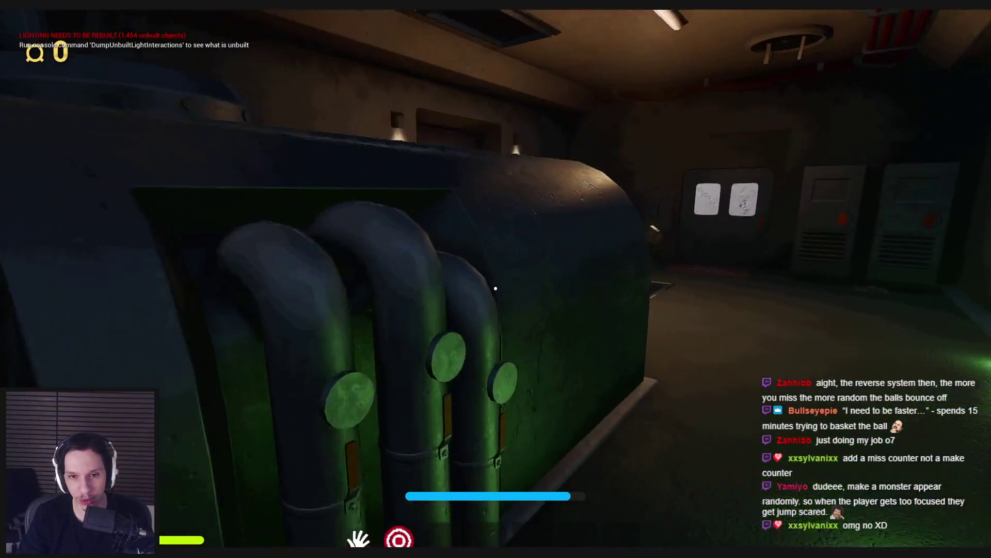
key(w)
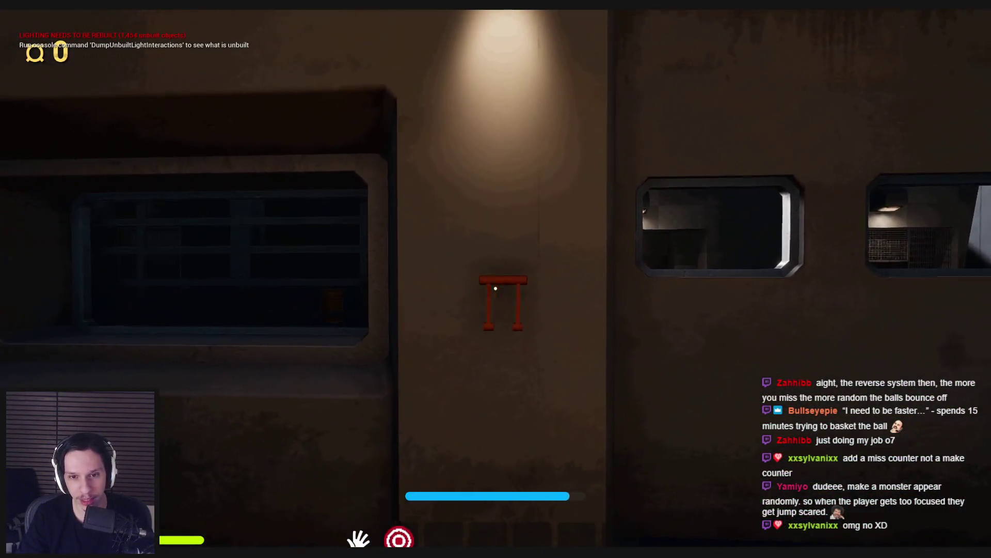
drag(496, 285, 484, 350)
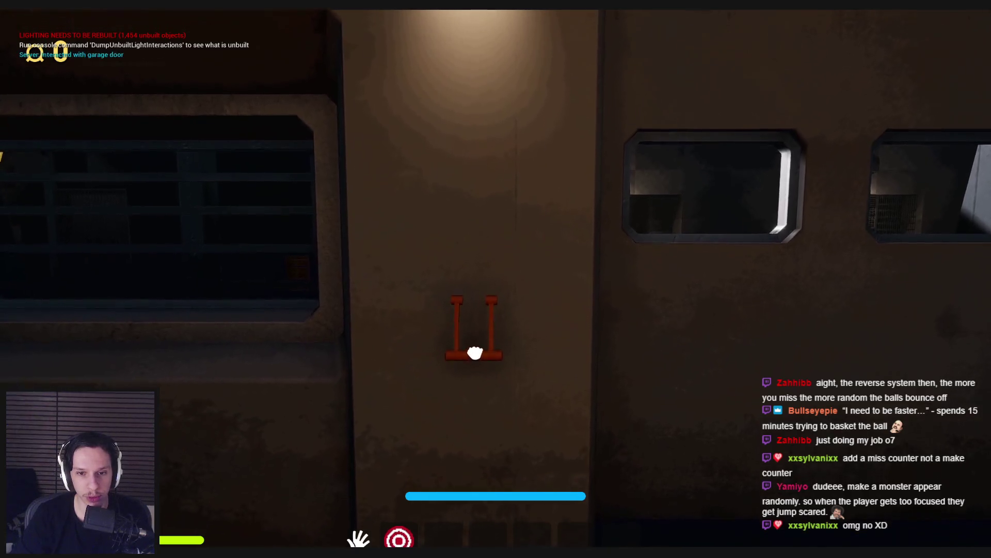
key(shift+w)
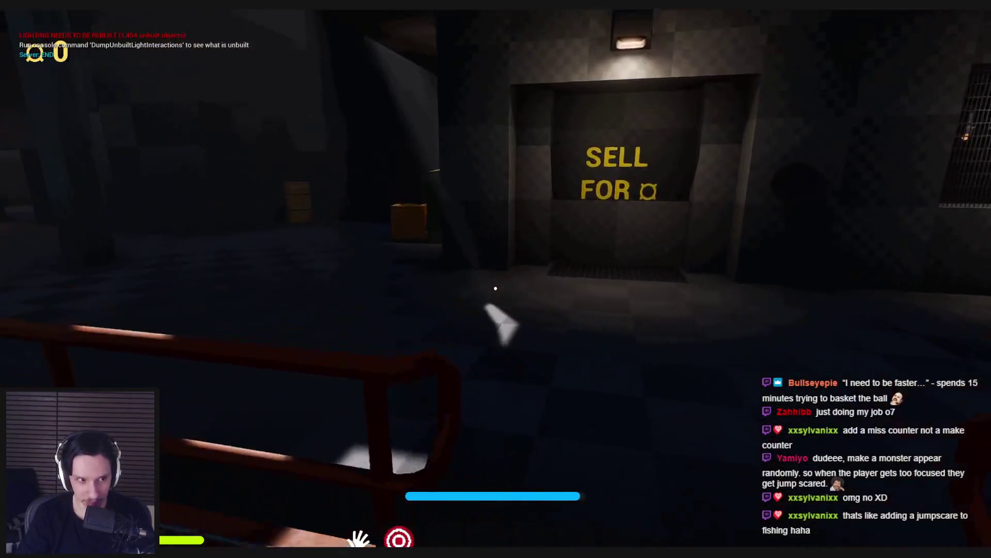
Step: Walk out through the dark alley and the lit courtyard up to the tiled door
key(shift+w)
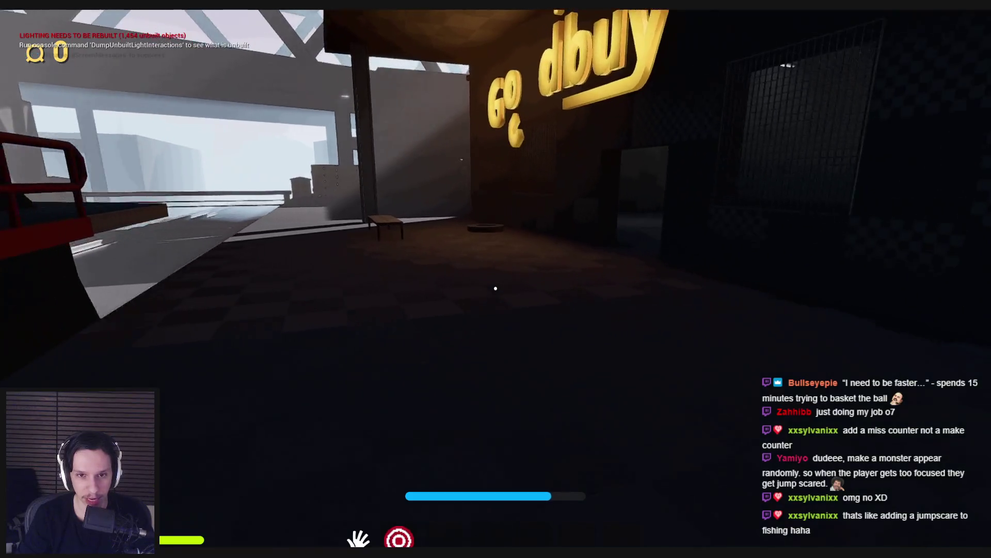
key(shift+w)
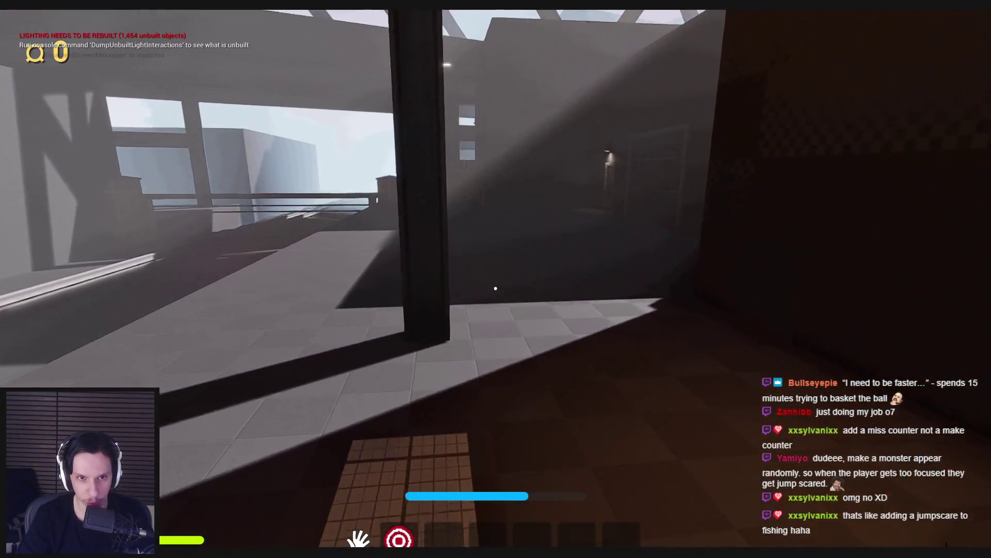
key(w)
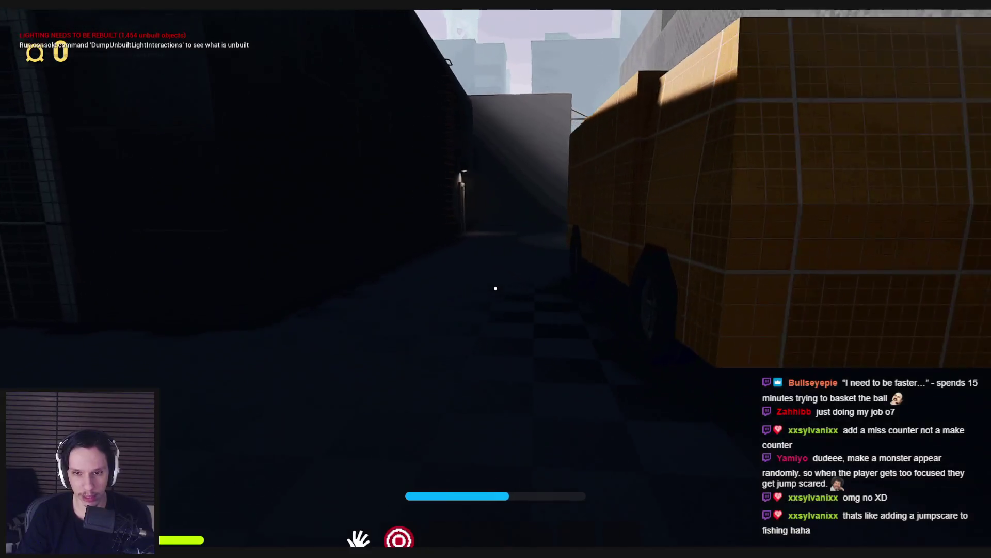
key(w)
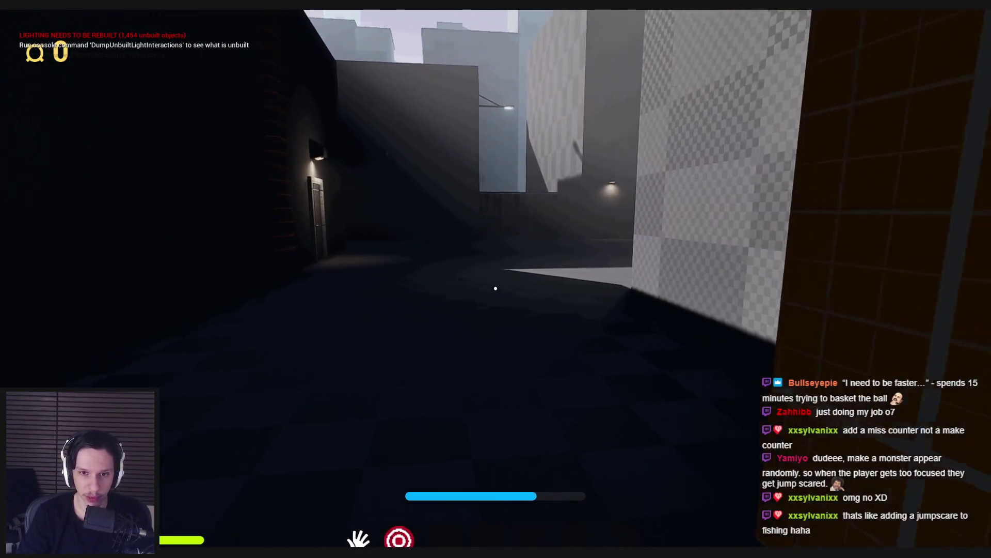
key(w)
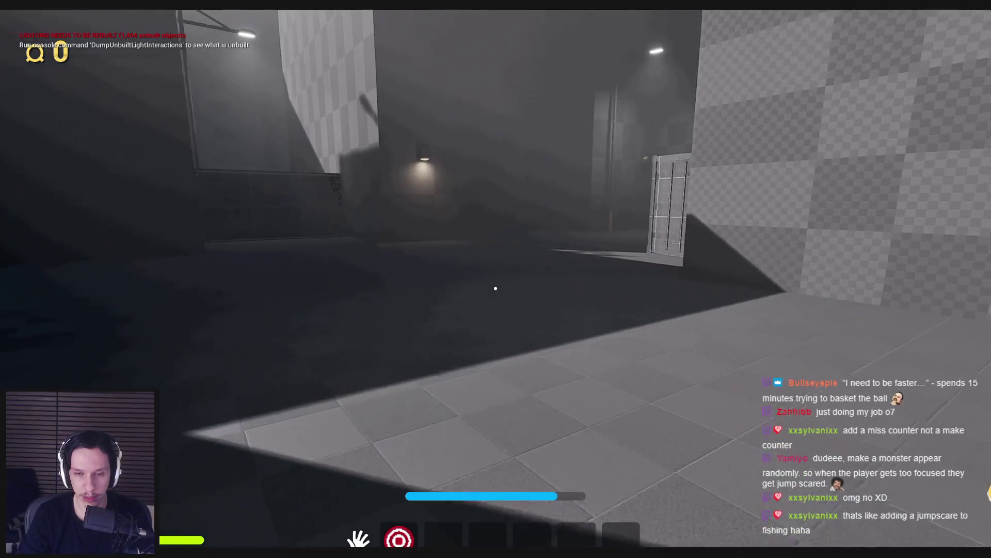
key(w)
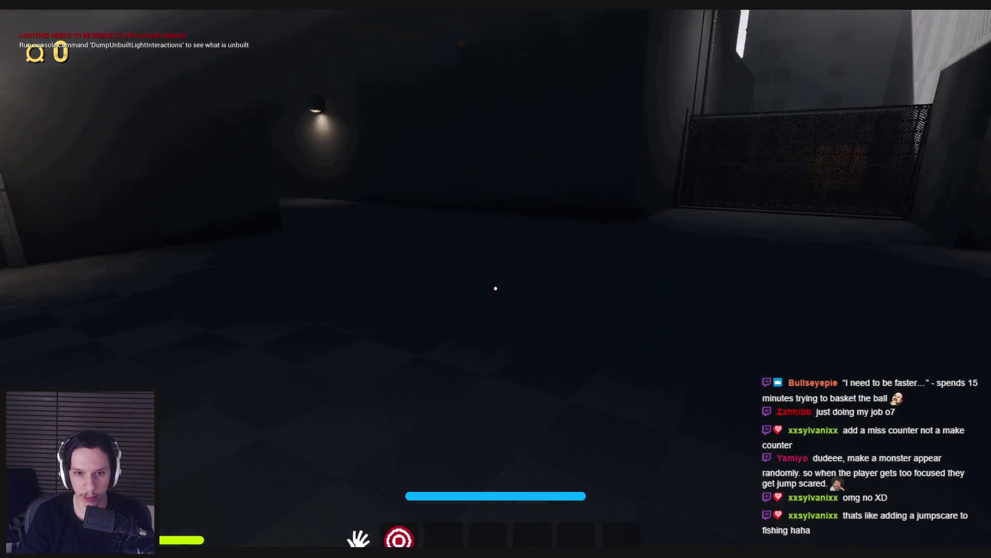
key(w)
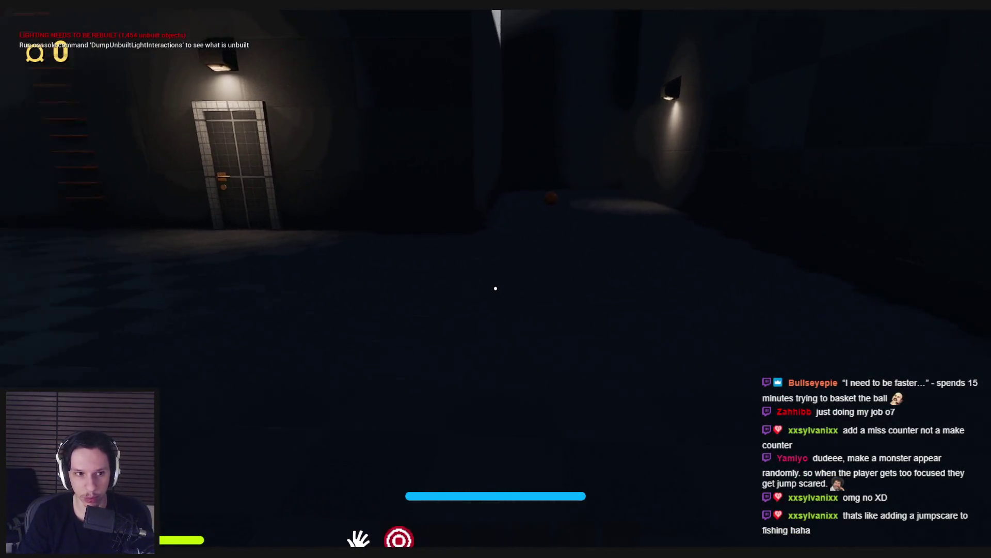
key(shift+w)
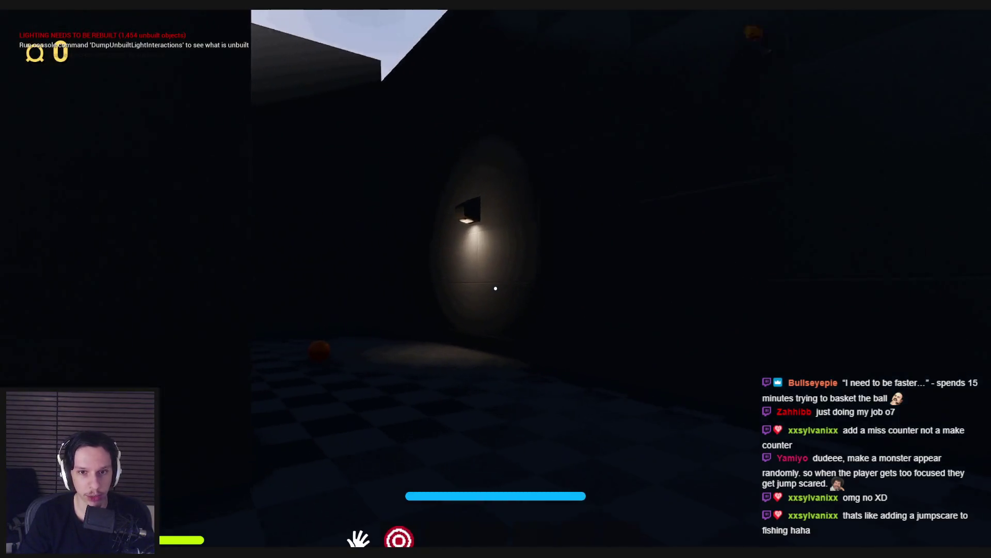
key(s)
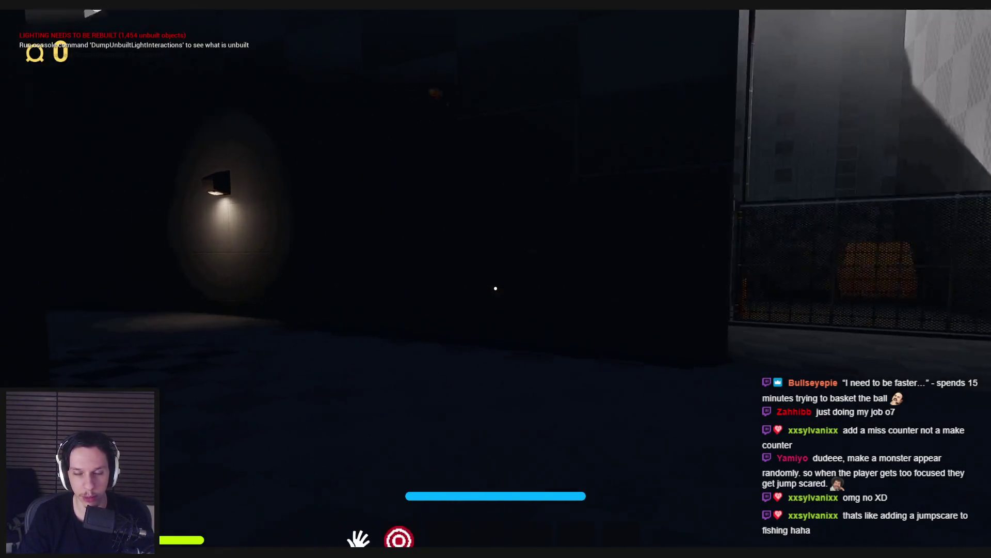
key(w)
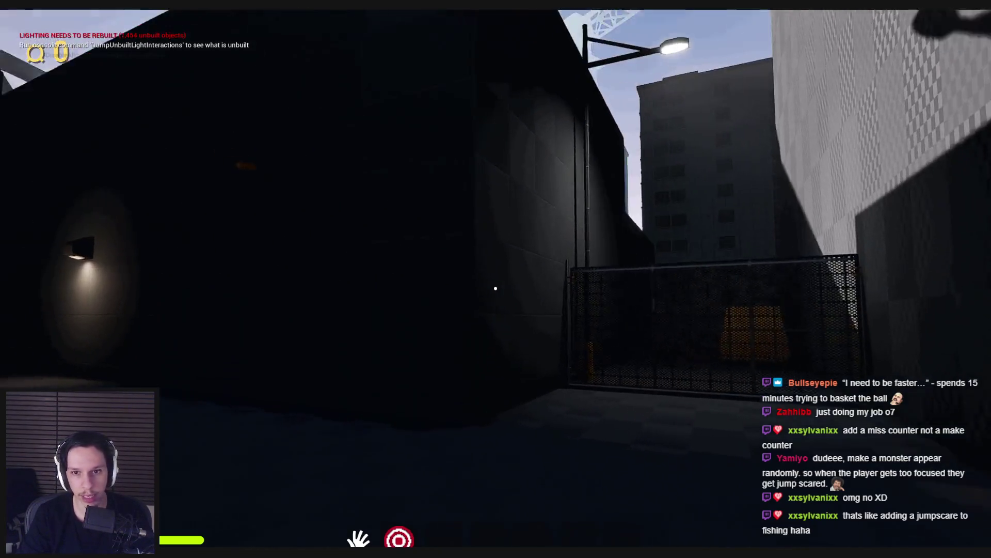
key(w)
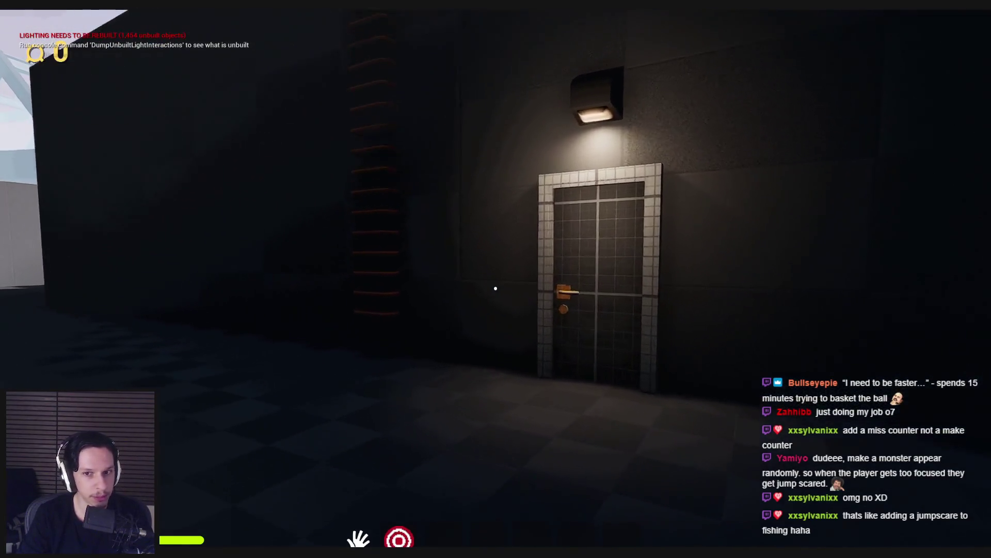
Step: Go through the shaded building and down the alley past the yellow truck to the Go sign
key(shift)
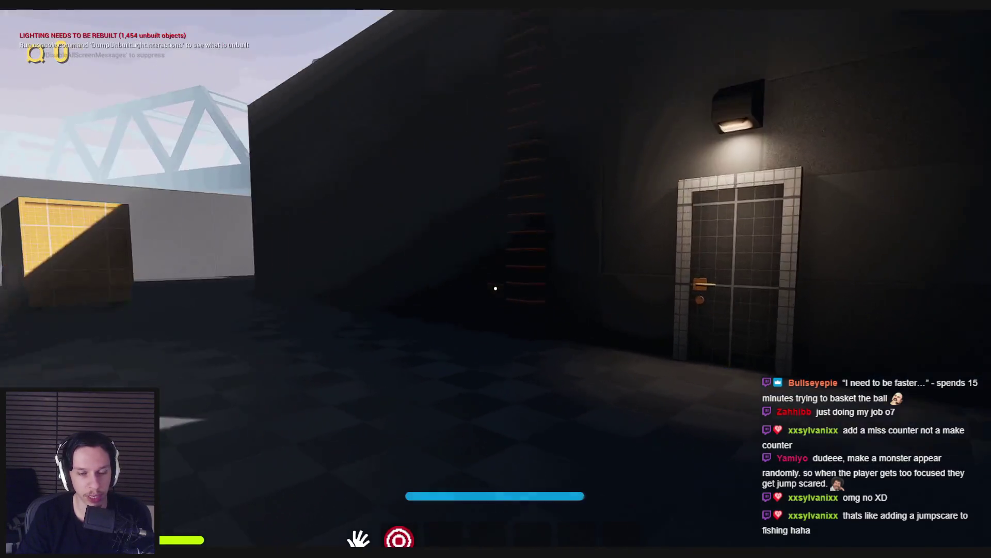
key(shift+w)
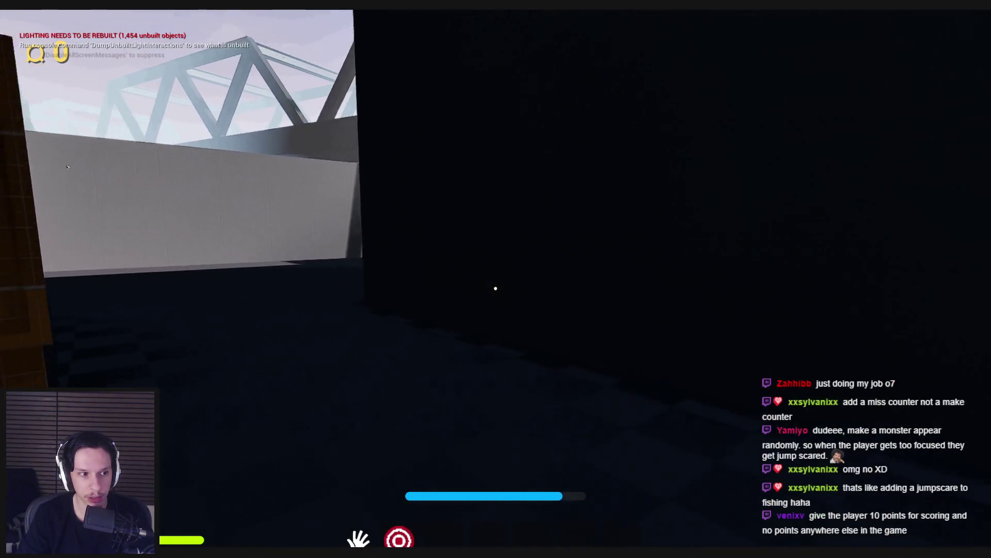
key(w)
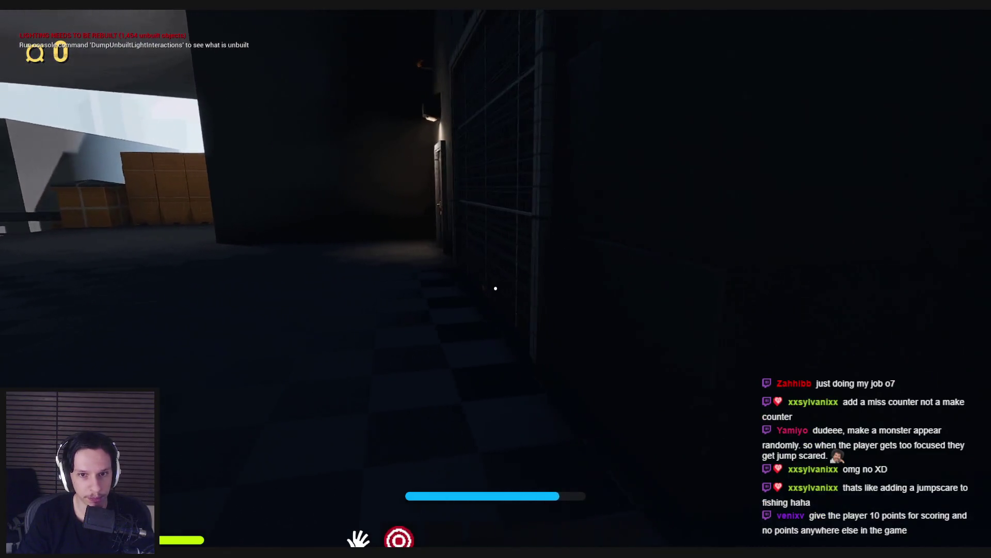
key(s)
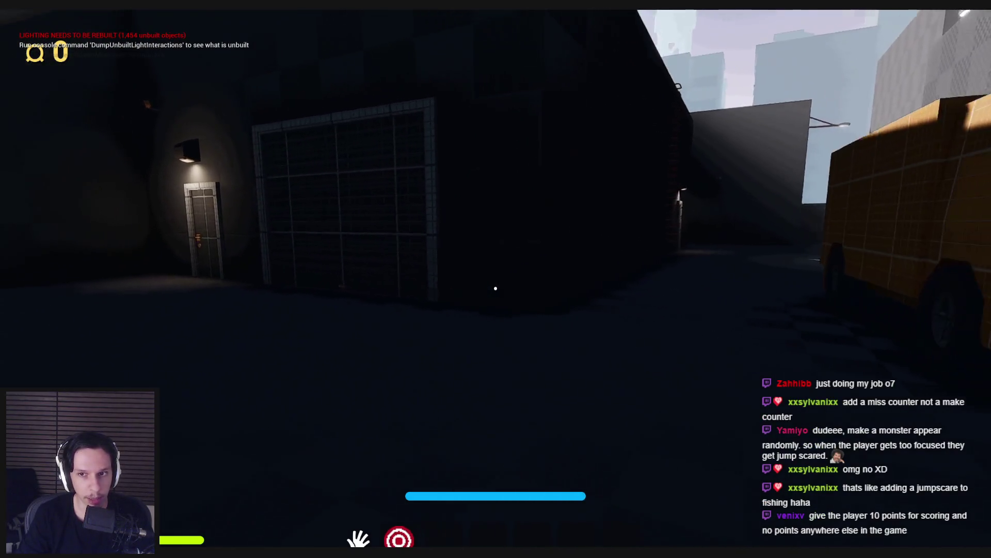
key(w)
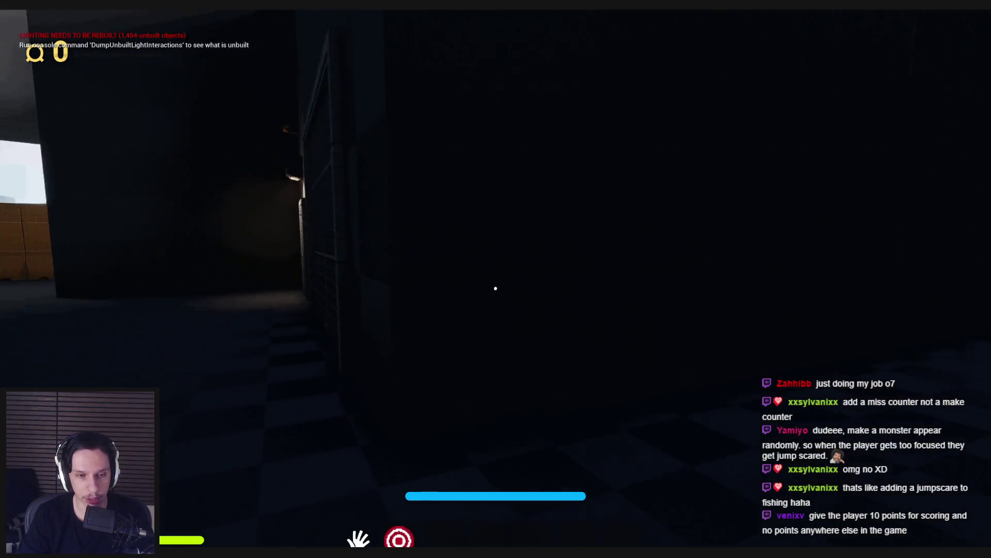
key(w)
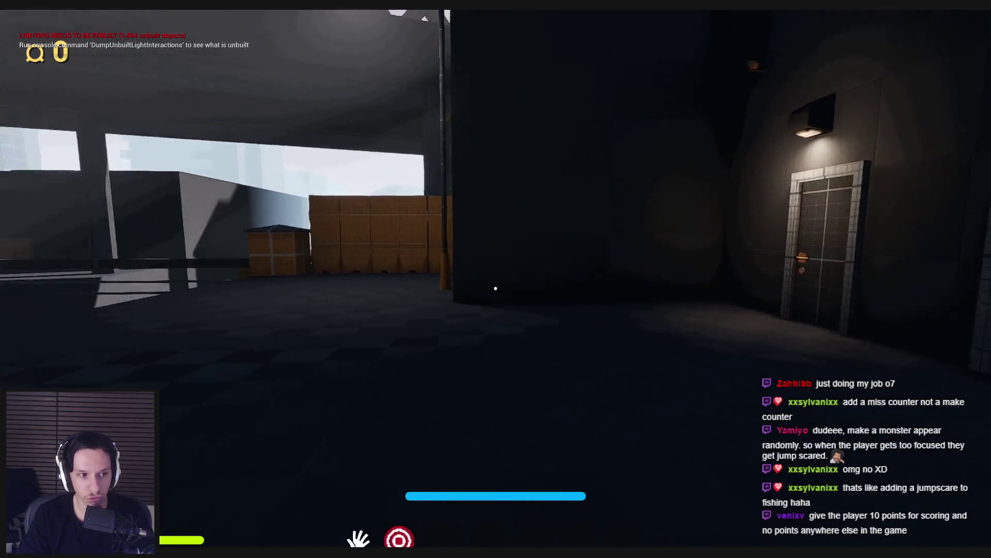
key(w)
key(w)
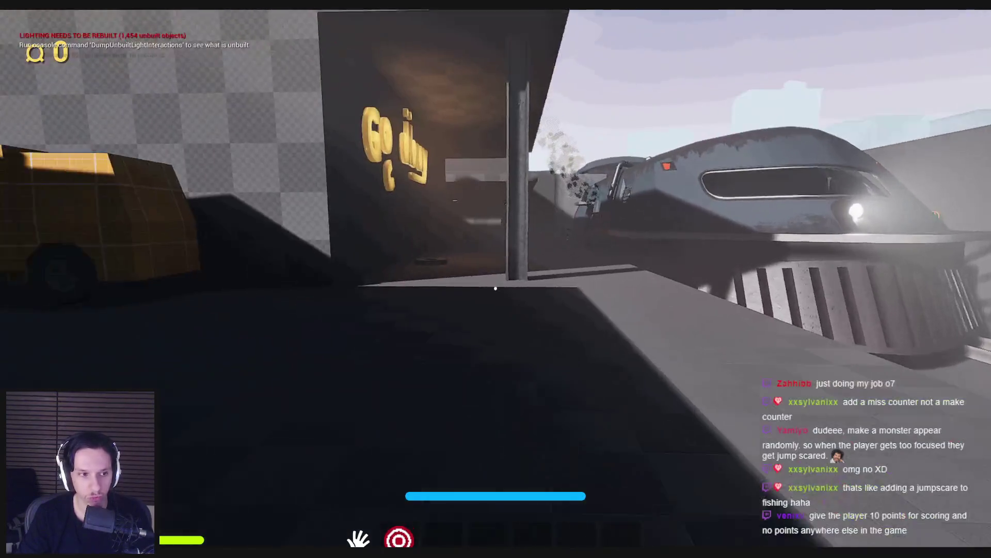
key(w)
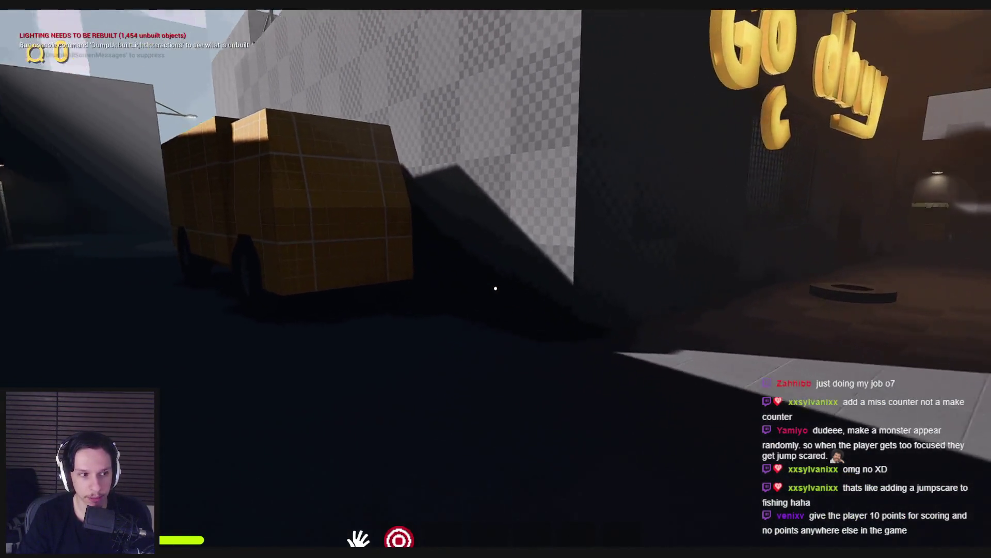
key(w)
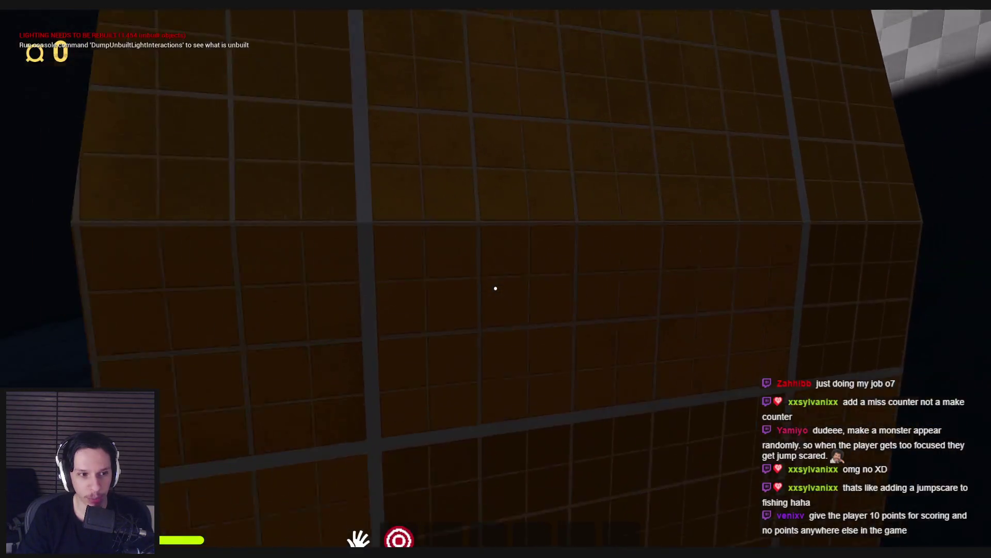
key(w)
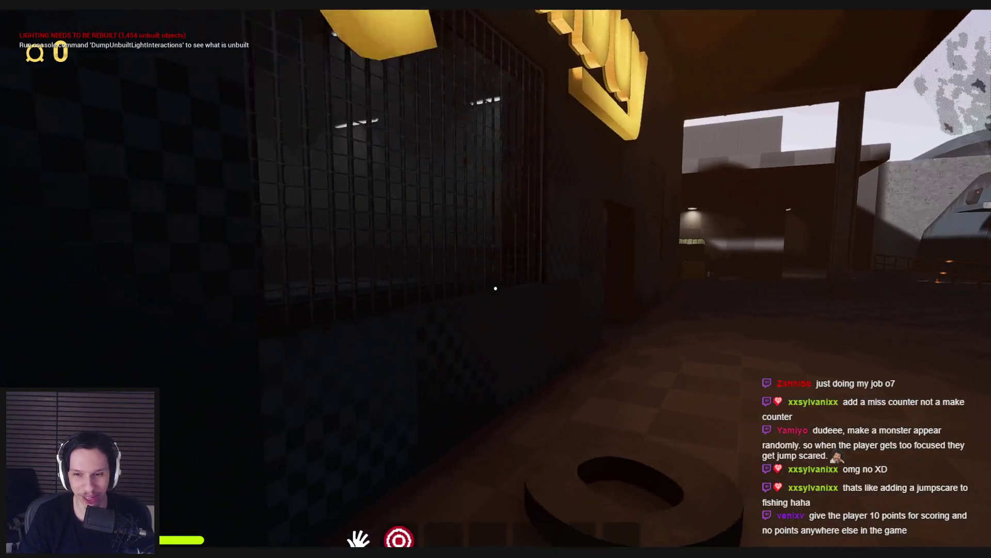
key(w)
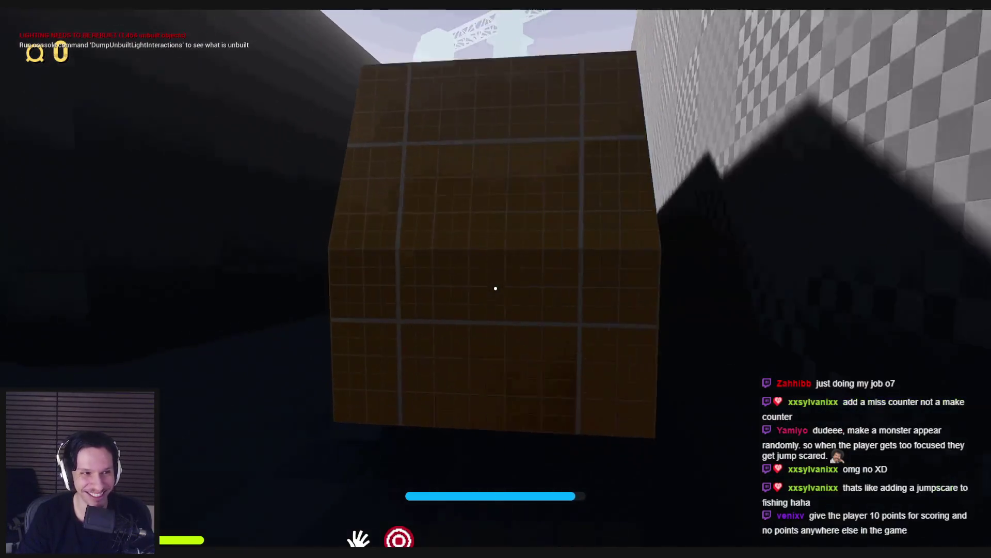
key(w)
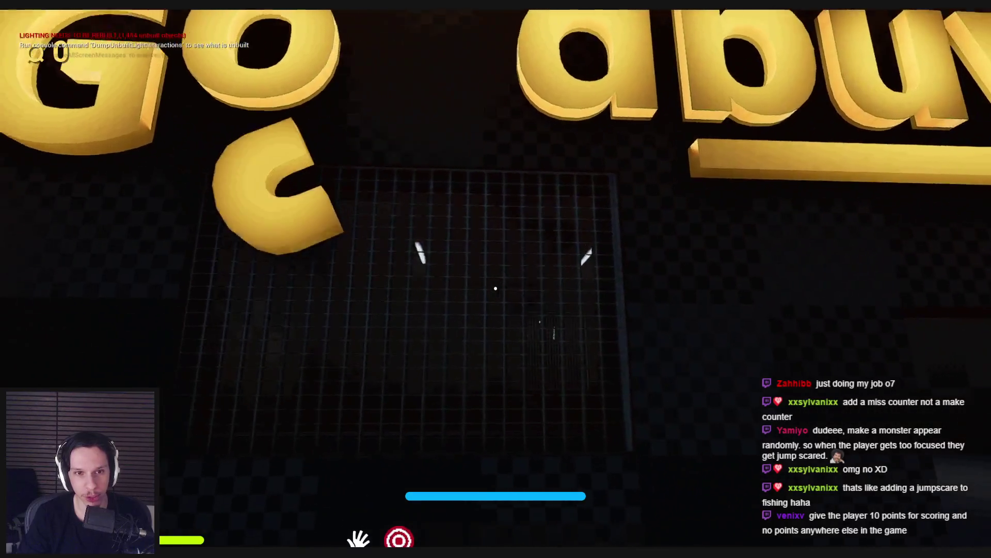
key(s)
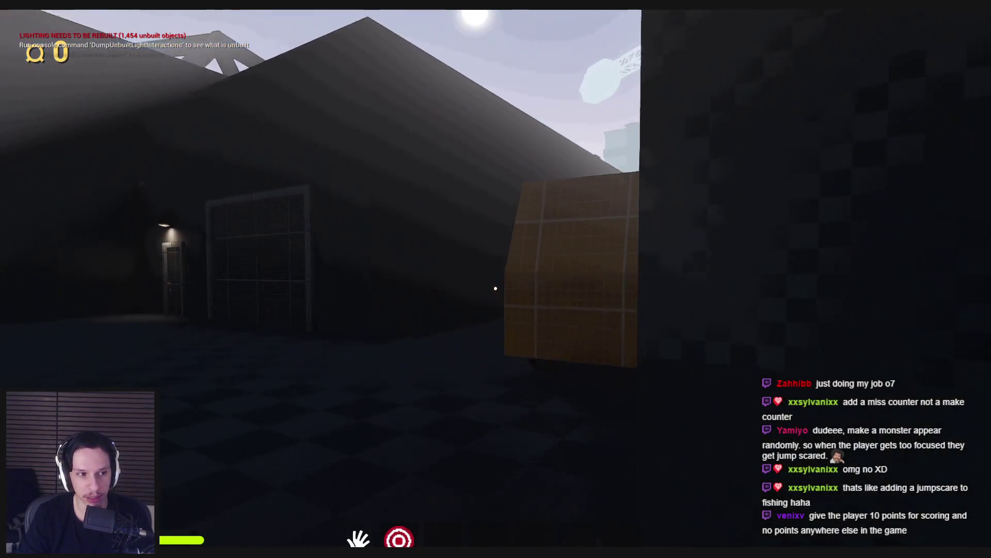
Step: Interact with the yard crate, then walk past the yellow crate onto the train walkway
click(496, 288)
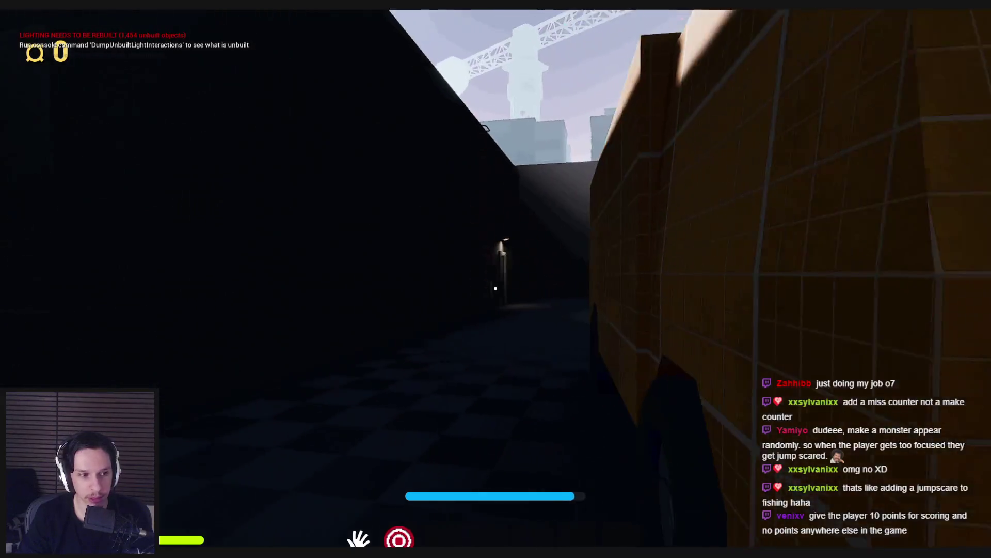
key(w)
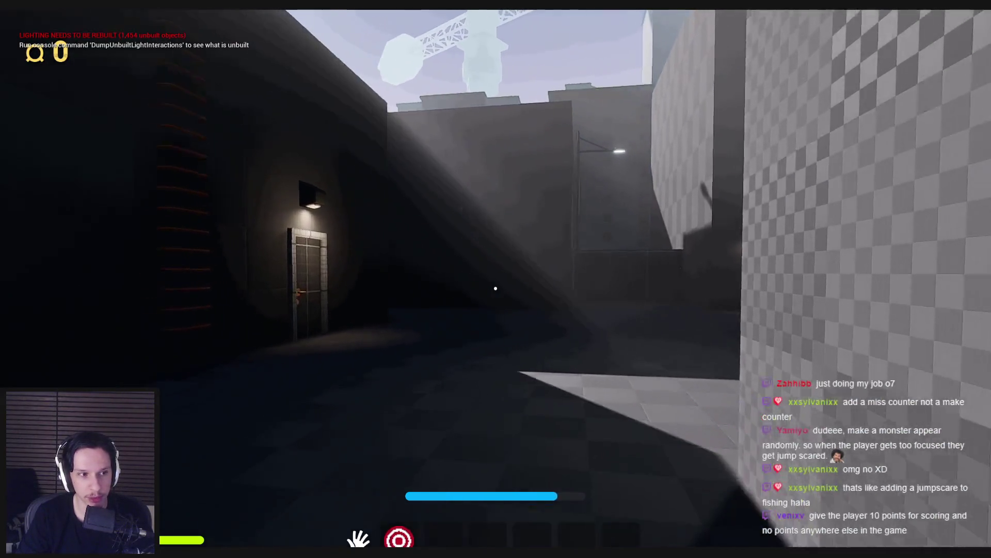
key(w)
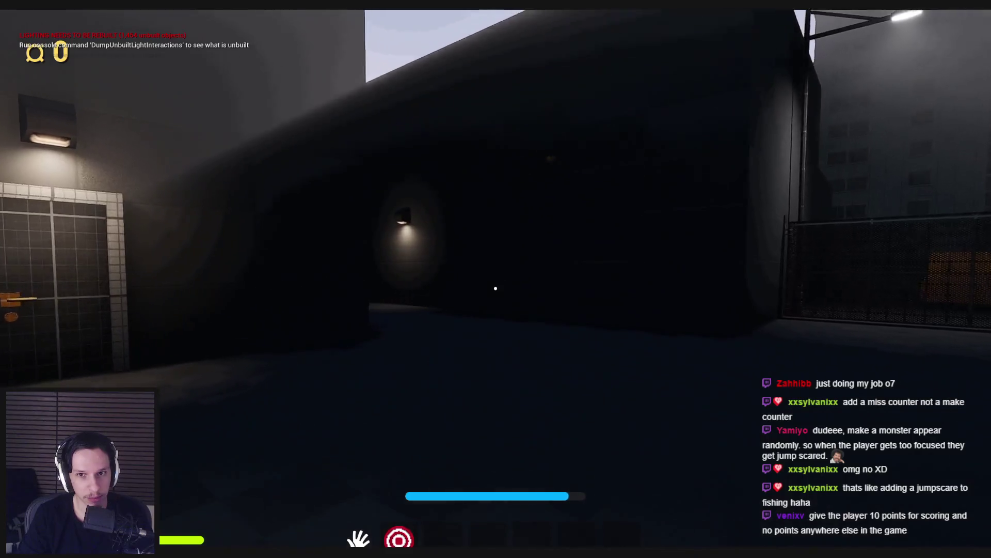
key(w)
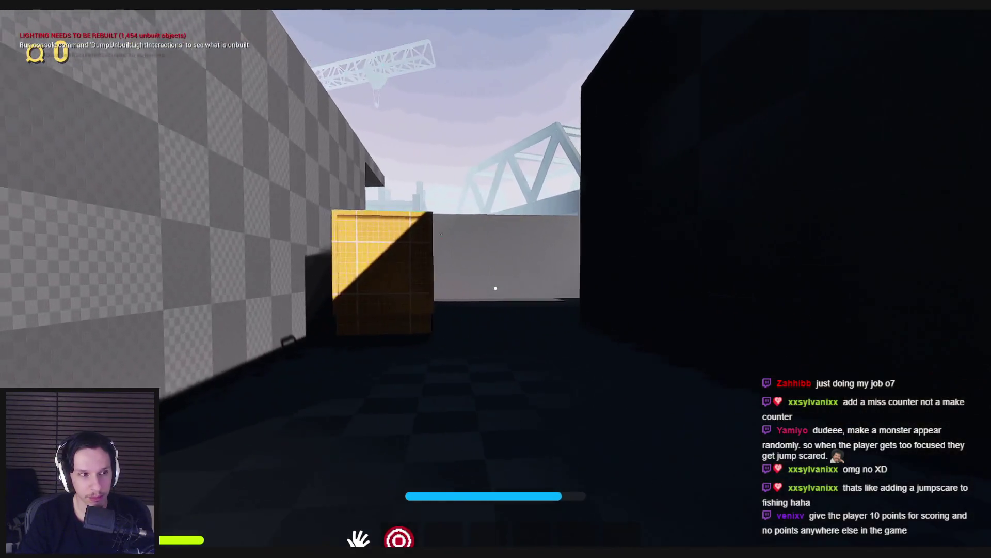
key(w)
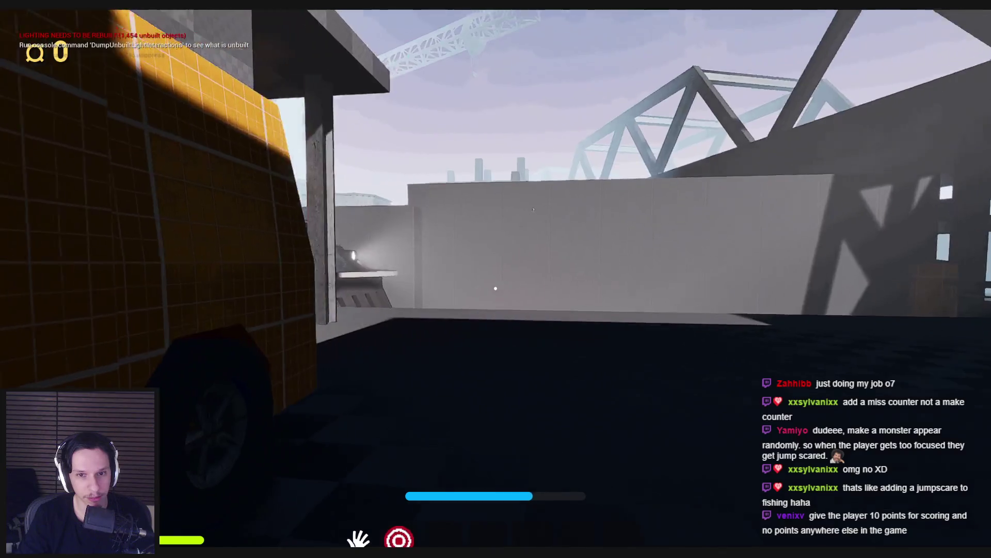
key(w)
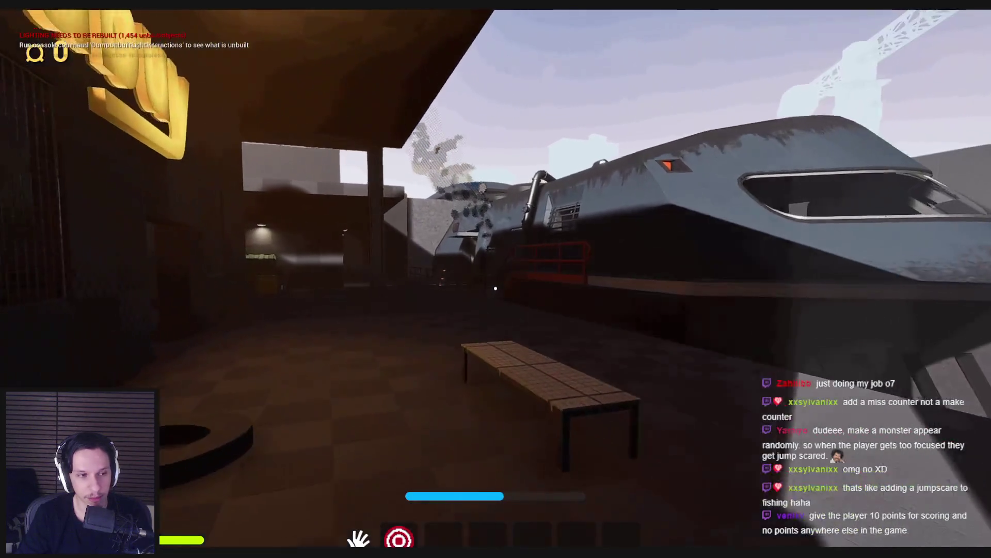
key(w)
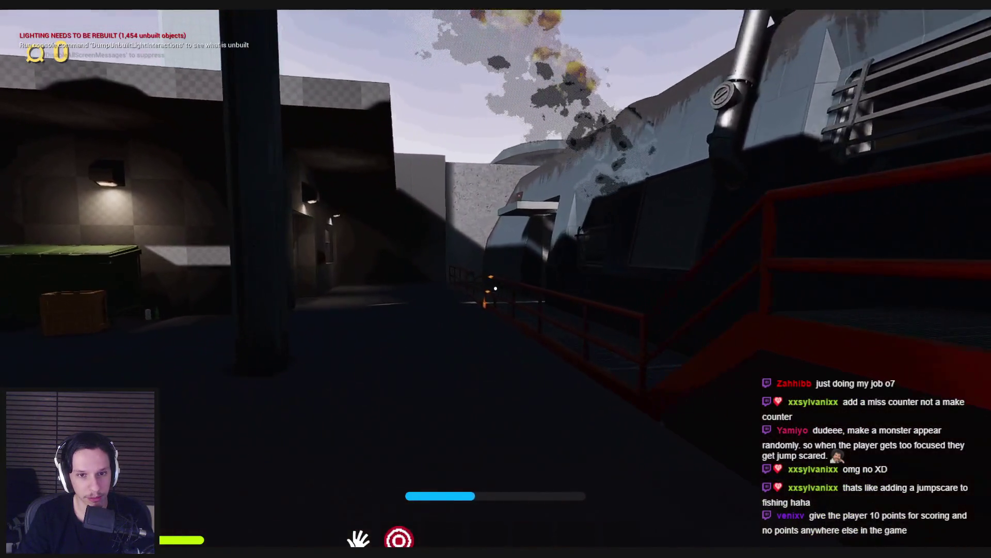
key(w)
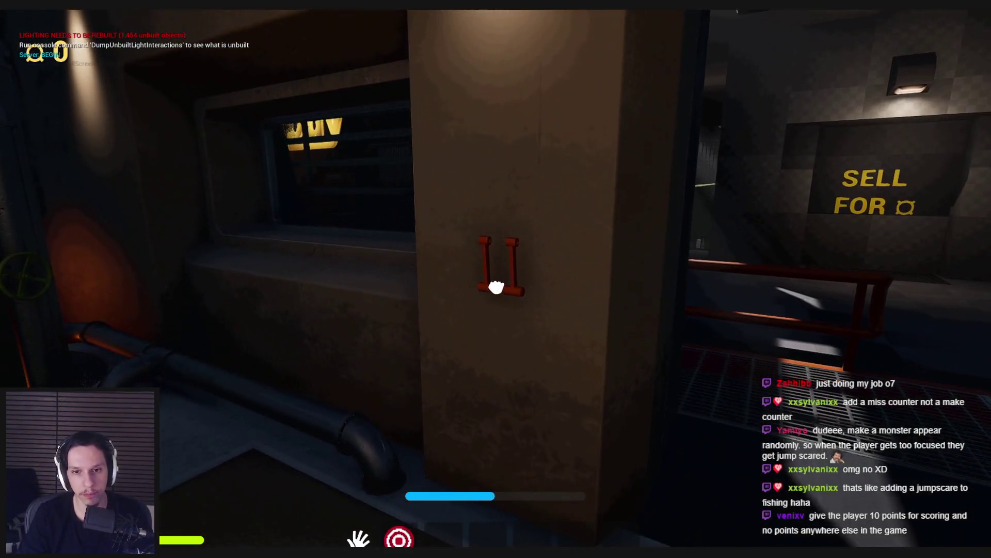
Step: Pull the lever to lower the garage door, then turn toward the round furnace door
click(496, 288)
key(s)
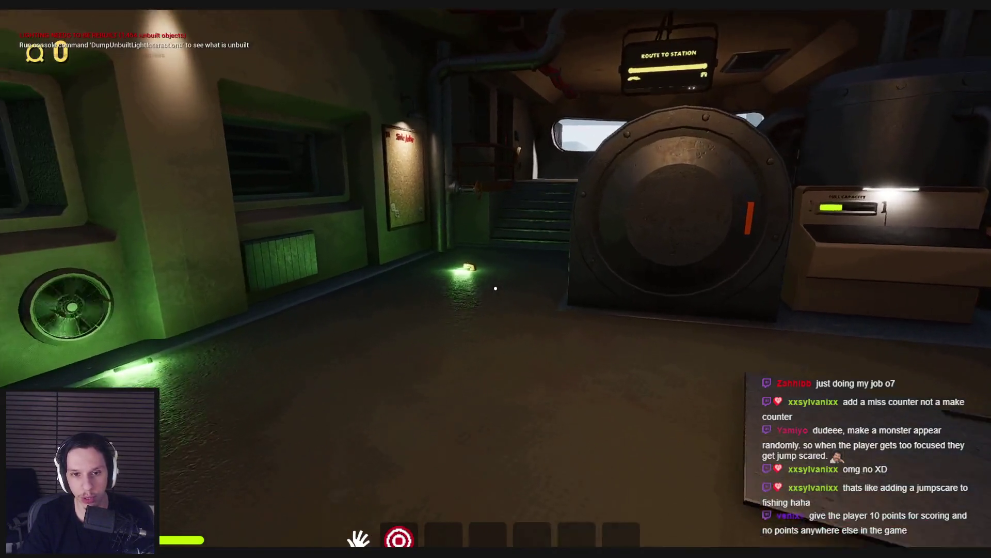
key(shift+w)
key(s)
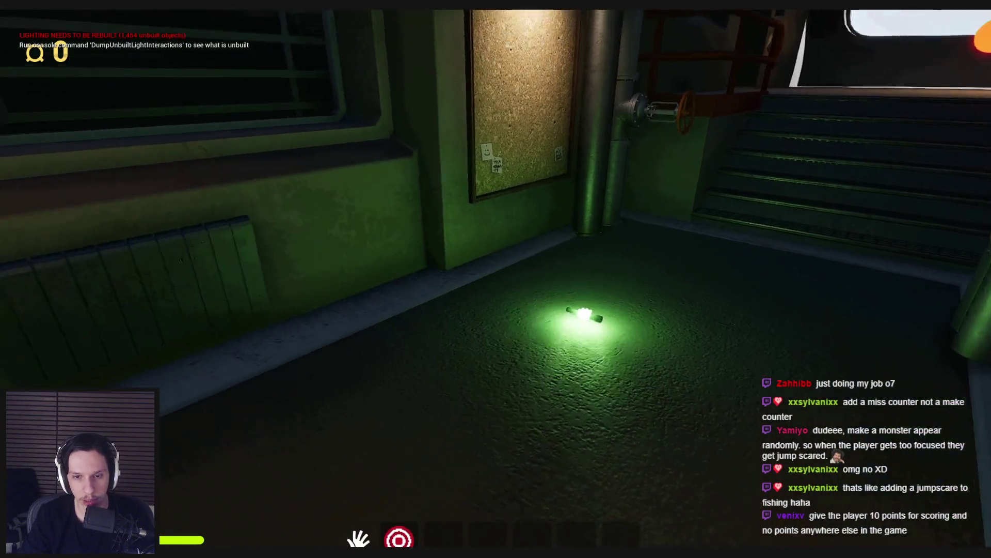
Step: Back up past the fan wall and leave the debug camera for the player view
key(s)
mouse_move(496, 288)
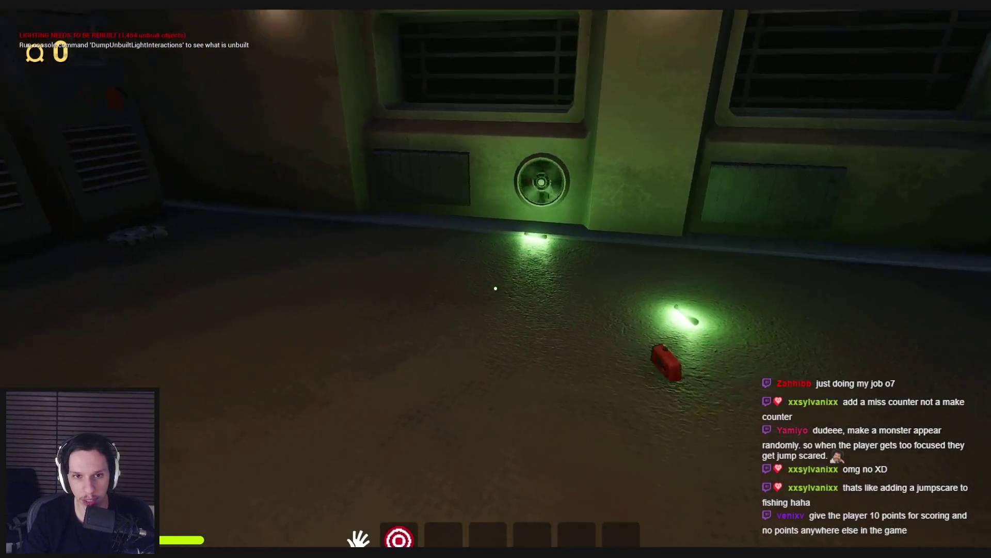
key(s)
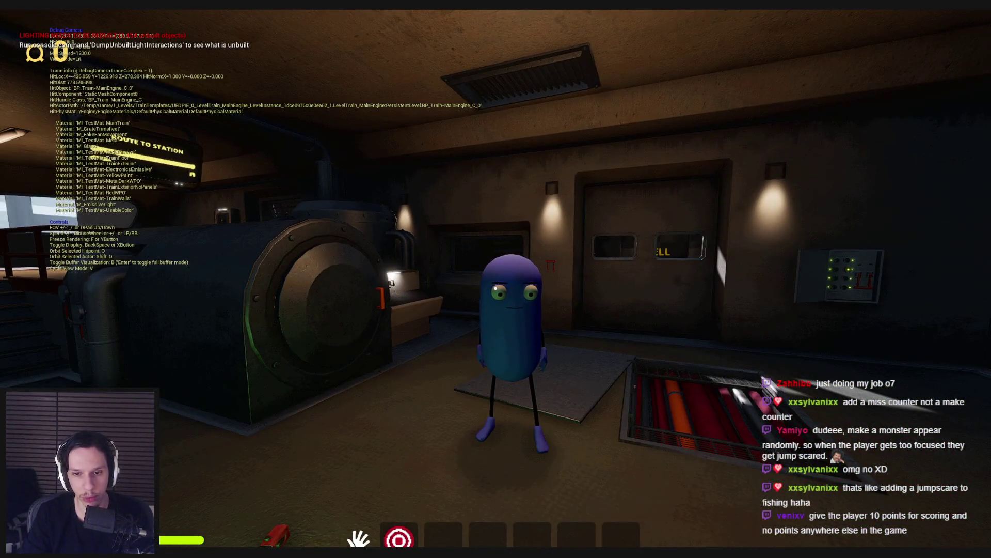
key(semicolon)
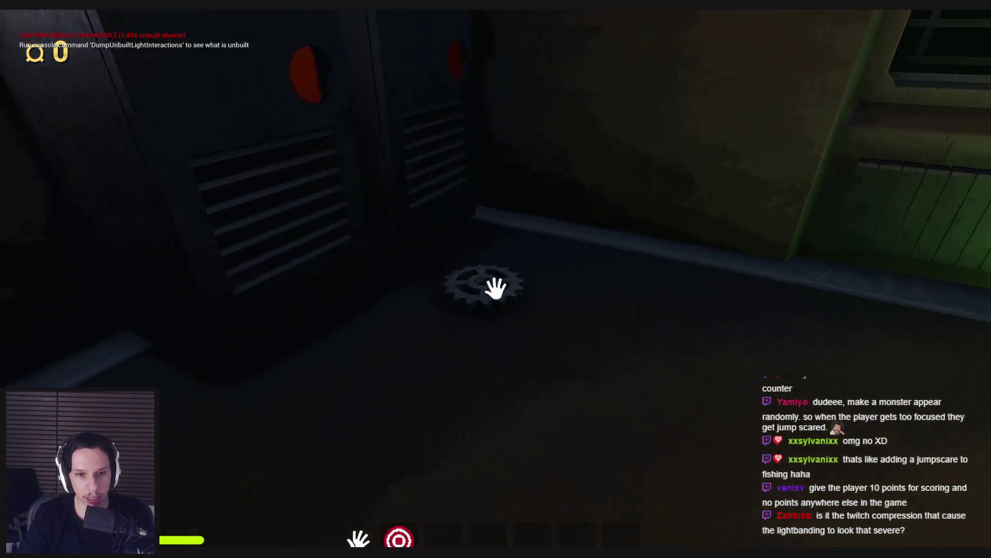
Step: Grab the gear, carry it along the vent wall, and drop it on the engine-room floor
drag(496, 288, 382, 400)
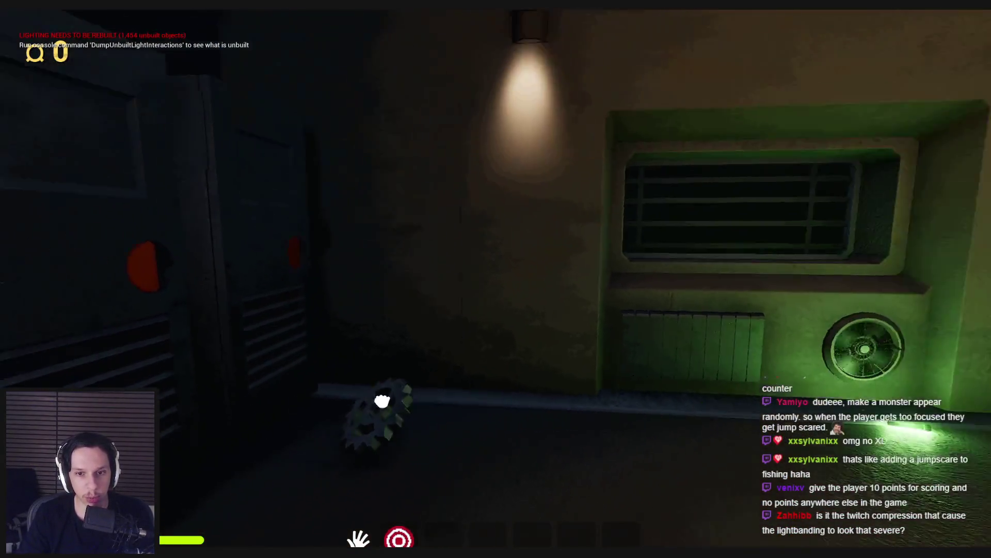
mouse_move(453, 328)
mouse_down()
mouse_move(496, 194)
mouse_move(487, 443)
mouse_move(503, 146)
mouse_up()
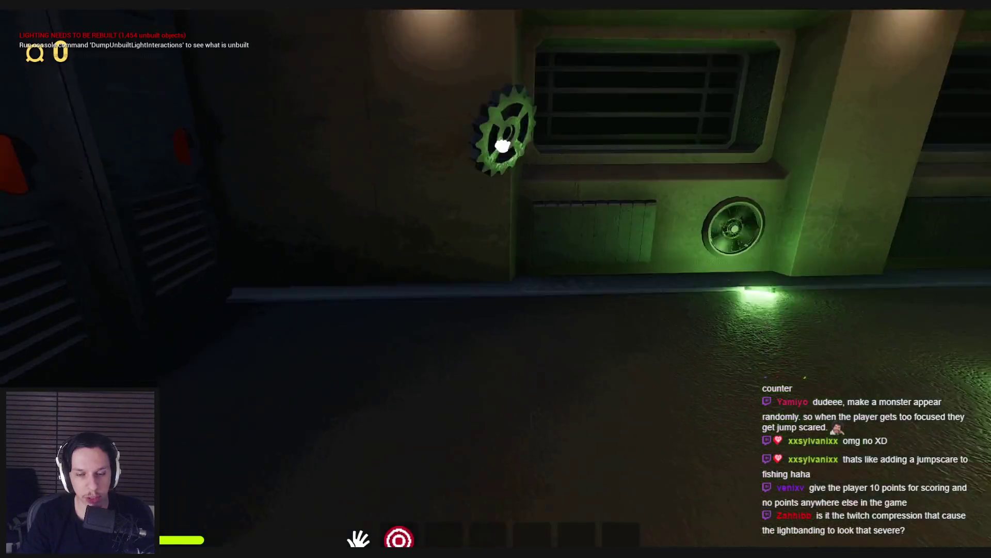
mouse_move(502, 227)
mouse_down()
mouse_move(472, 377)
mouse_move(495, 289)
mouse_up()
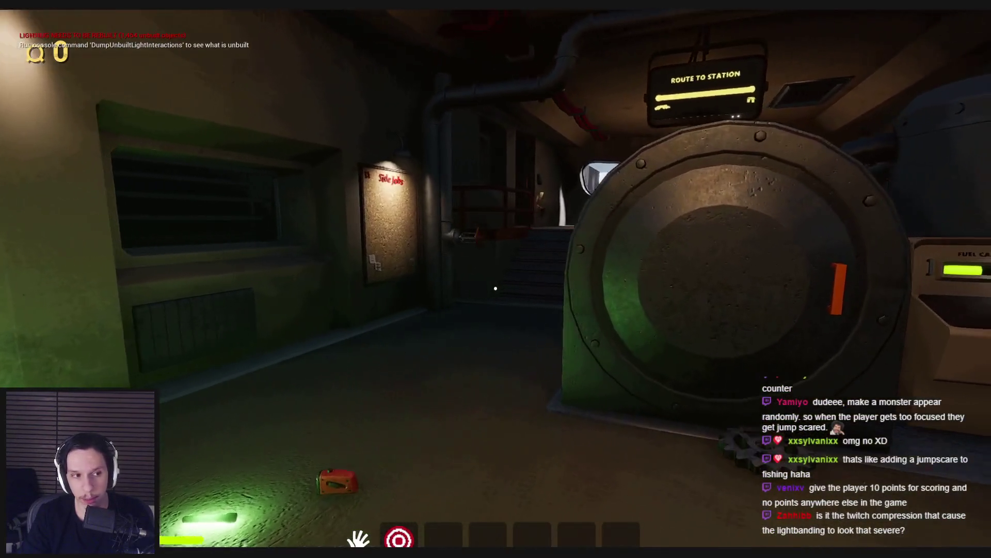
Step: Look around the engine room, walk to the lit wall with the red handle, and face the windowed door
mouse_move(516, 269)
mouse_move(309, 288)
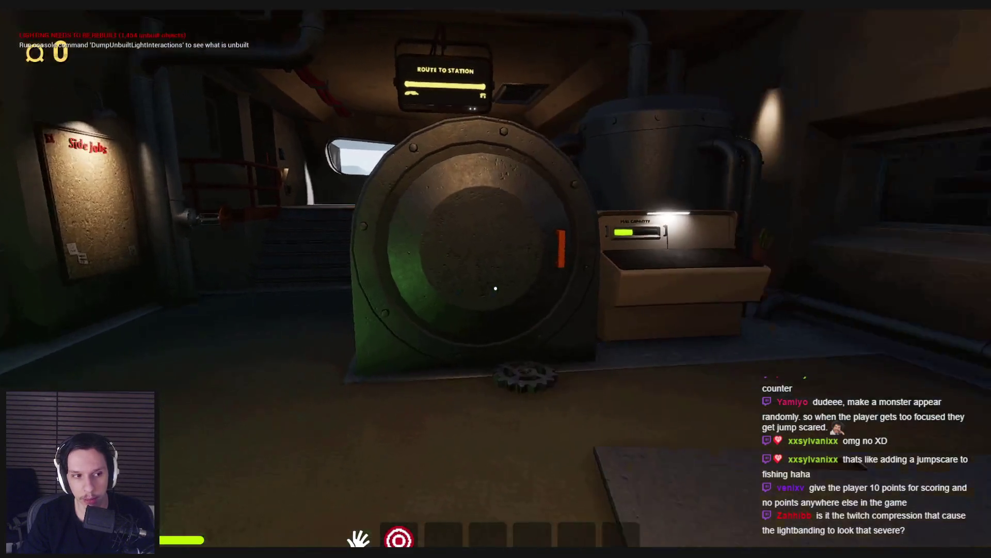
mouse_move(723, 288)
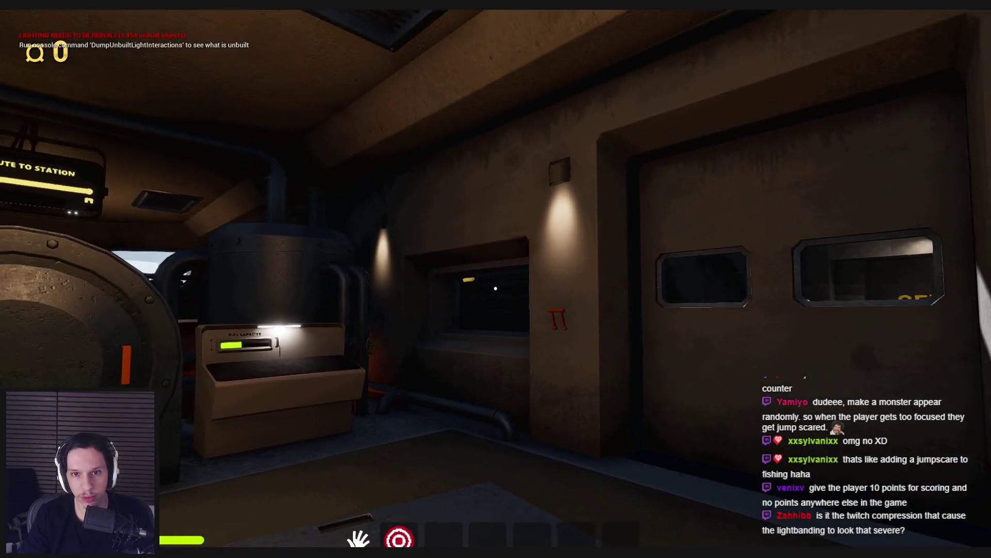
mouse_move(393, 217)
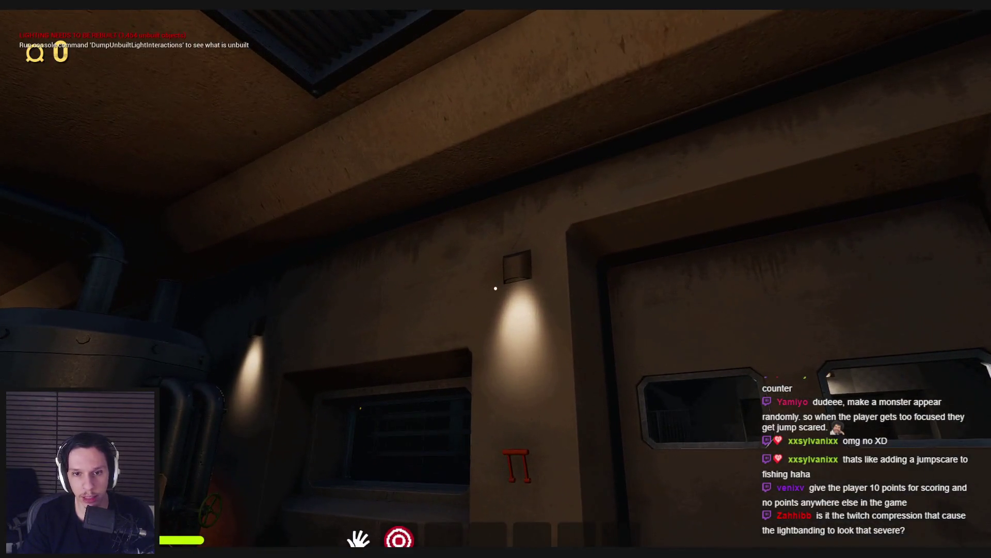
mouse_move(547, 382)
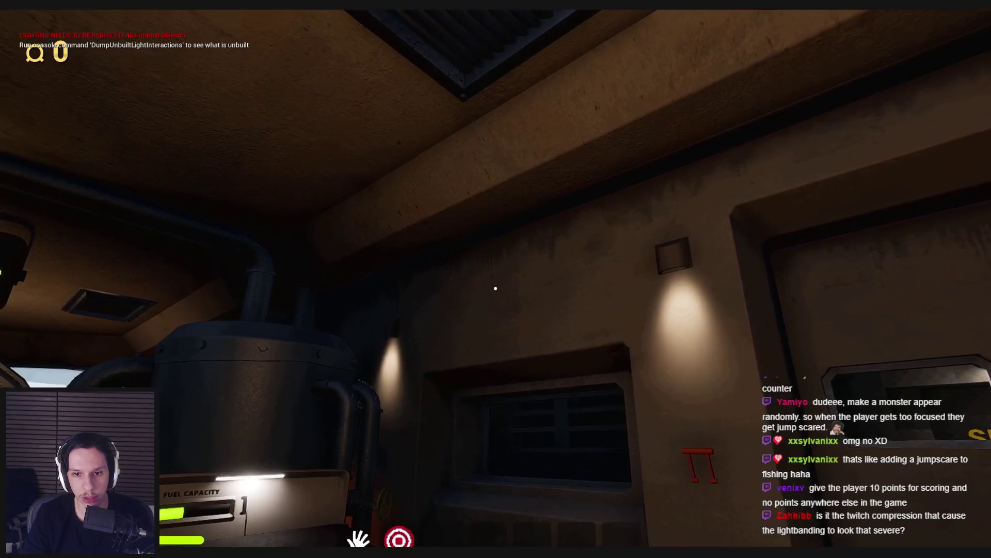
key(w)
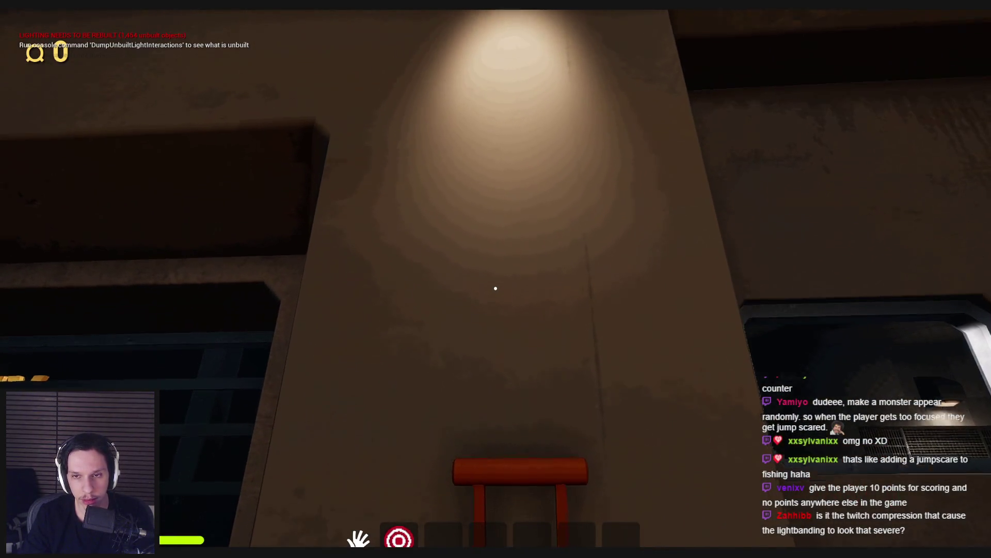
key(s)
key(w)
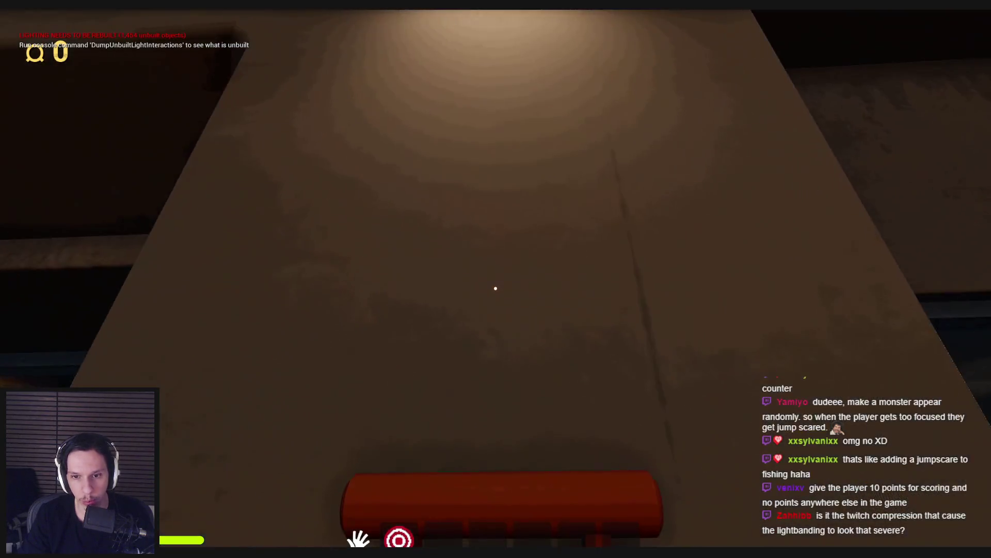
key(s)
mouse_move(496, 289)
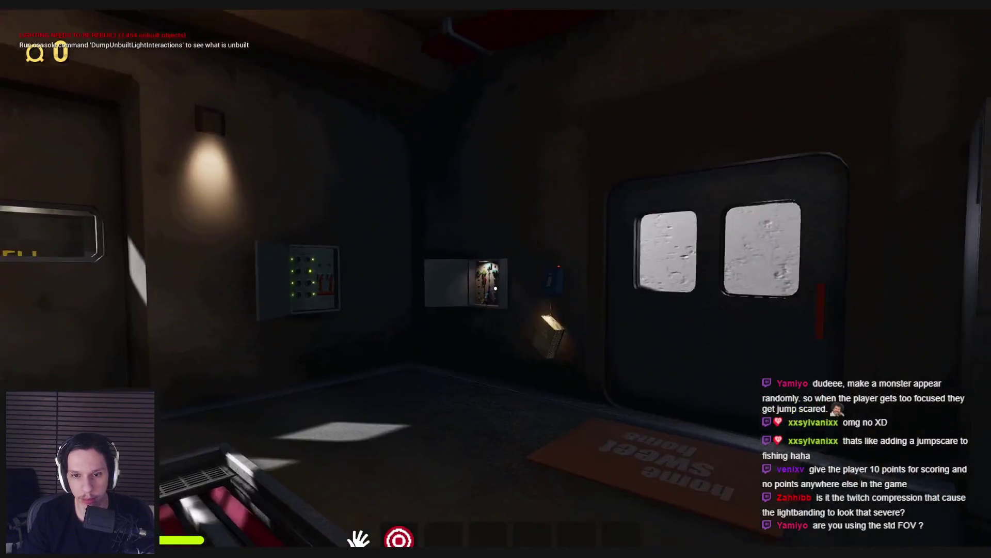
Step: Walk to the fuse panel, open the furnace door, then head past the Side Jobs board to the stairs
key(w)
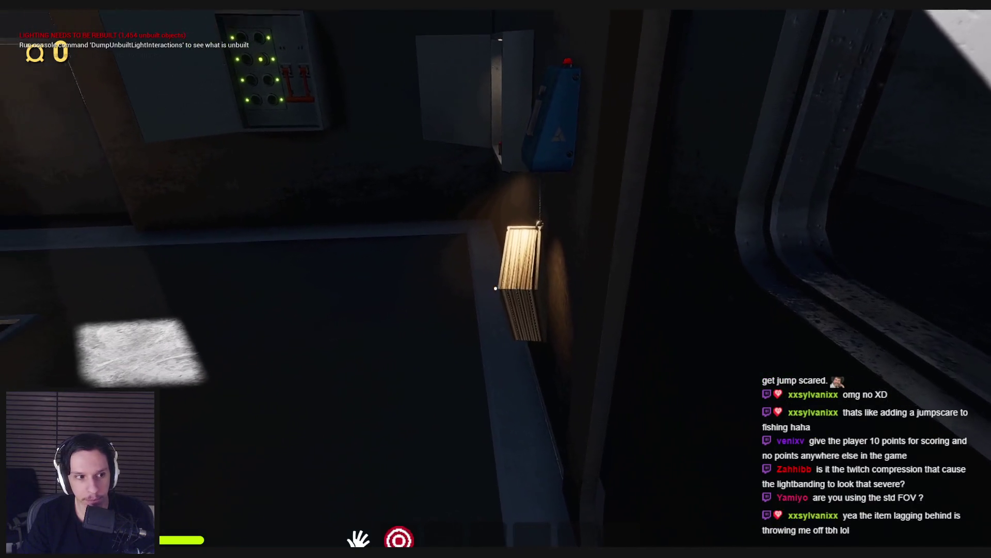
mouse_move(551, 275)
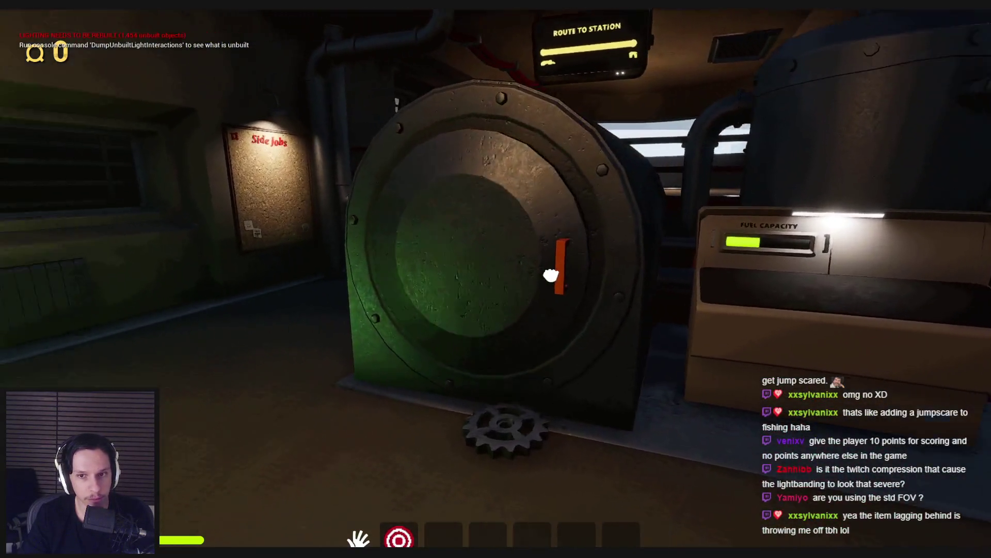
click(551, 276)
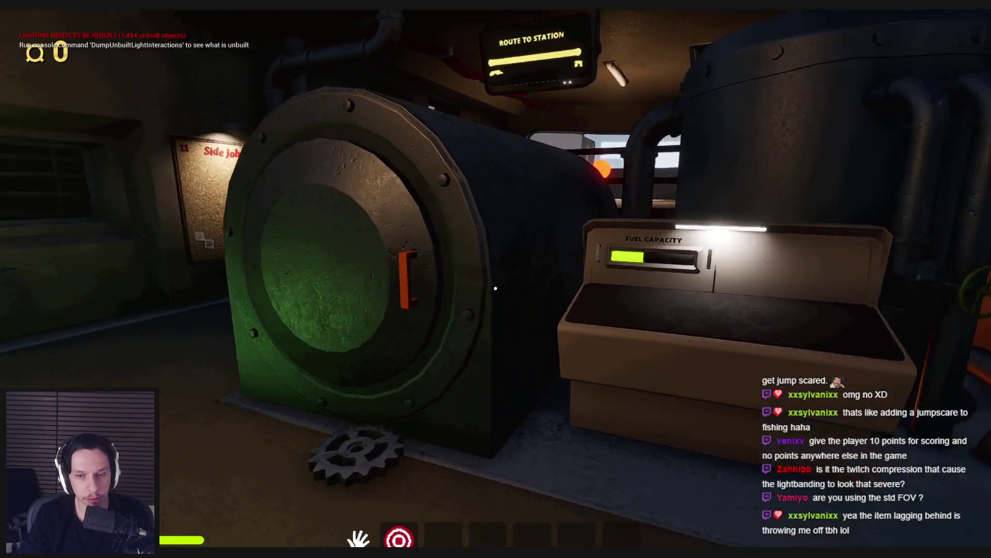
mouse_move(496, 289)
key(w)
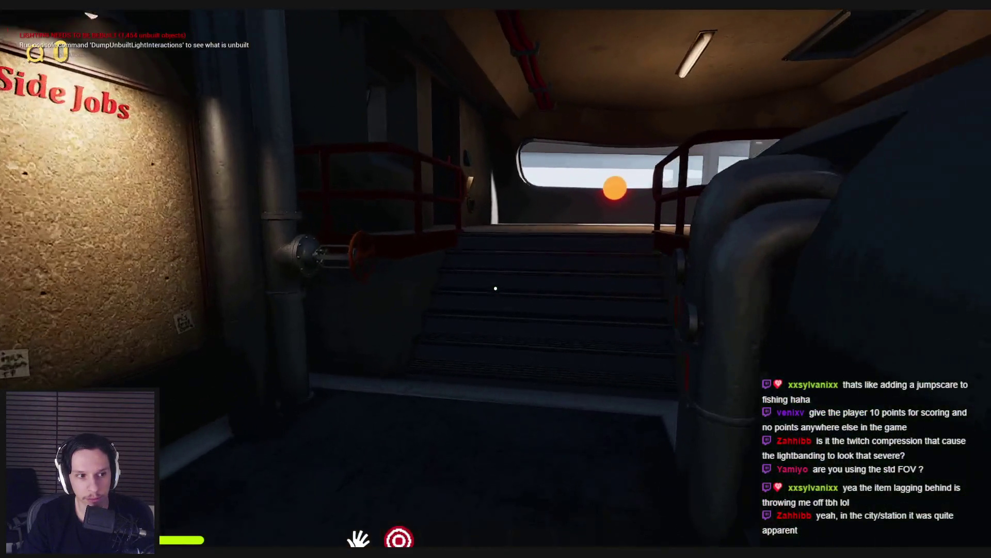
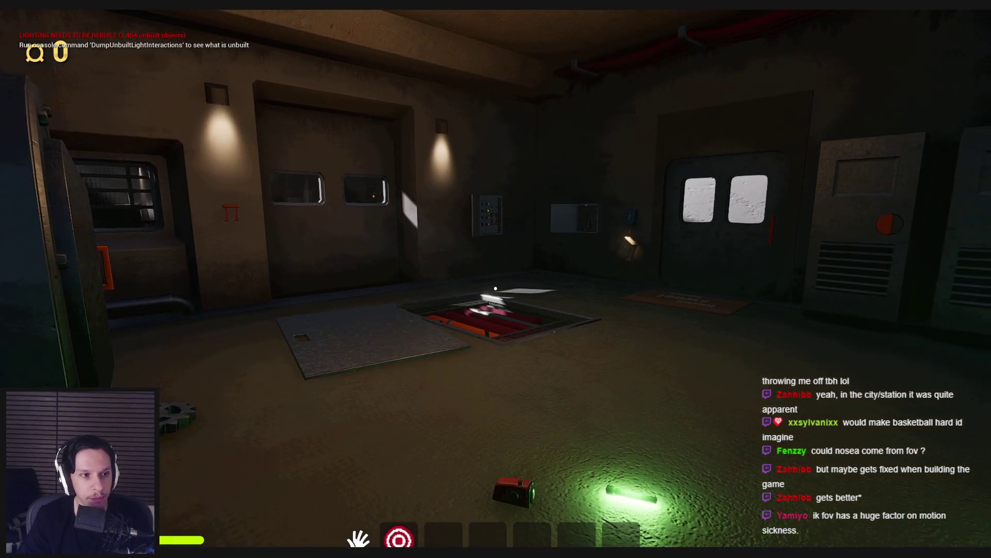
Step: Toggle the in-game console and move around the engine room toward the machine's drawer
key(grave)
key(grave)
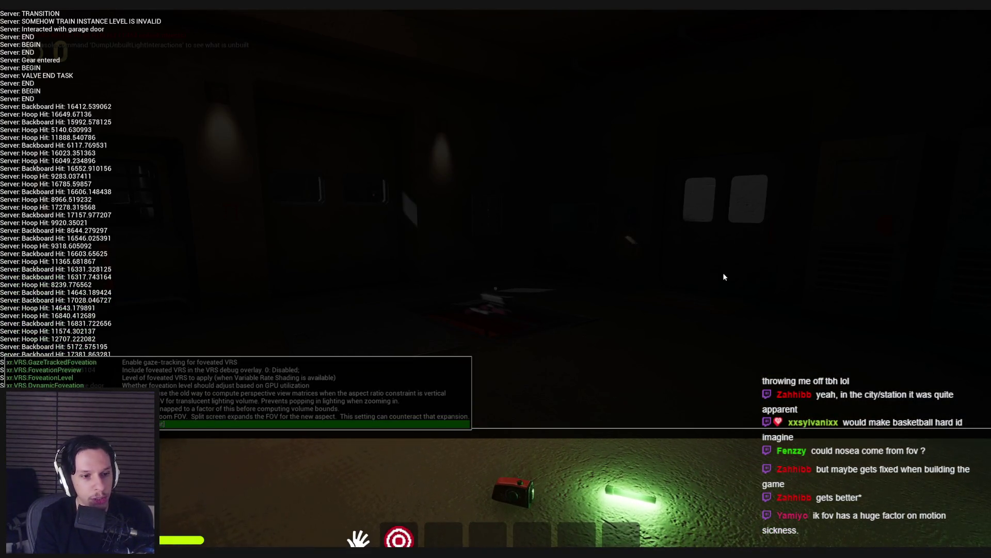
key(grave)
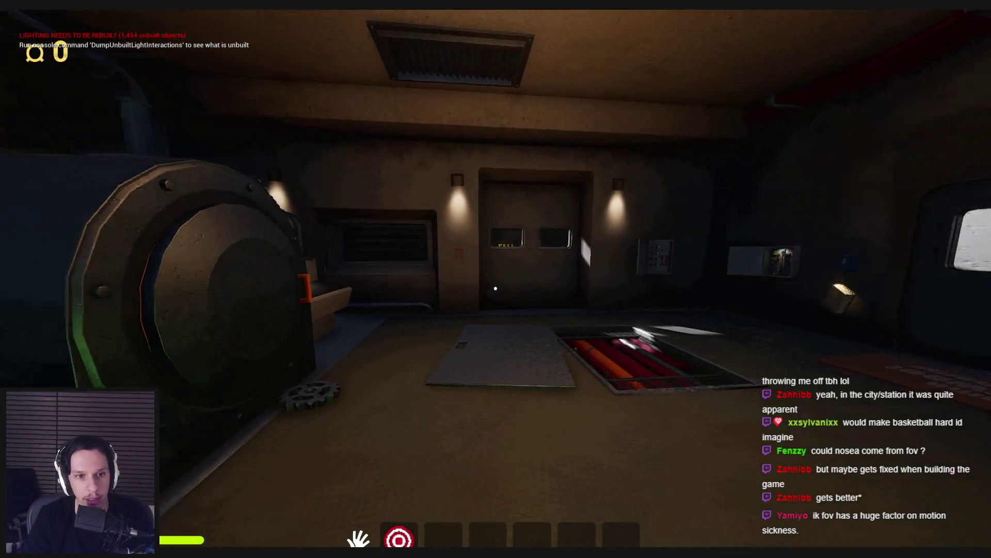
key(s)
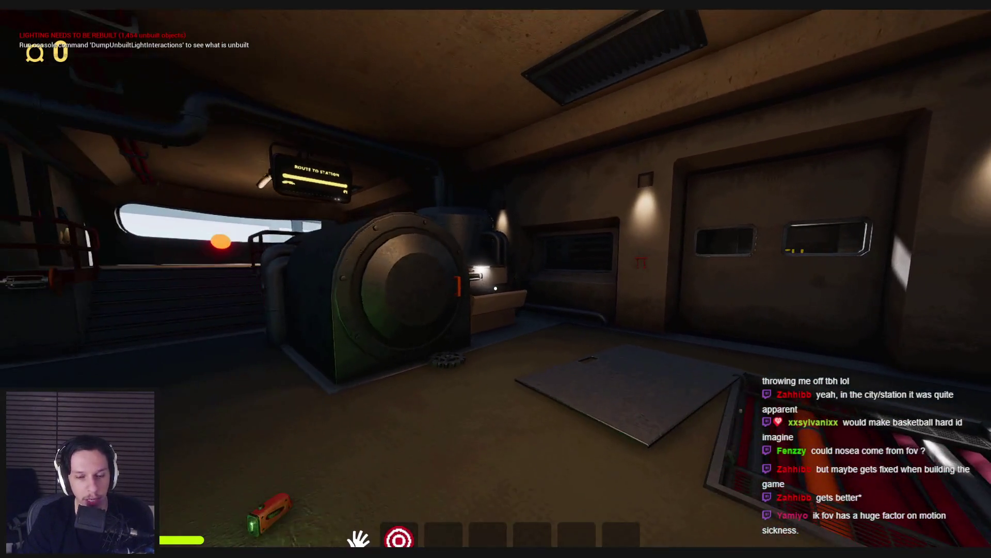
key(s)
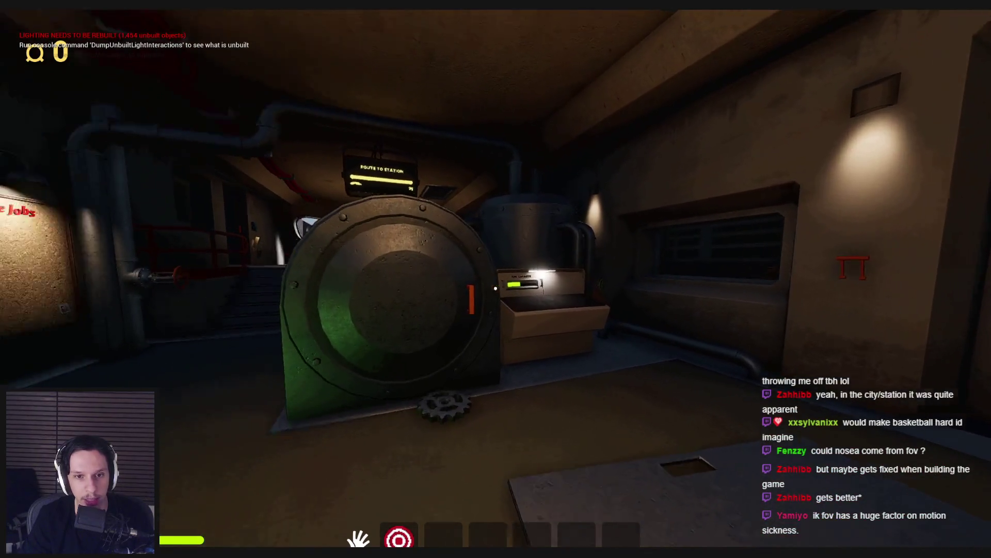
key(w)
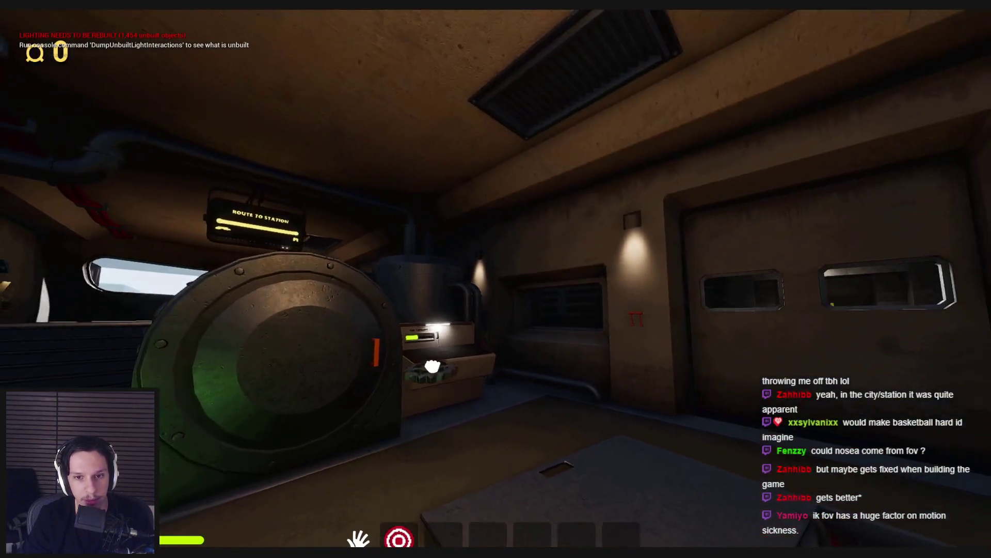
Step: Pick up the gear beside the machine, drop it on the floor, and back away
click(433, 367)
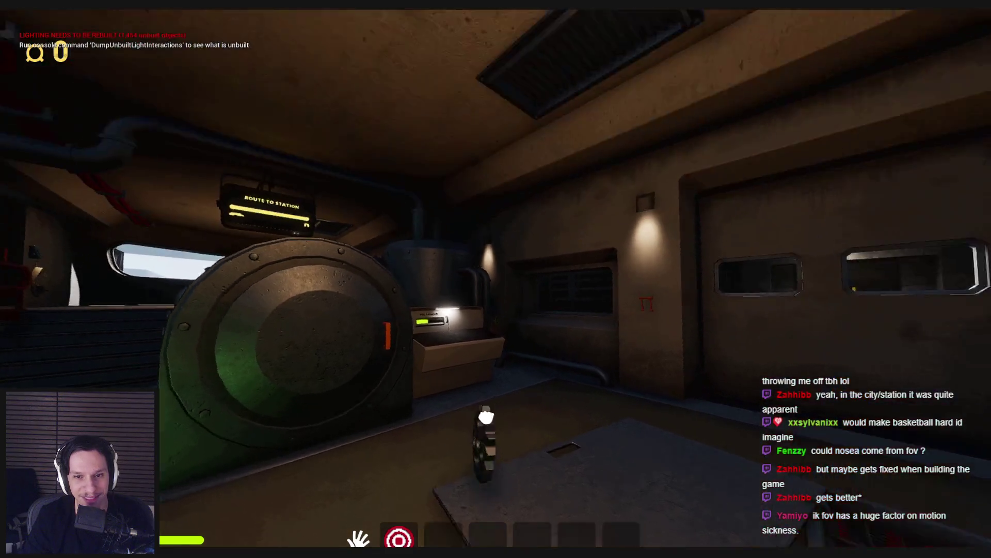
key(w)
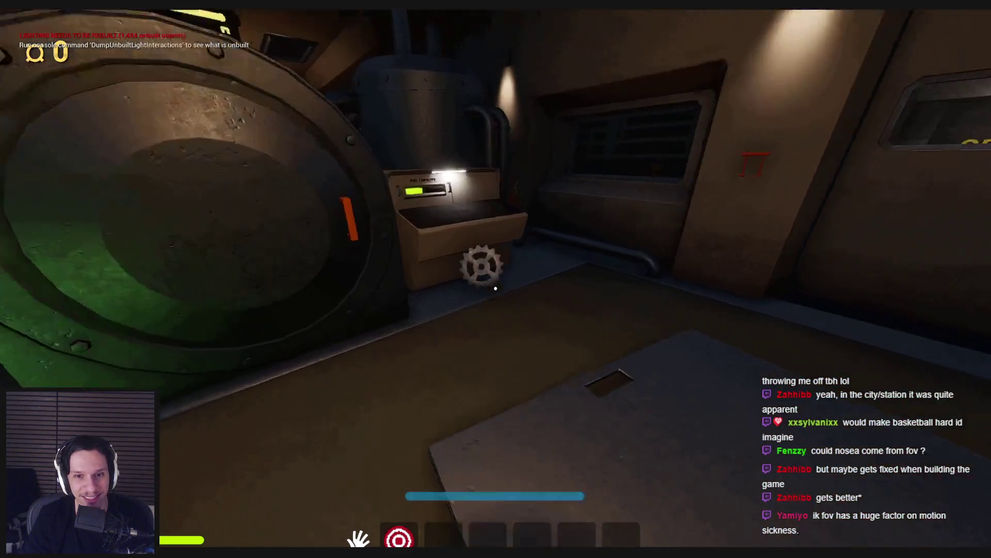
click(445, 381)
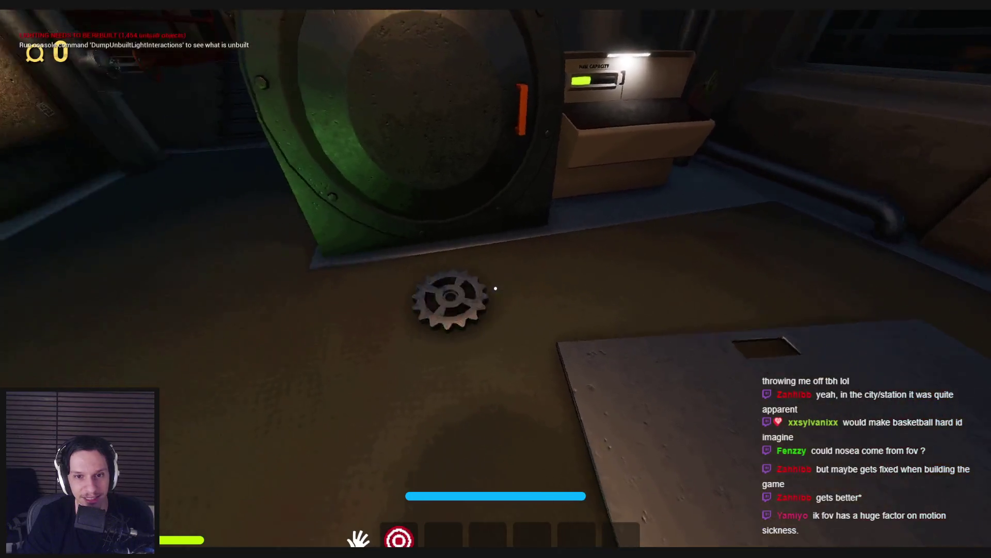
key(s)
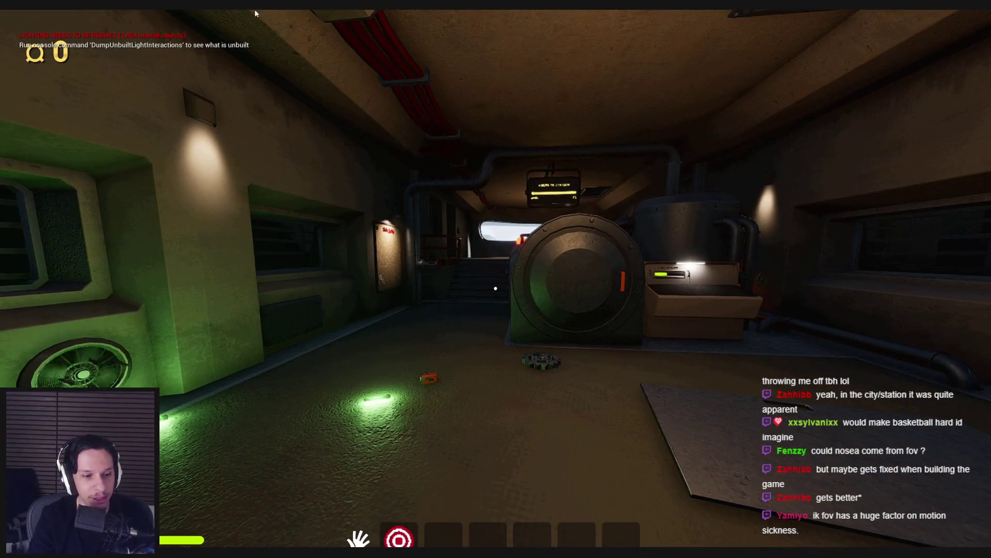
key(s)
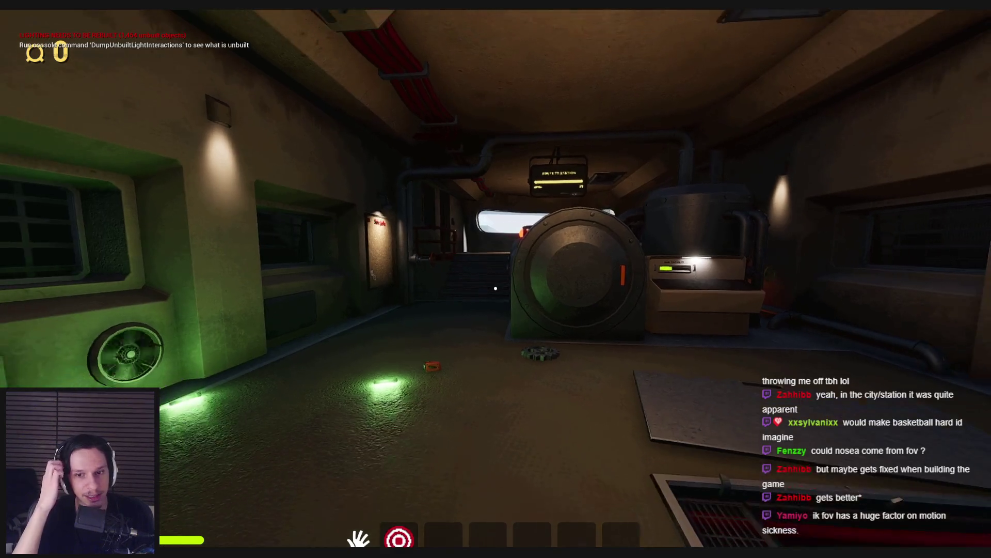
key(d)
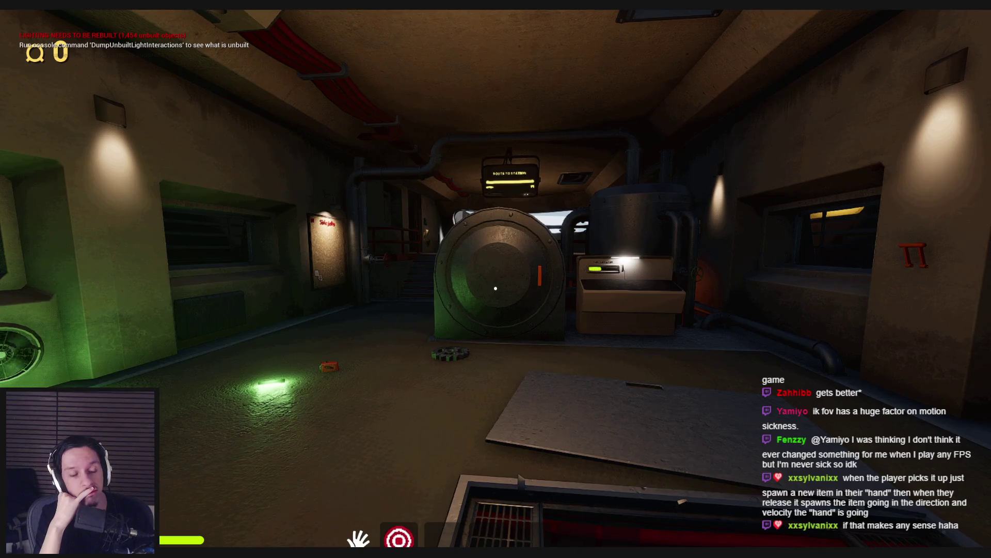
Step: Equip the crank from inventory slot 2 and walk toward the vault door
key(w)
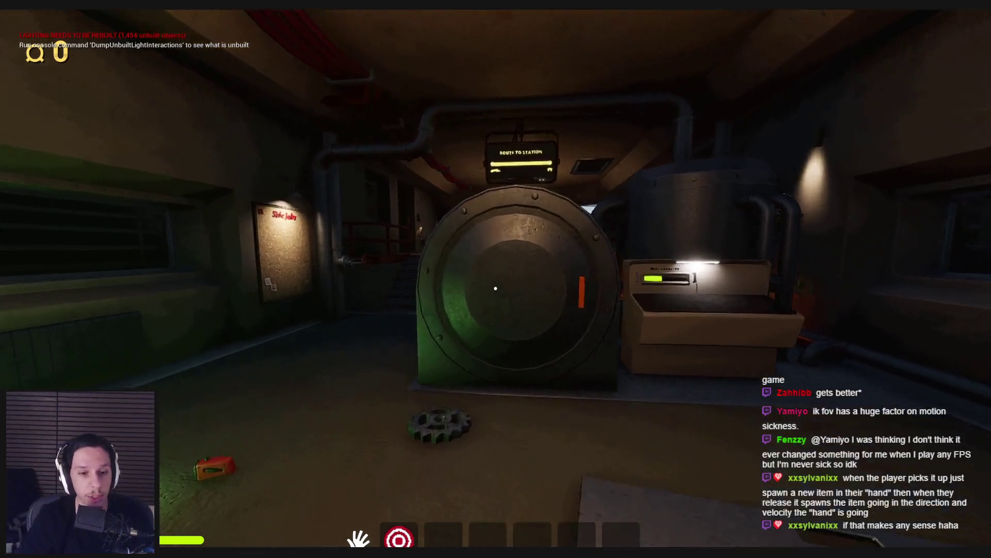
key(2)
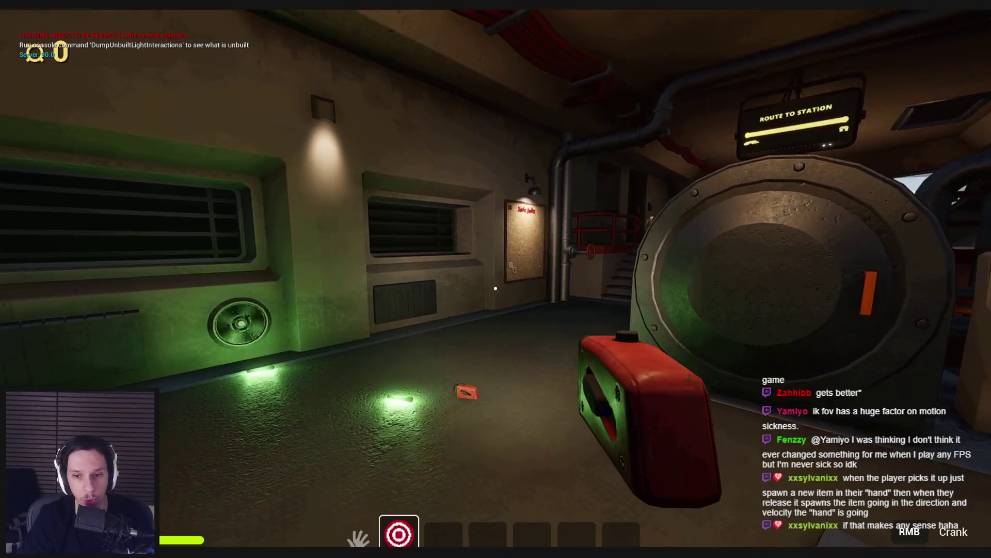
key(a)
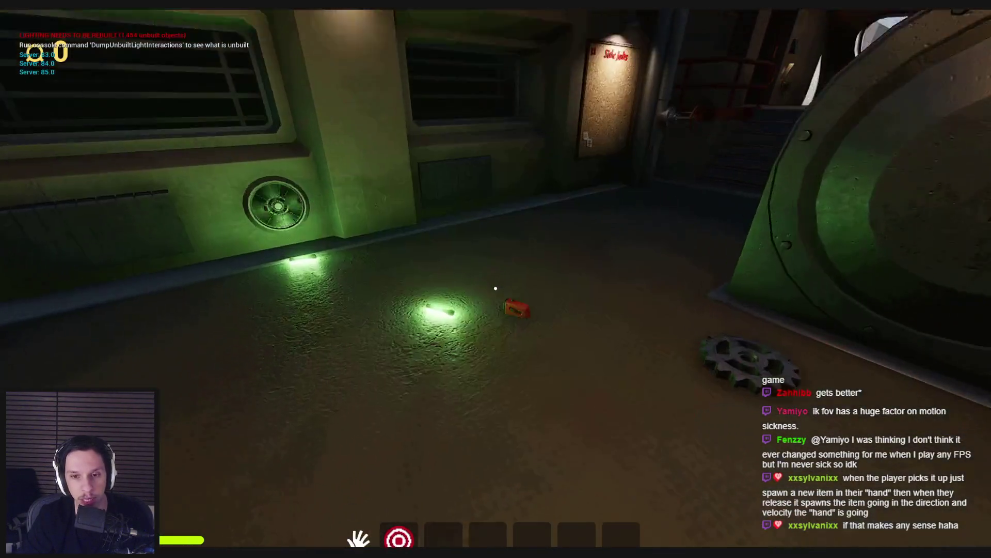
key(s)
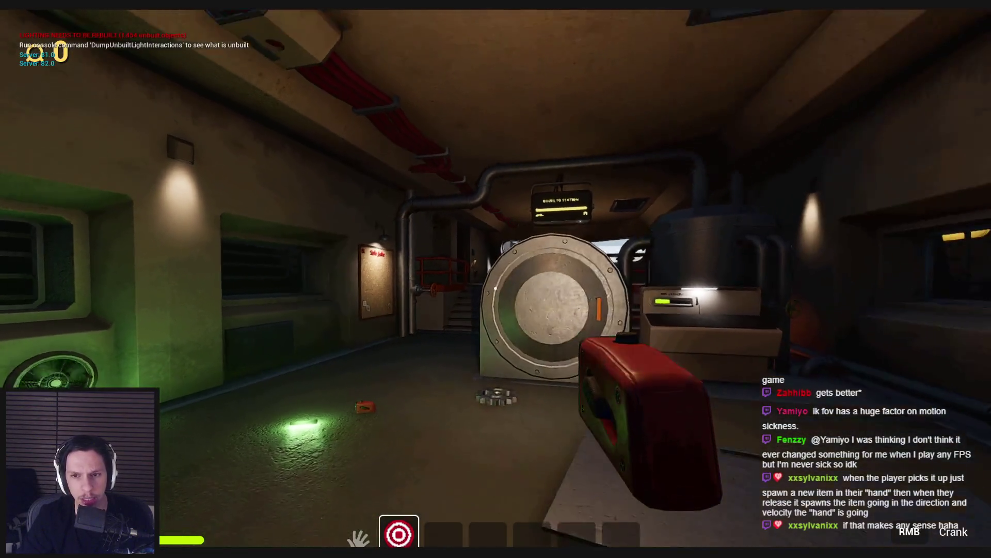
key(2)
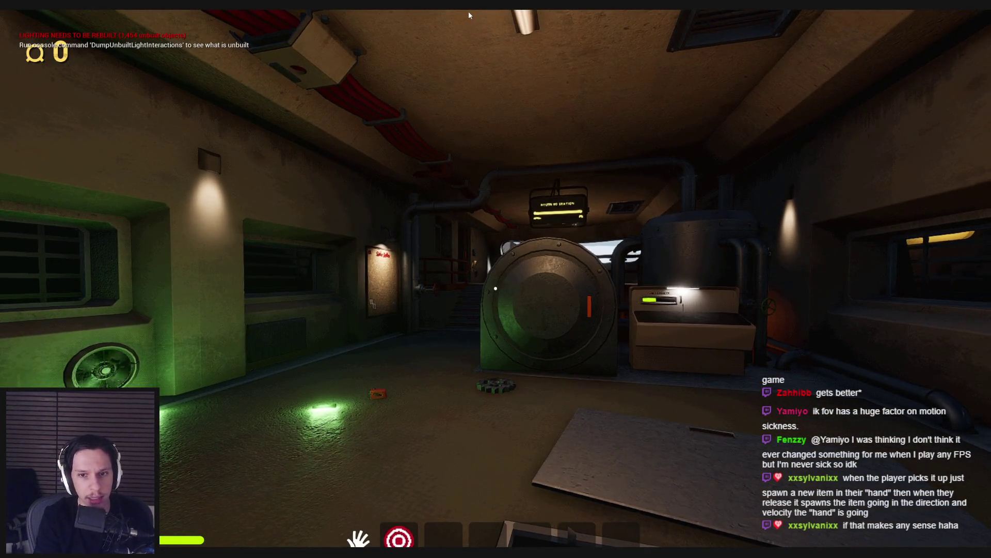
key(w)
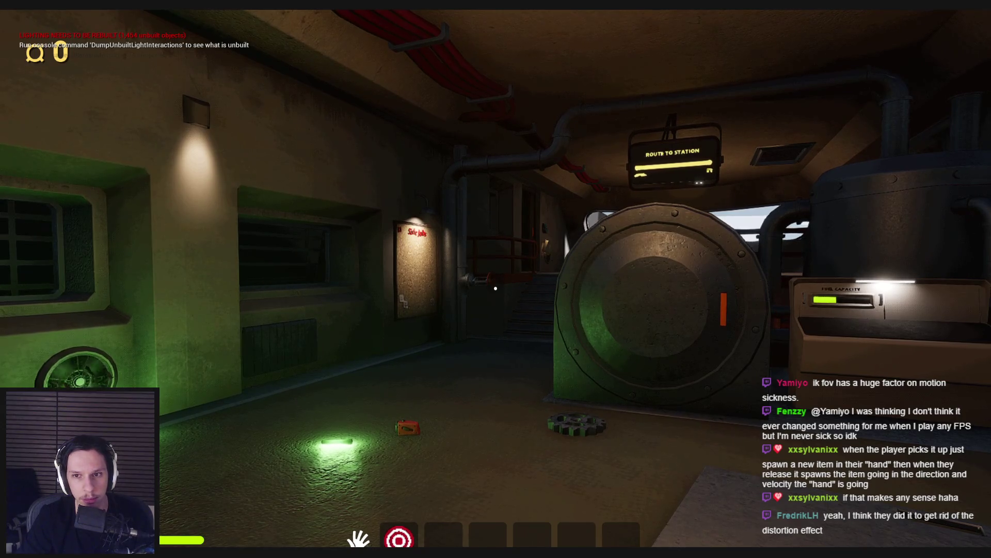
Step: Stop the play session, check the viewport menus, and open BP_TrainrotPlayerCharacter from 0_Core
key(Escape)
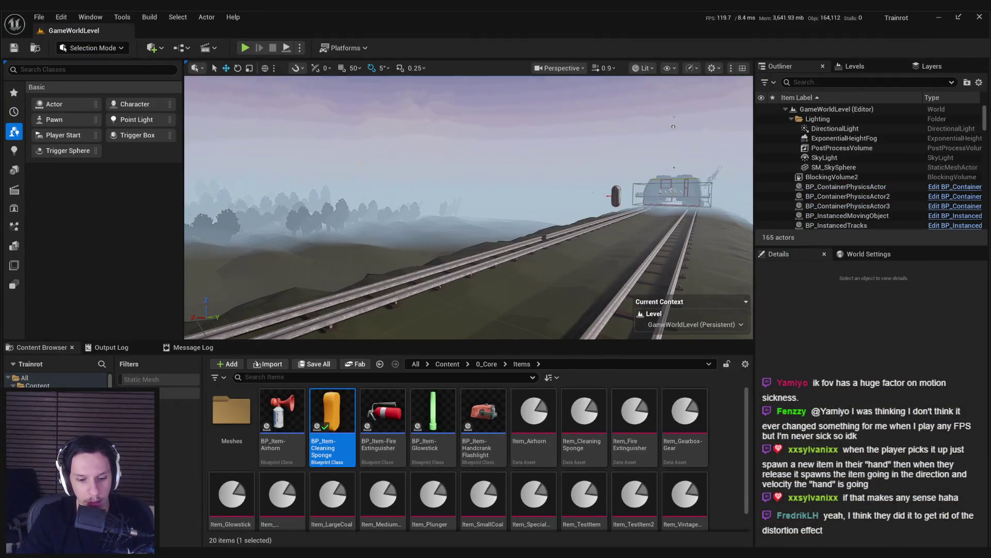
click(714, 67)
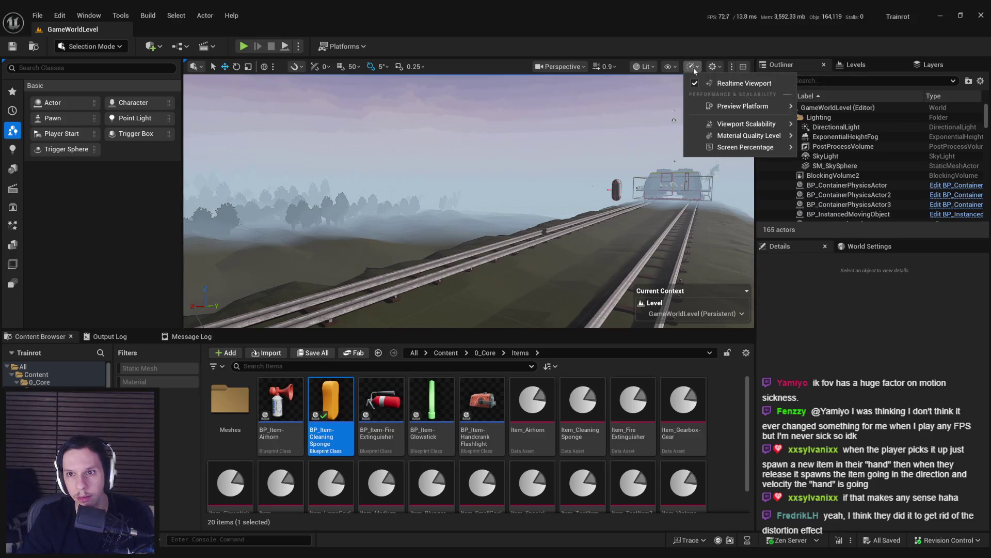
click(675, 69)
click(578, 70)
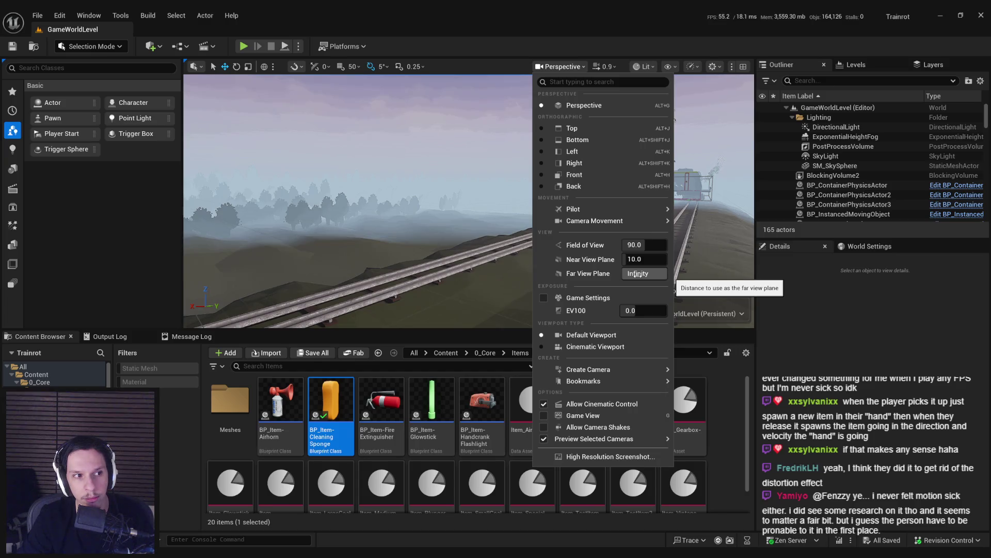
click(574, 67)
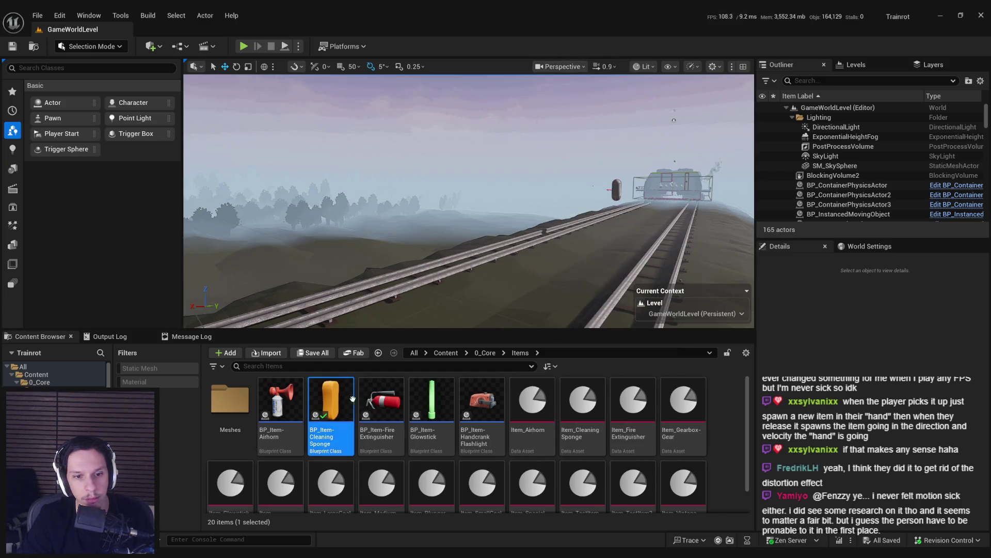
click(483, 352)
double_click(331, 480)
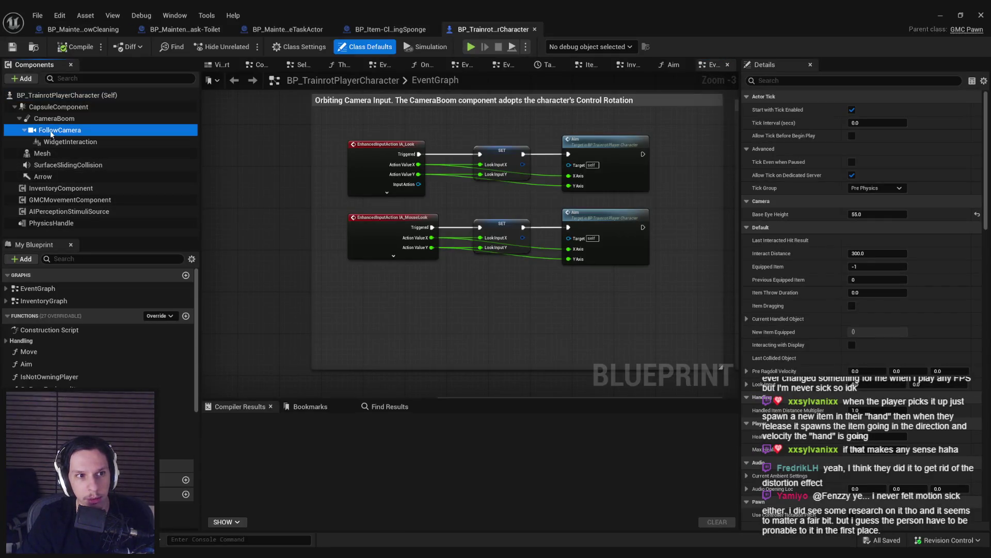
Step: Set the FollowCamera field of view to 110 and check out the character blueprint
click(52, 133)
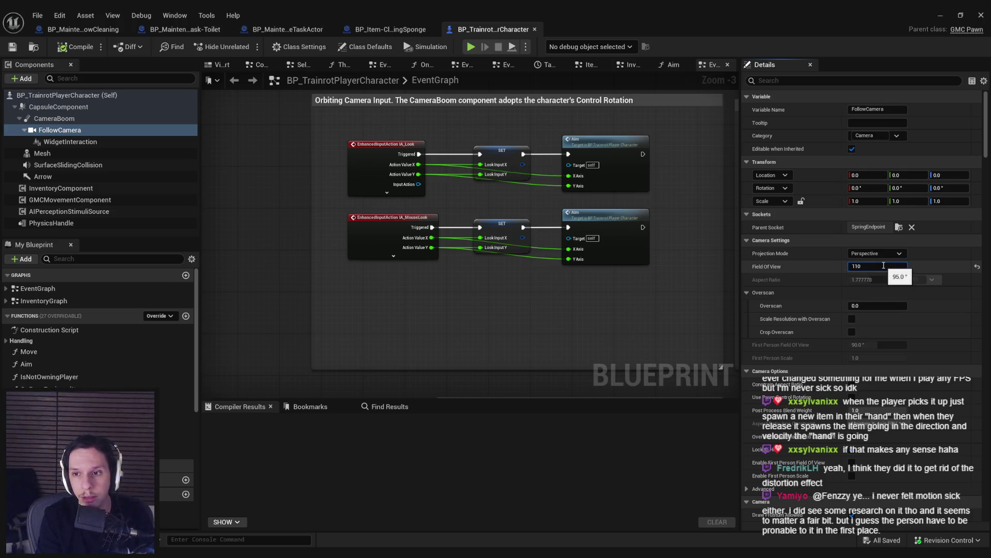
key(ctrl+s)
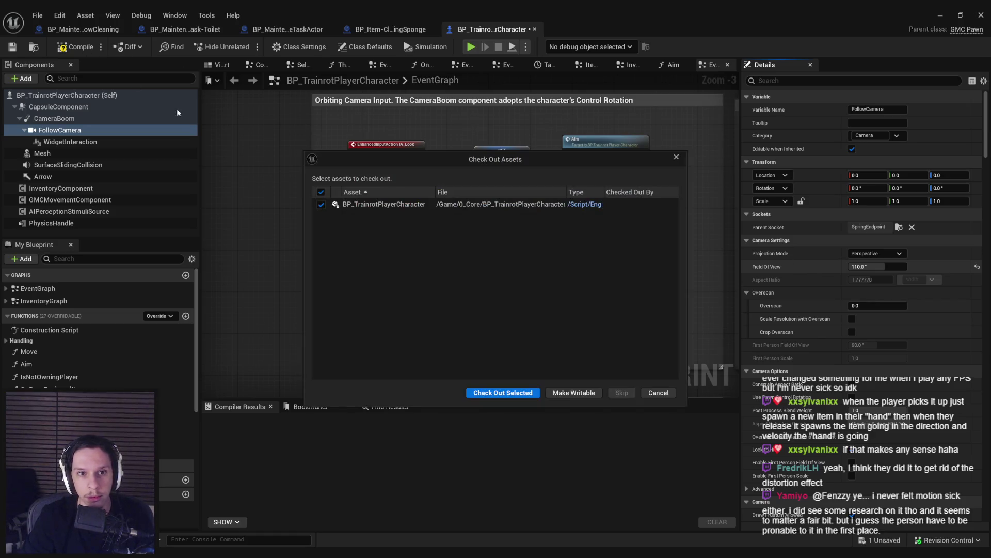
click(493, 393)
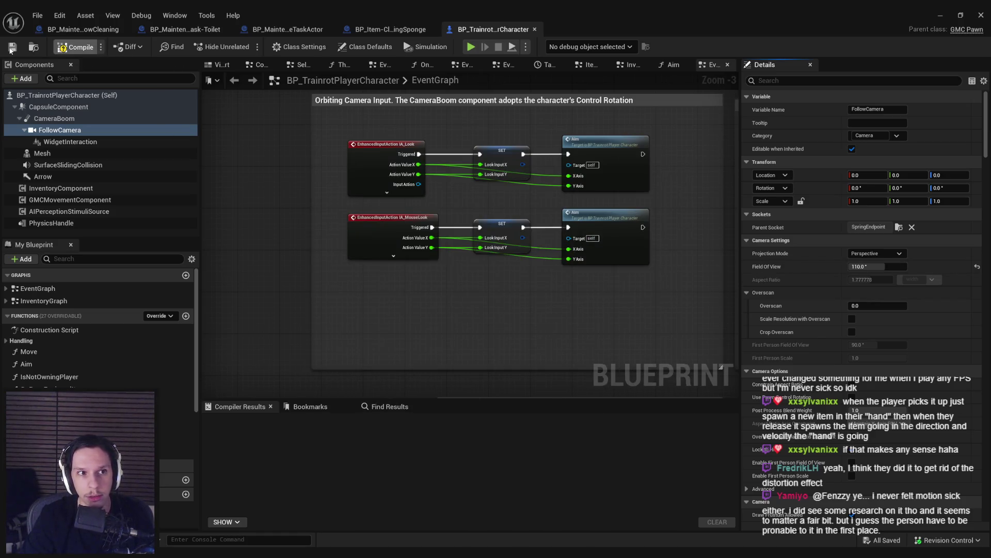
Step: Return to the level editor and start a full-screen play-test
click(936, 17)
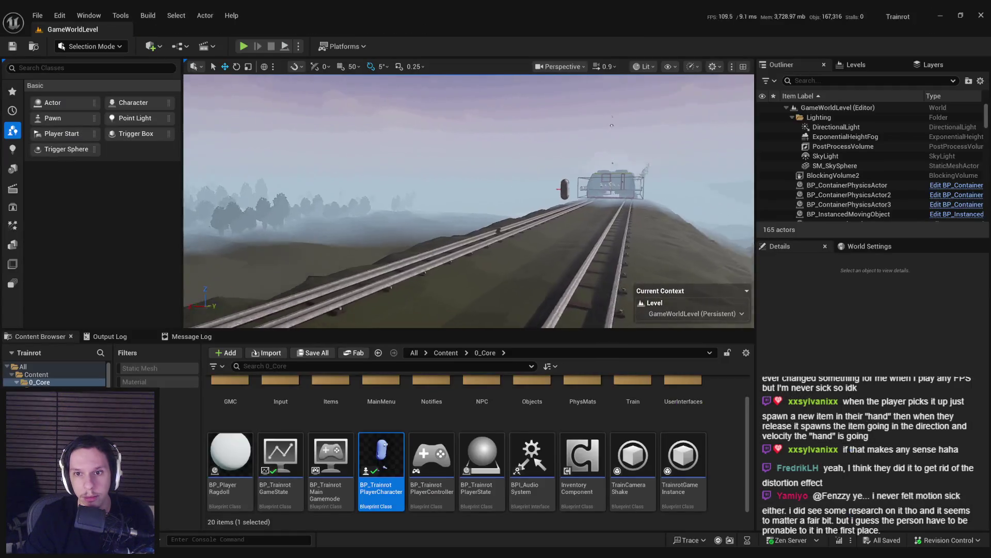
scroll(485, 125, up, 10)
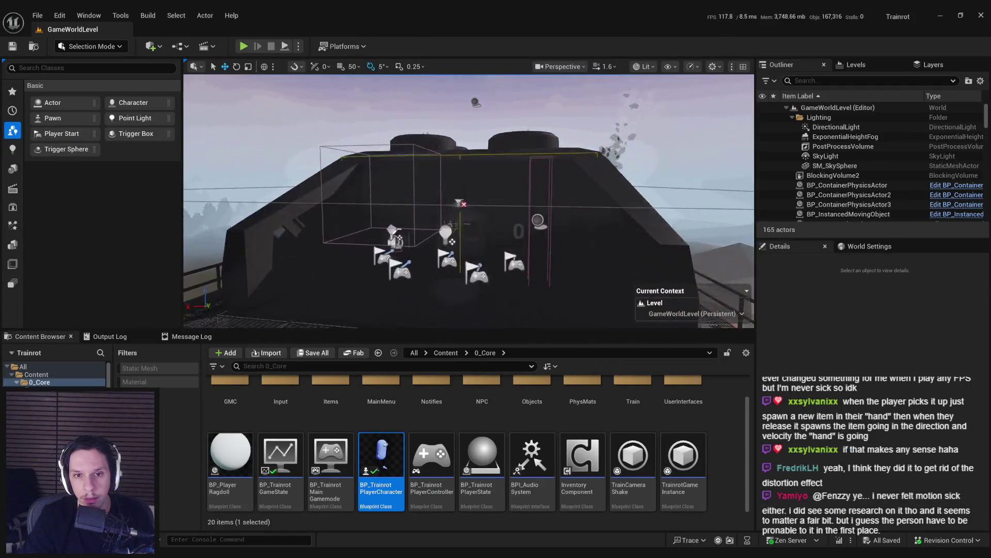
click(244, 47)
key(F11)
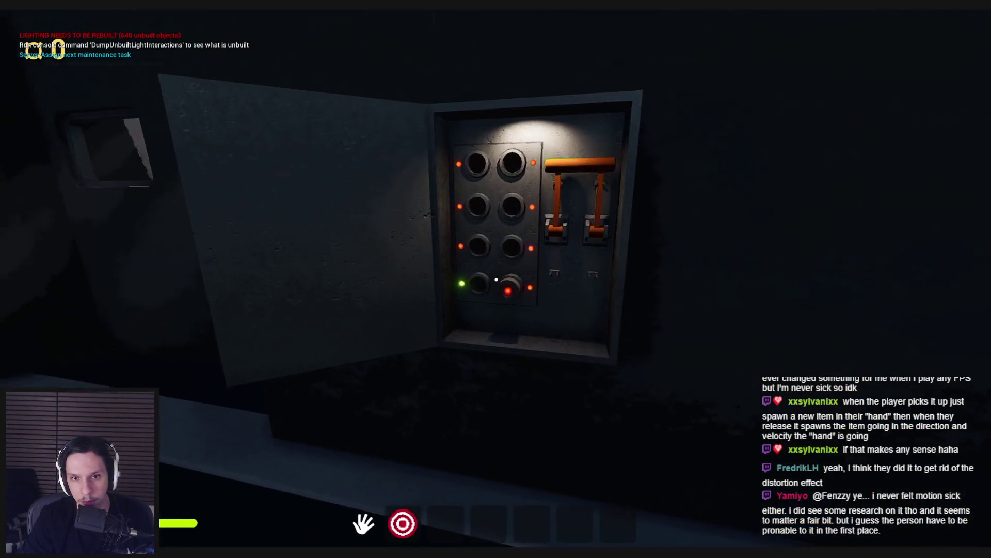
Step: Pull the fuse-box lever, pocket the small red item, then carry and throw the red box
drag(496, 279, 496, 394)
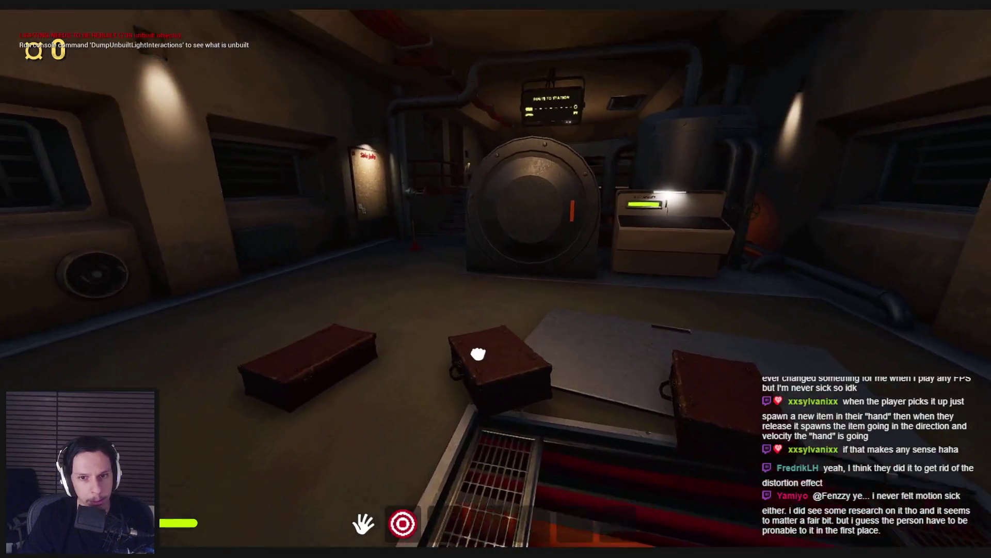
mouse_move(476, 349)
mouse_down()
mouse_move(664, 413)
mouse_move(502, 458)
mouse_move(505, 204)
mouse_move(477, 348)
mouse_move(498, 171)
mouse_move(497, 278)
mouse_up()
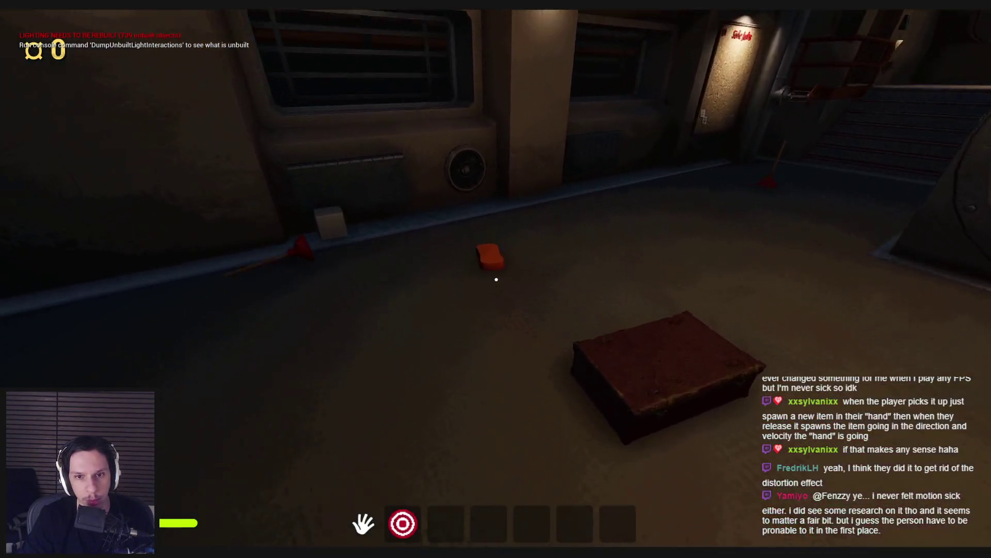
click(496, 277)
drag(488, 443, 503, 137)
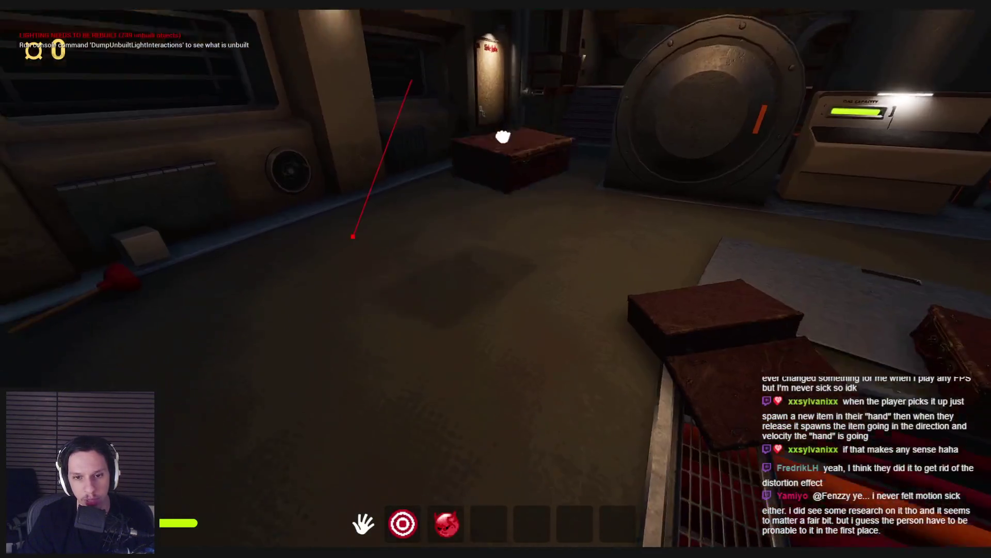
mouse_move(496, 280)
mouse_down()
mouse_move(496, 412)
mouse_move(505, 148)
mouse_up()
mouse_move(488, 259)
mouse_down()
mouse_move(495, 374)
mouse_move(498, 278)
mouse_move(483, 338)
mouse_move(494, 361)
mouse_move(496, 284)
mouse_up()
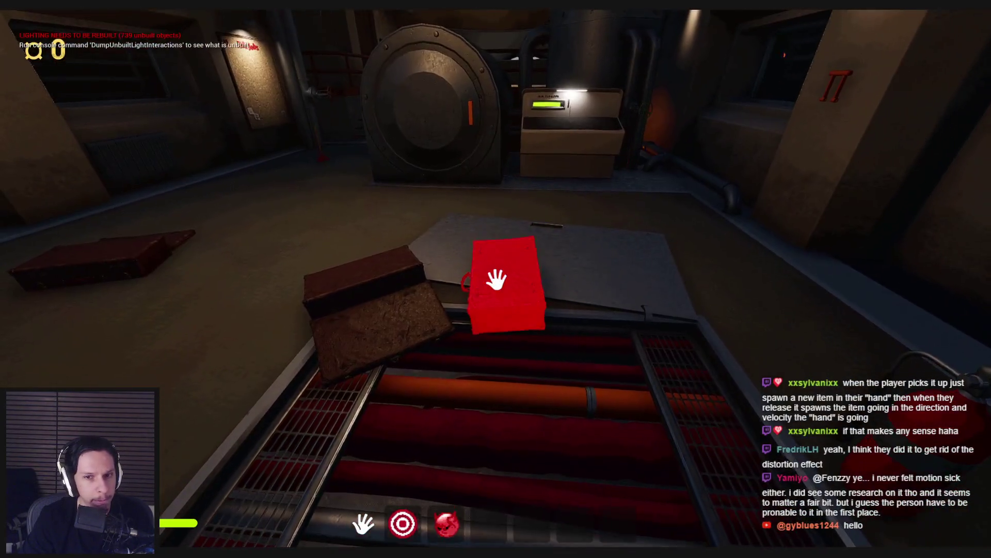
drag(496, 279, 496, 280)
Step: Pick up the plunger with E and go through the door into the dark corridor
key(w)
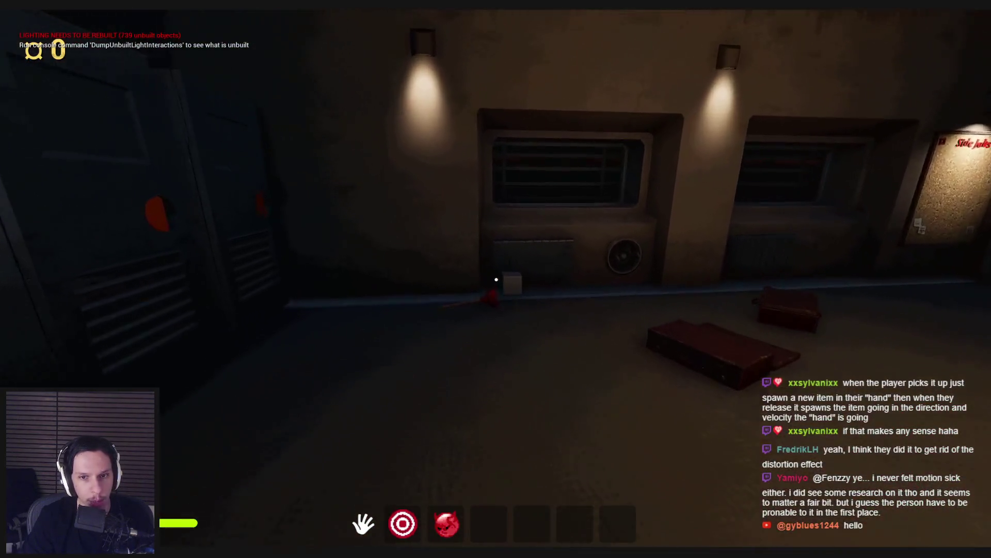
key(e)
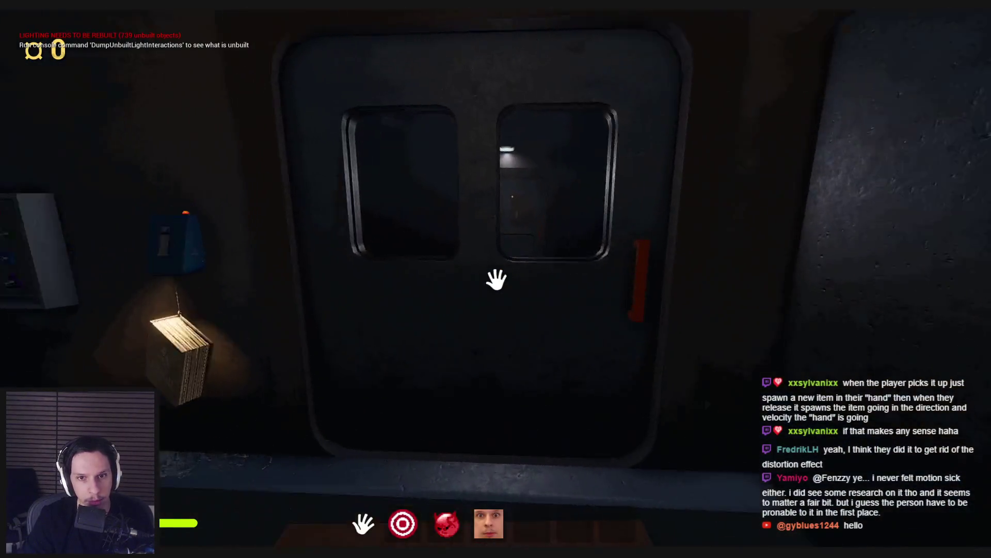
key(w)
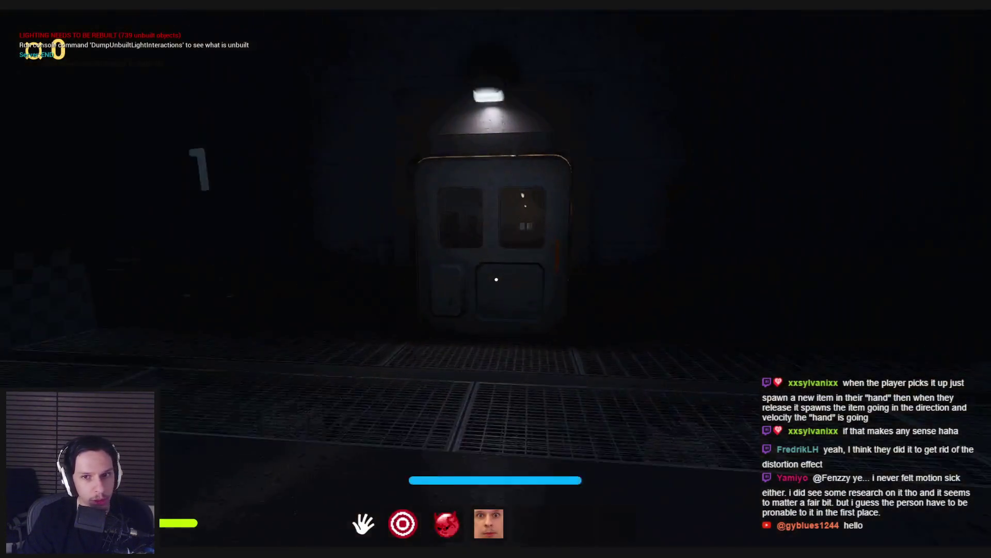
key(e)
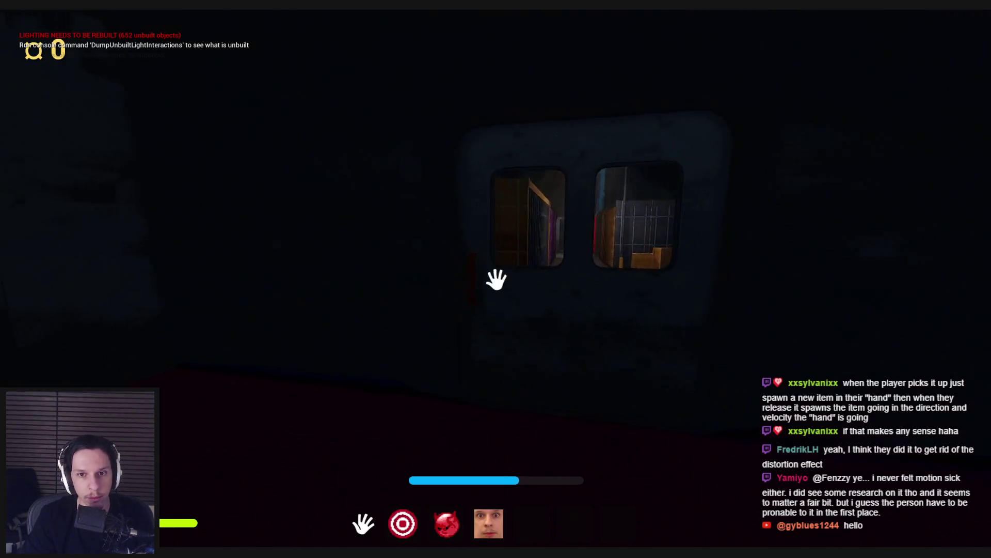
Step: Walk between the red containers and open door 3 into the crate room
key(e)
key(w)
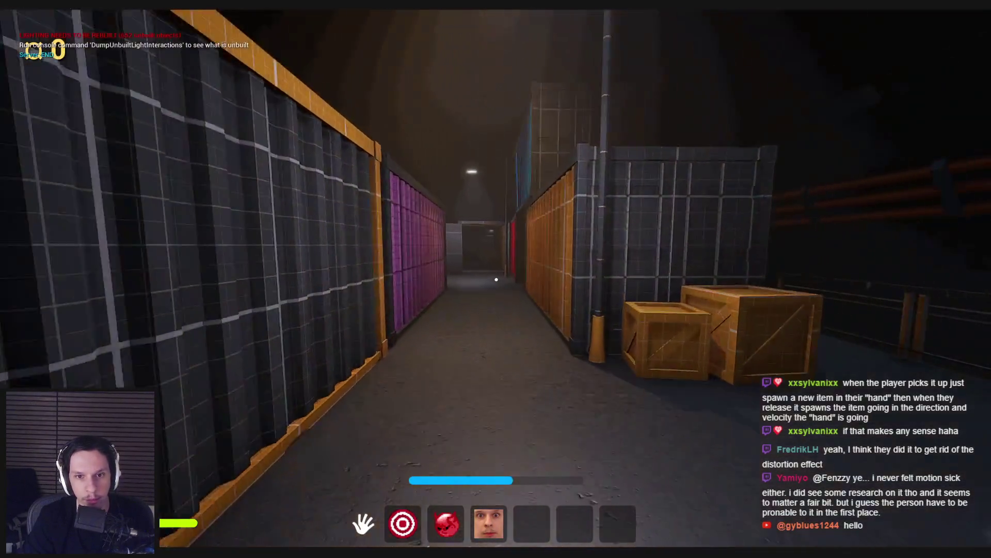
key(w)
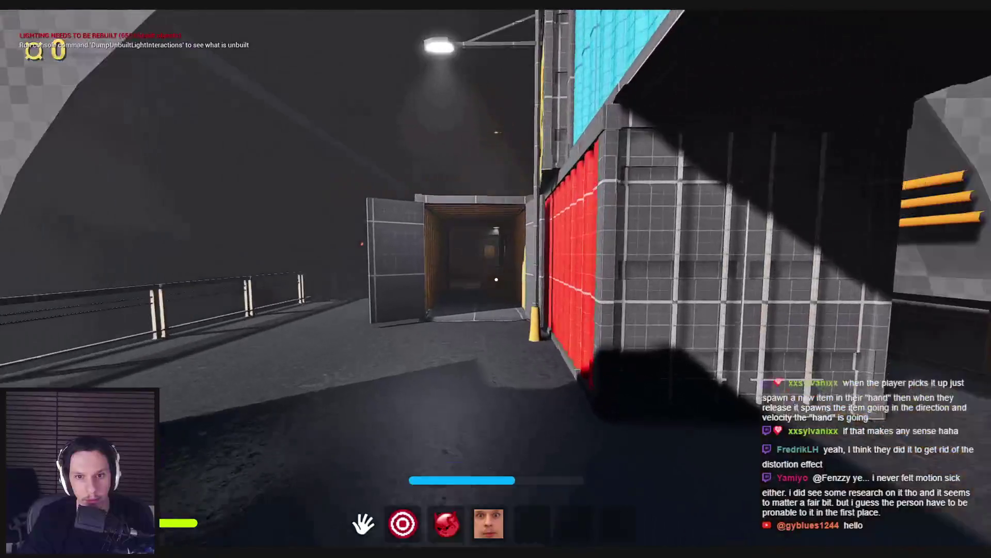
key(w)
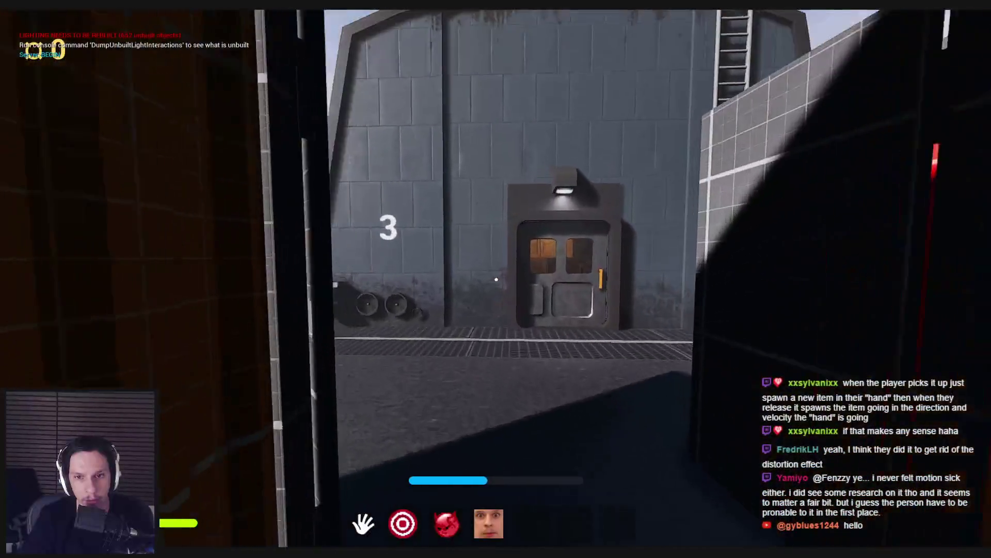
key(w)
key(e)
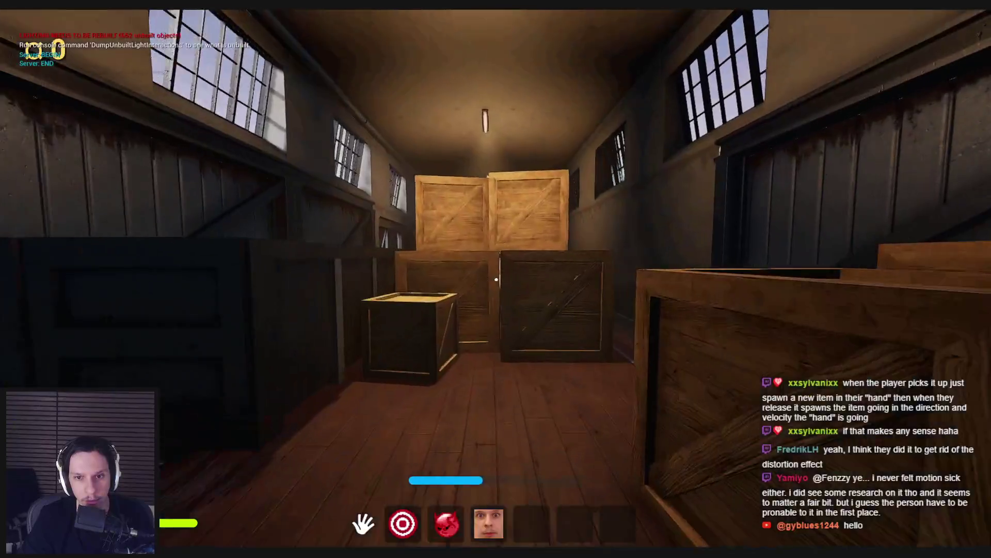
Step: Cross the crate aisle and open the dark door onto the red corridor
key(w)
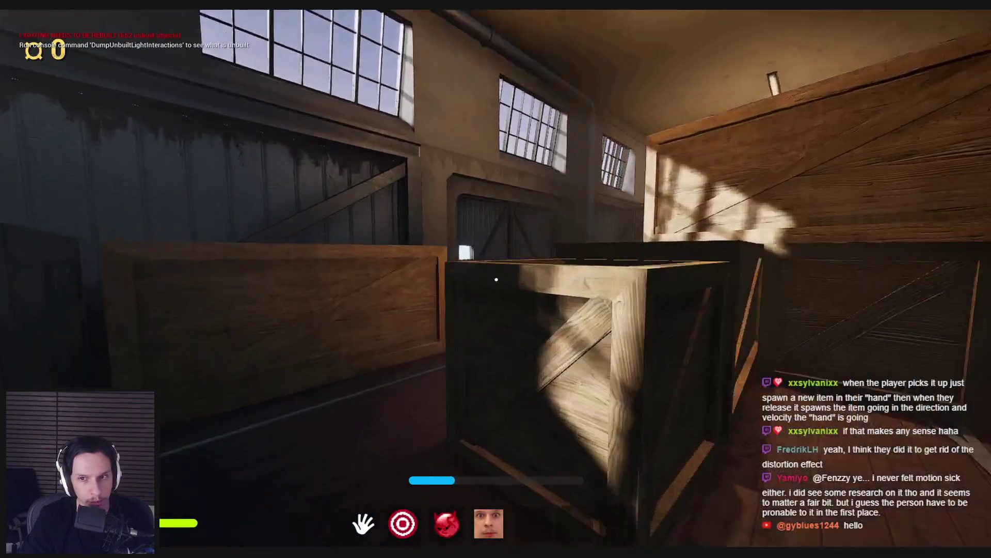
key(w)
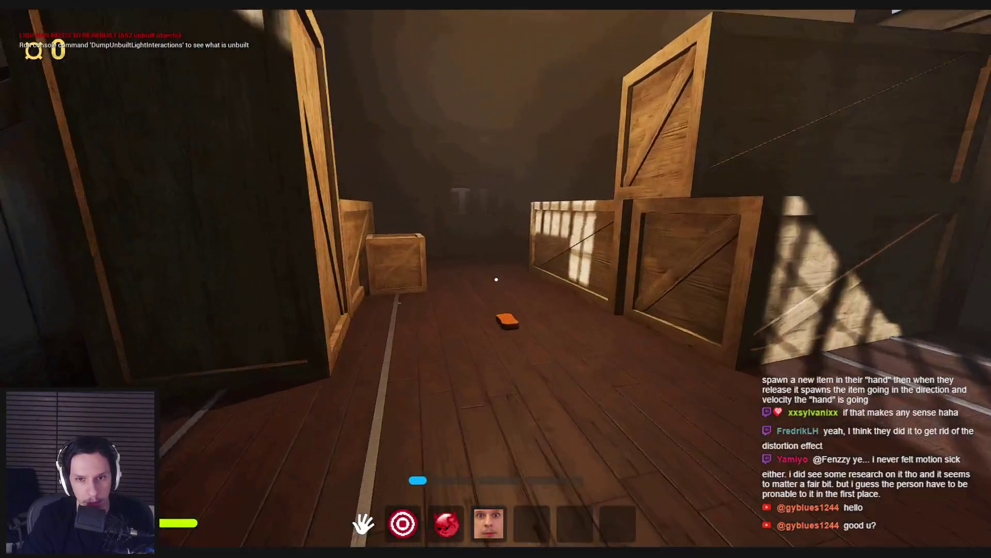
key(w)
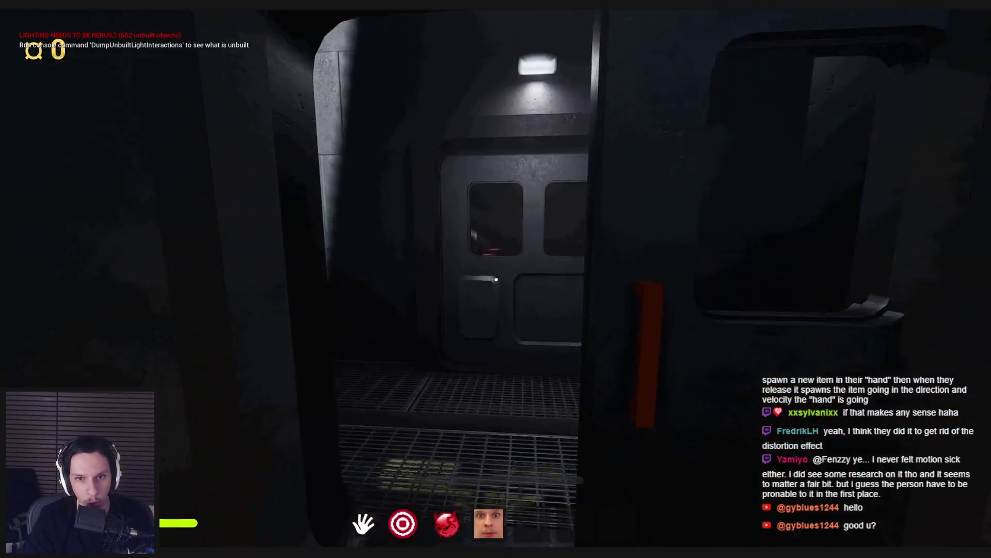
key(w)
click(496, 280)
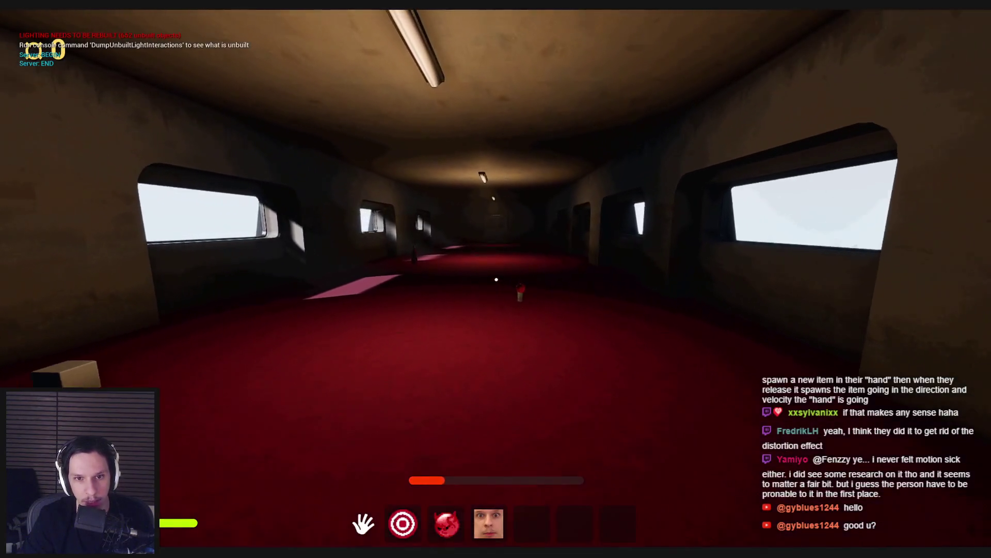
Step: Walk the red-carpeted corridor and go through the door with the orange handle
key(w)
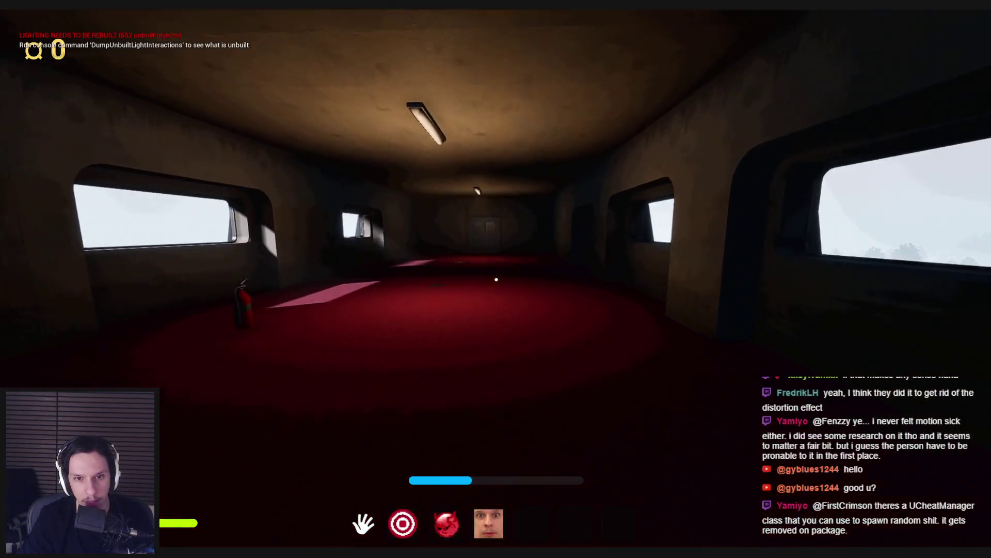
key(w)
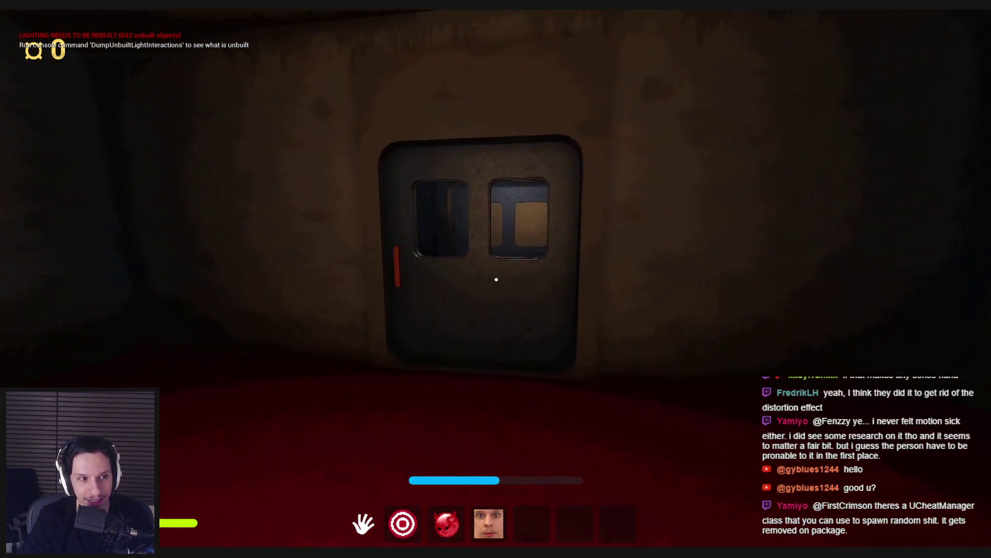
key(w)
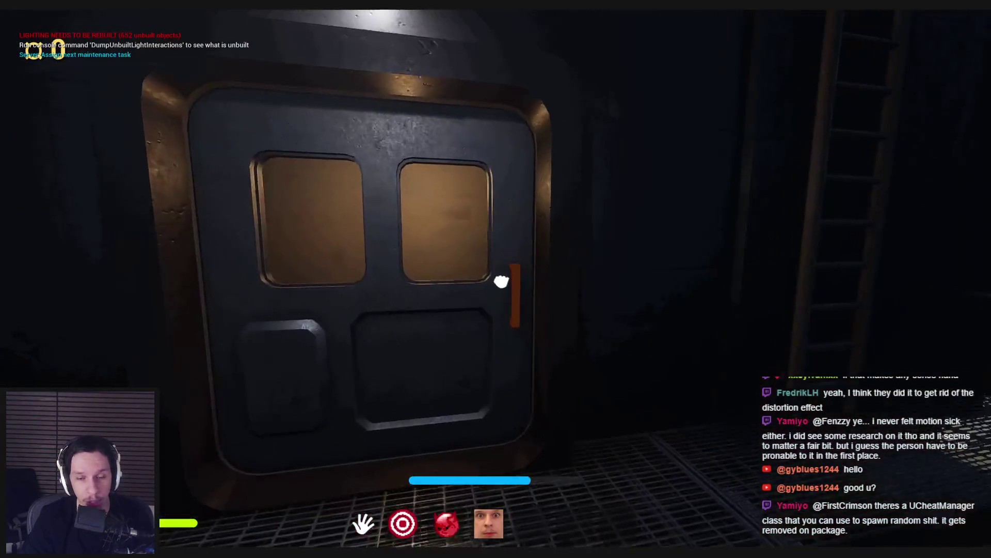
click(496, 279)
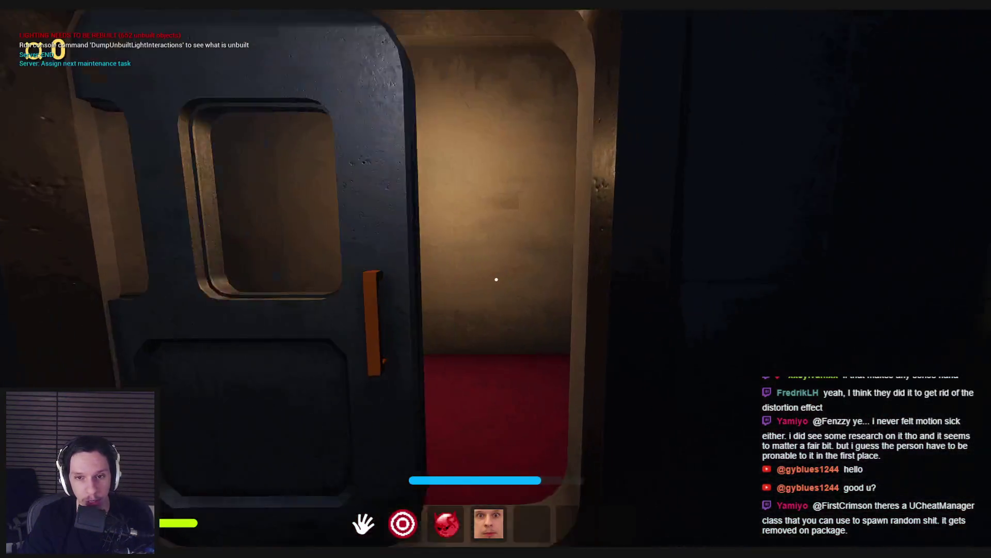
key(w)
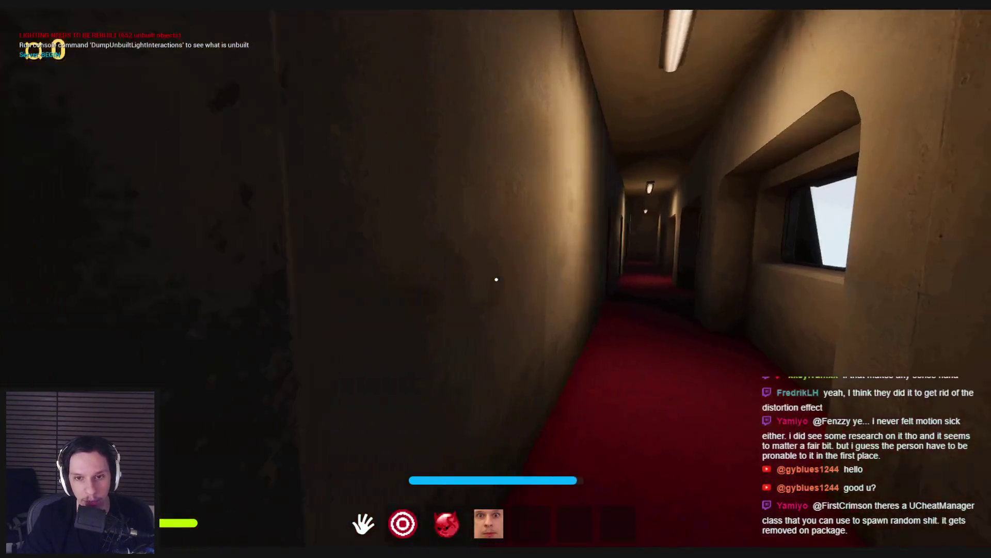
key(w)
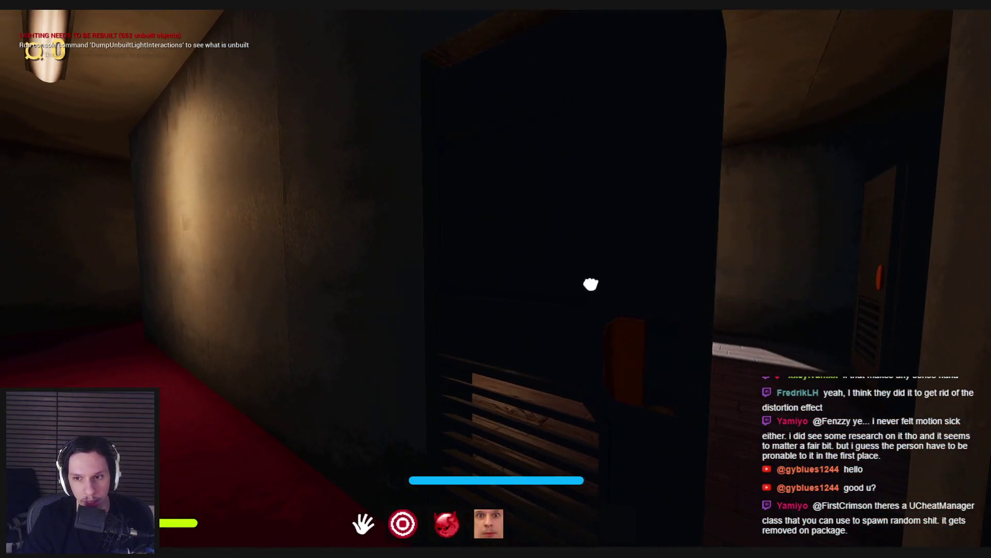
Step: Step into the lit window room, return to the corridor, and use the next door
click(591, 284)
key(w)
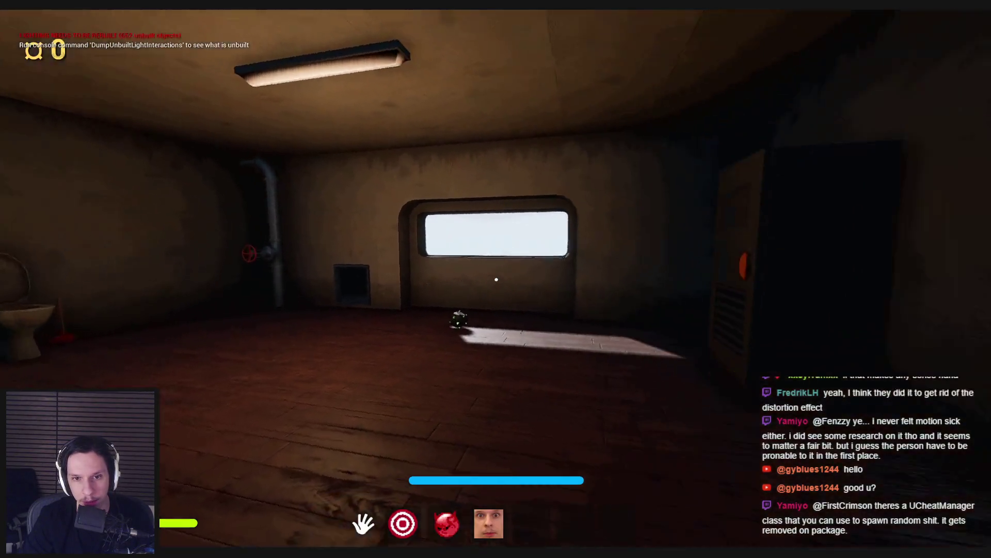
key(w)
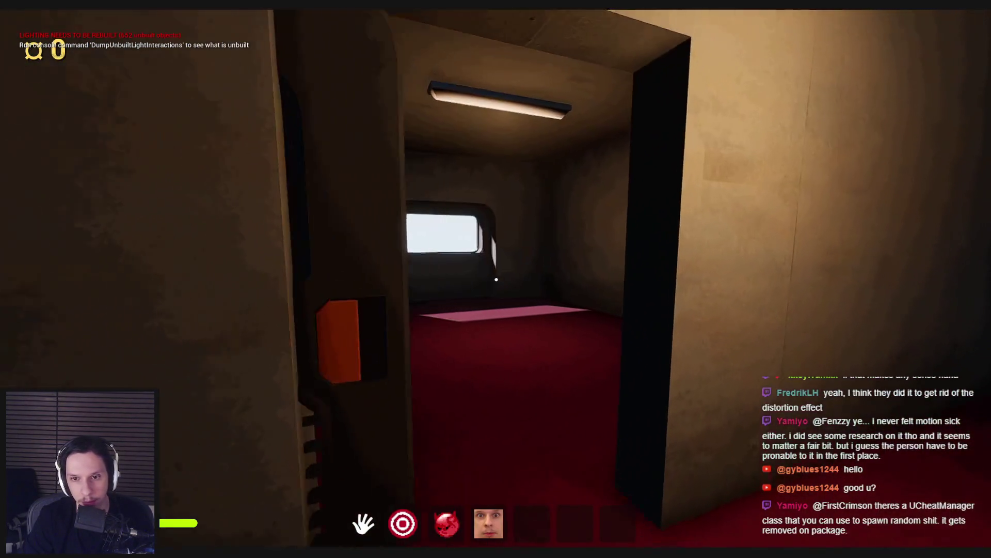
click(496, 279)
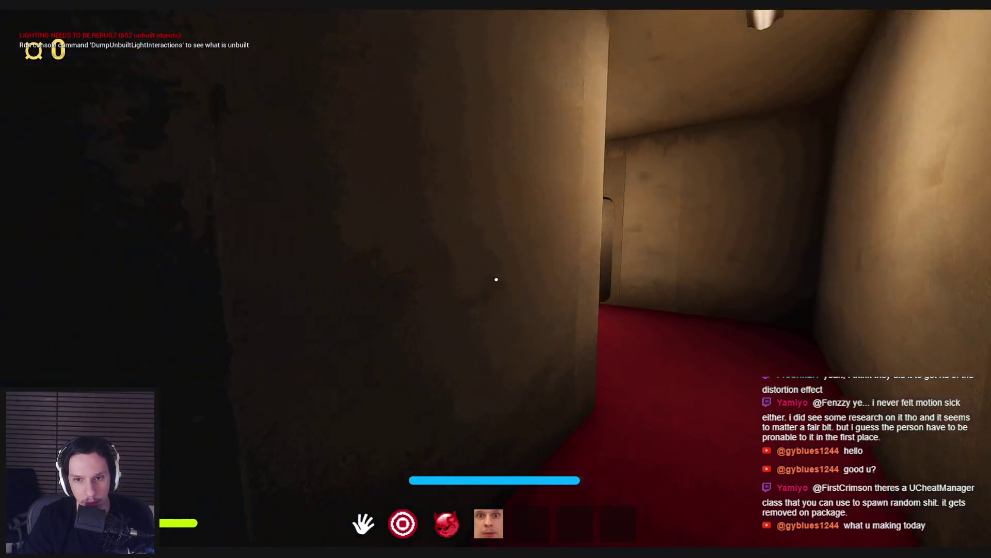
Step: Explore the toilet room from the red corridor, then bring up the in-game console
key(w)
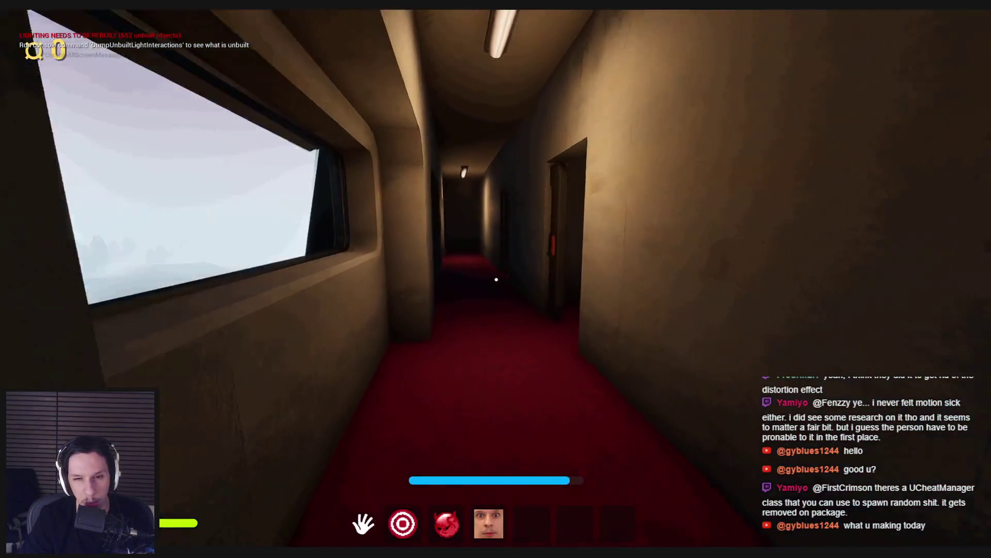
key(w)
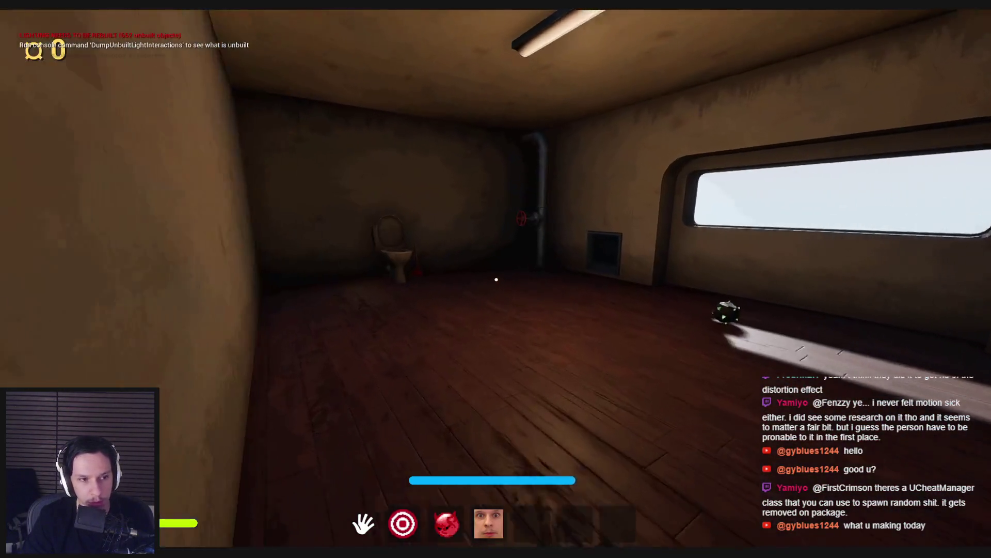
key(w)
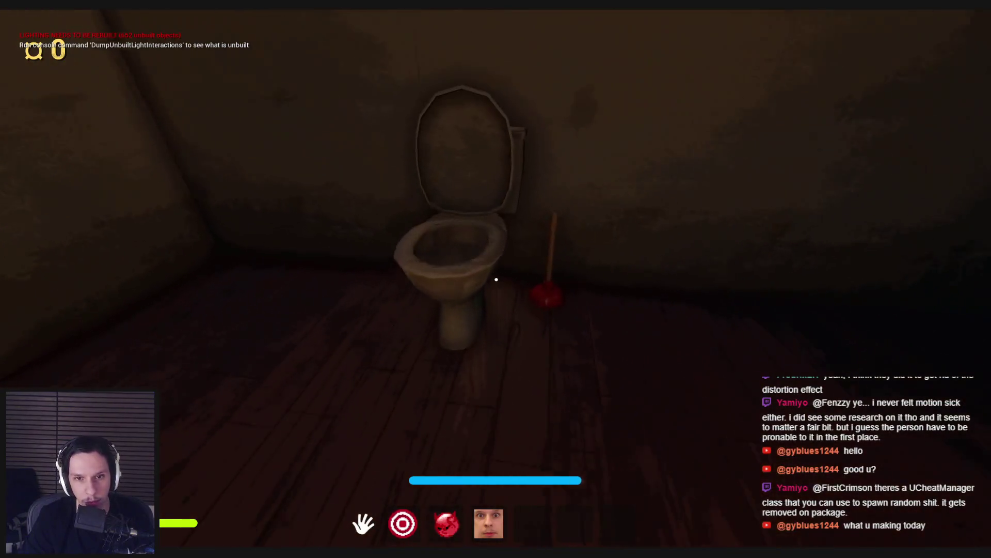
key(w)
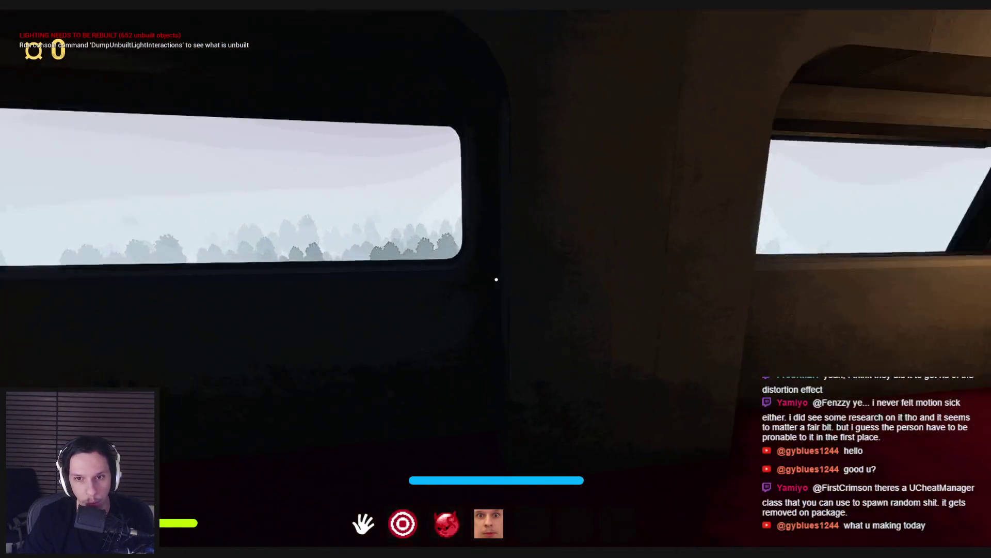
key(w)
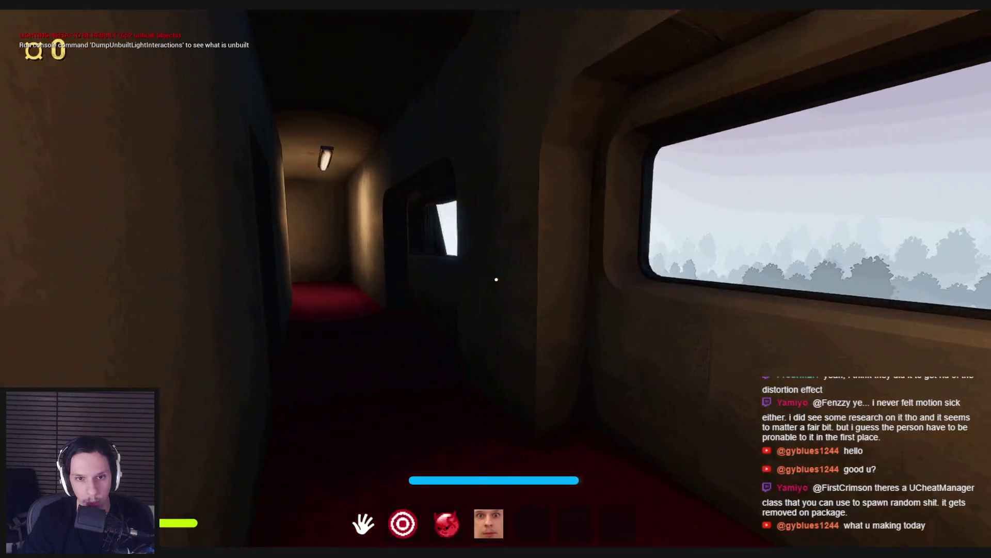
key(w)
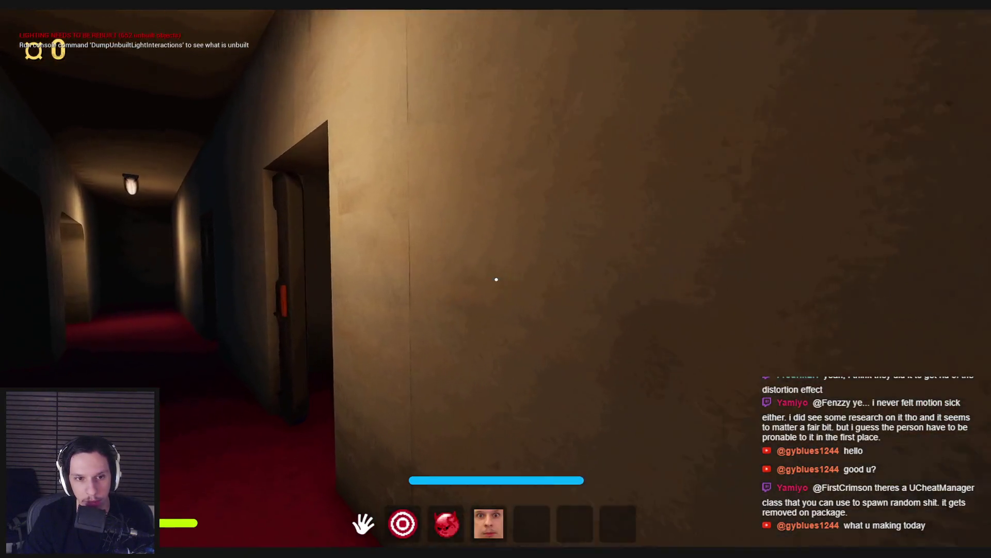
key(w)
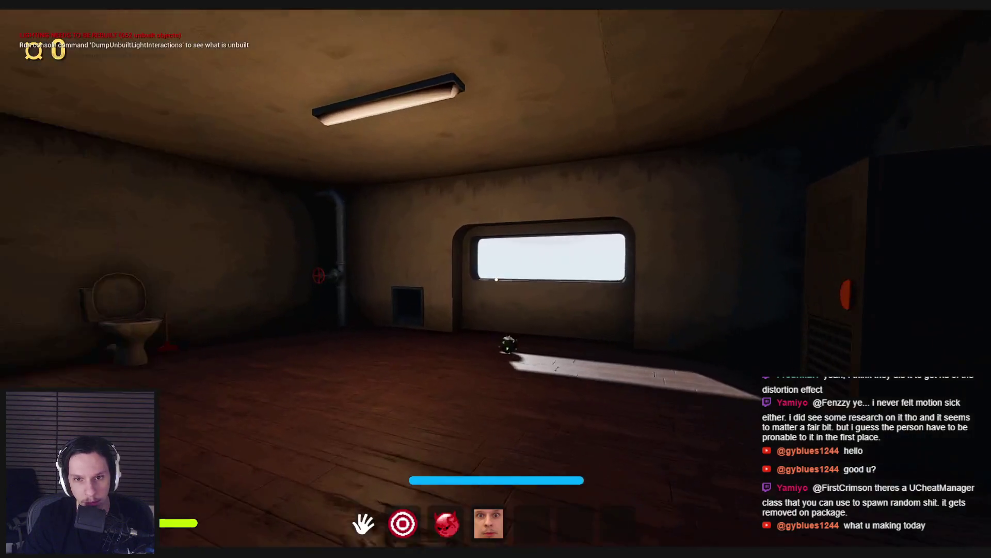
key(w)
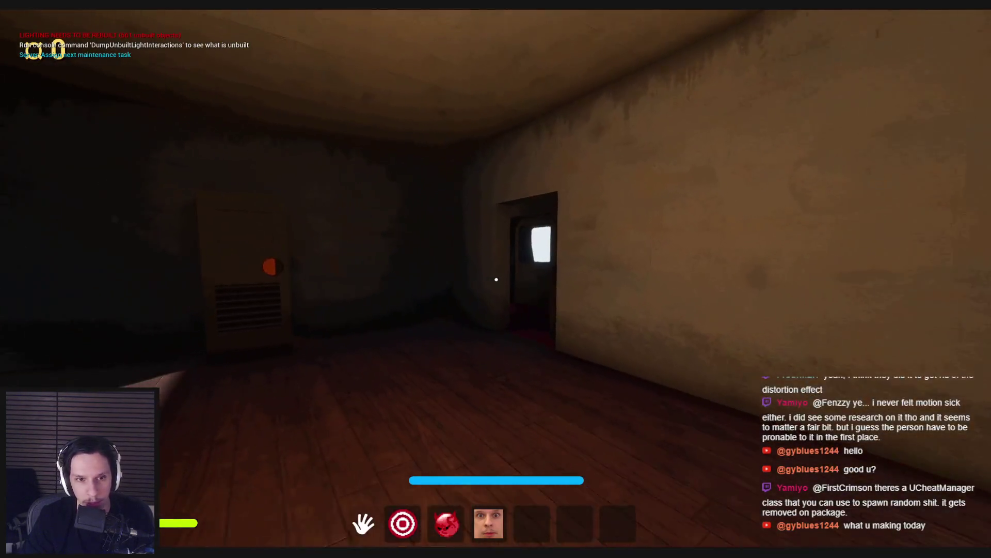
key(grave)
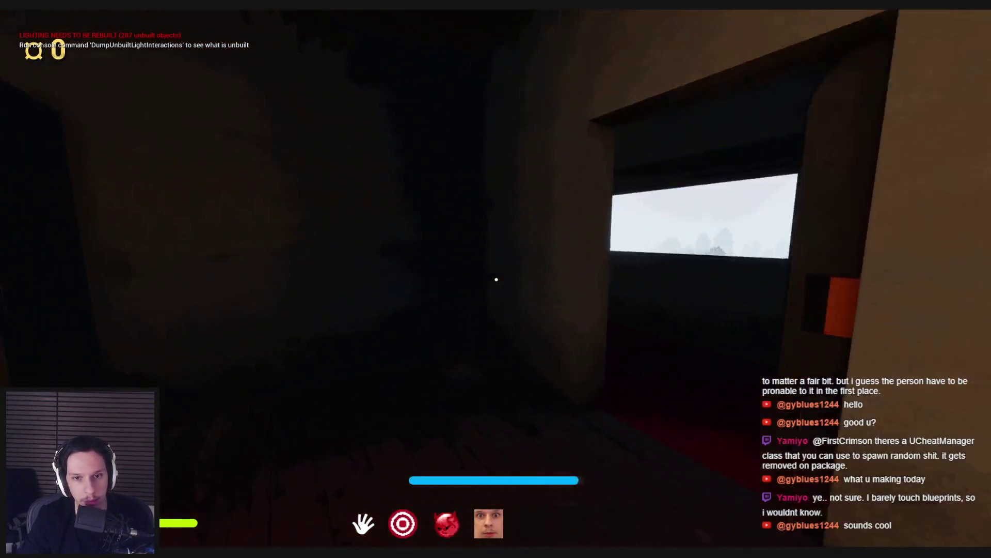
Step: Go out onto the catwalk and equip the cleaning sponge from slot 3
key(w)
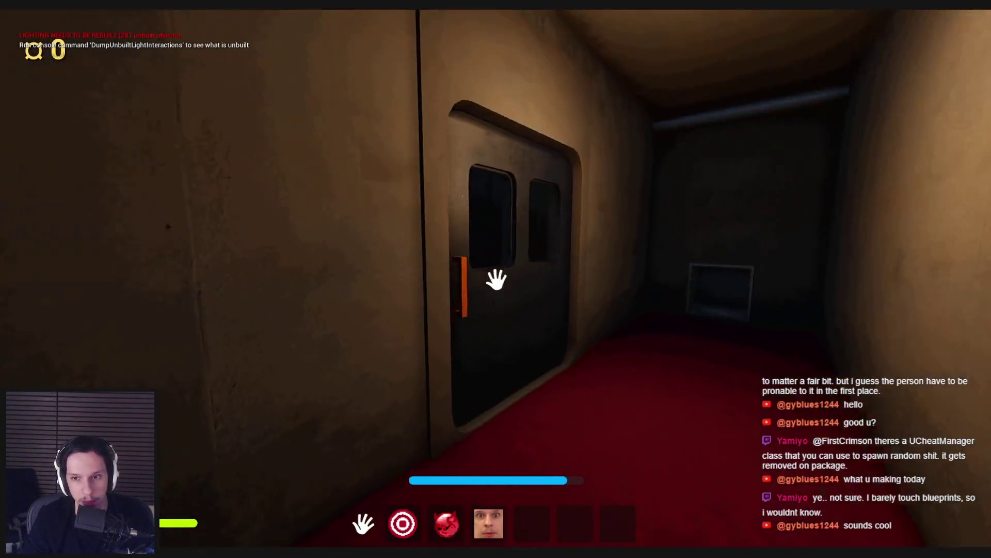
click(496, 279)
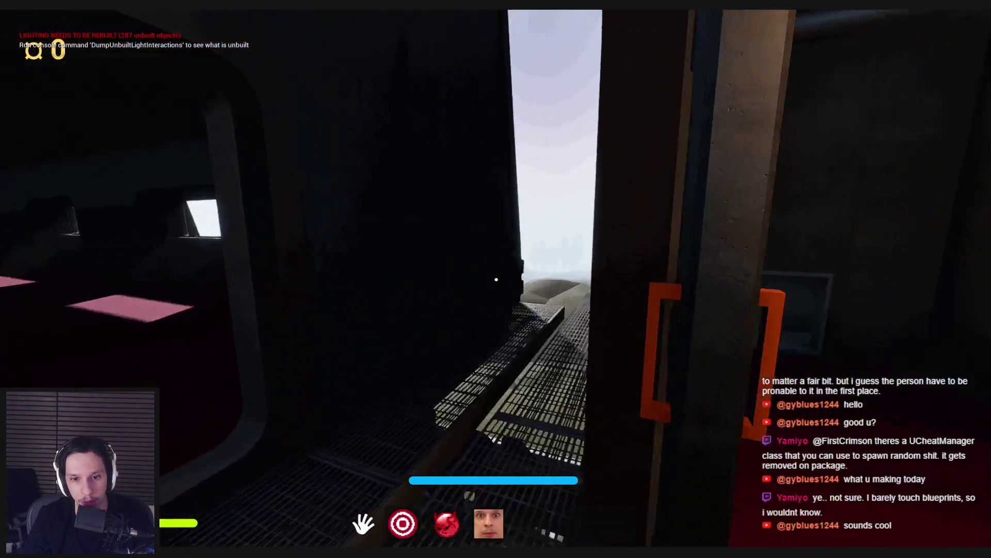
key(w)
key(4)
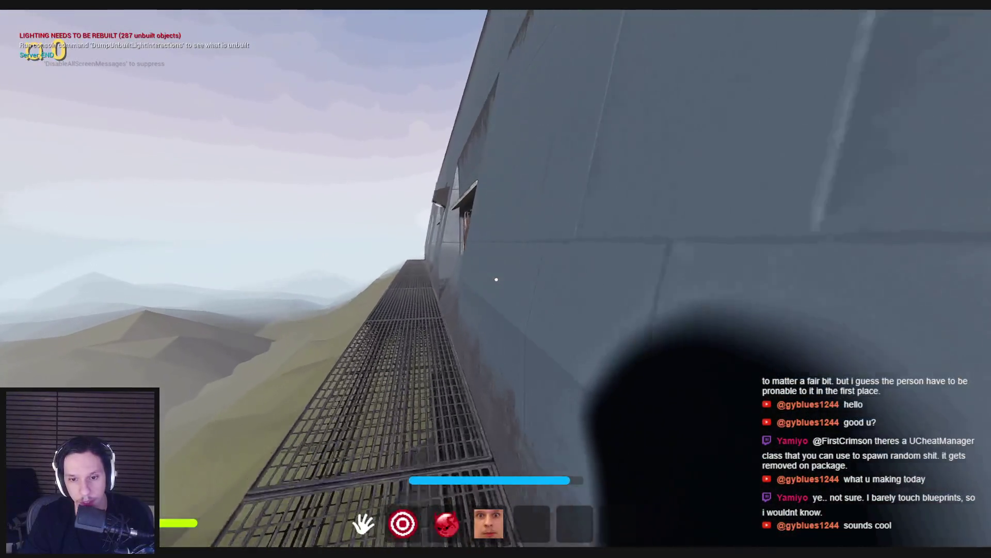
key(3)
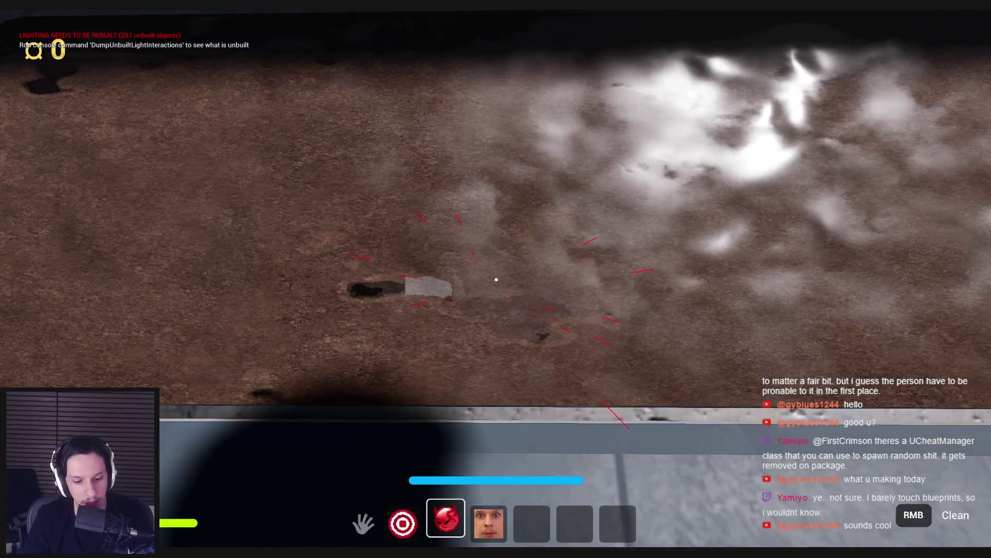
Step: Detach with F8 to fly the camera around the dirty window, then retake the player
key(F8)
scroll(490, 298, down, 3)
key(w)
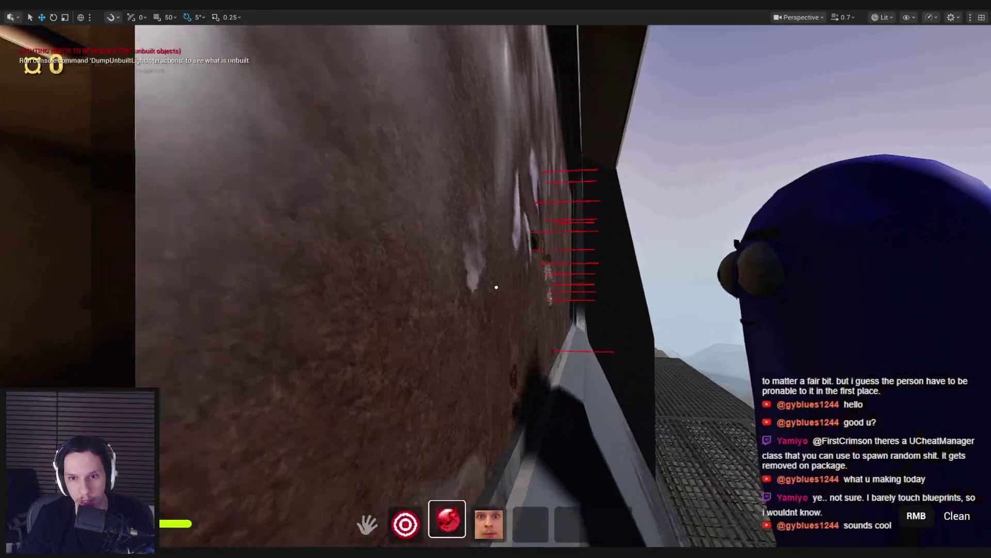
scroll(496, 287, down, 1)
key(w)
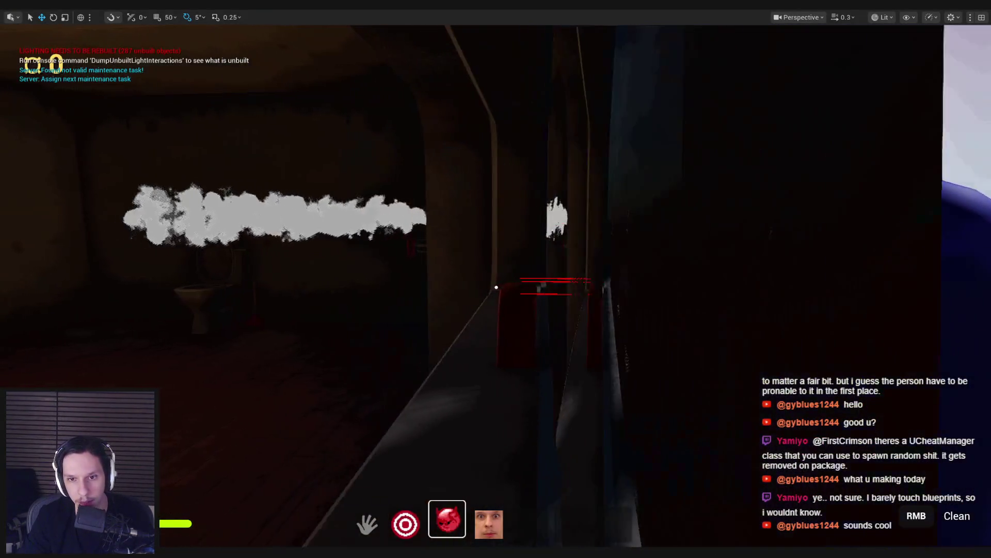
key(s)
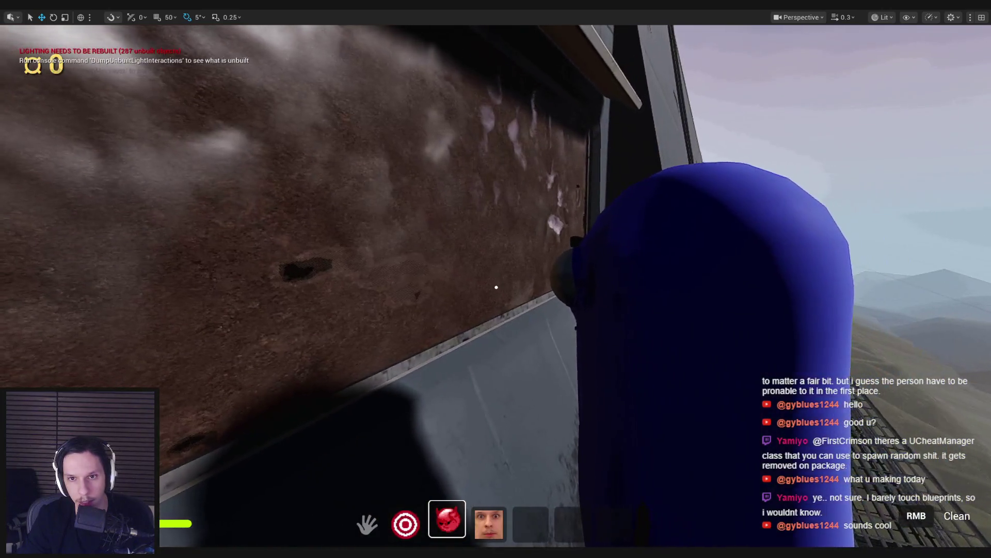
key(a)
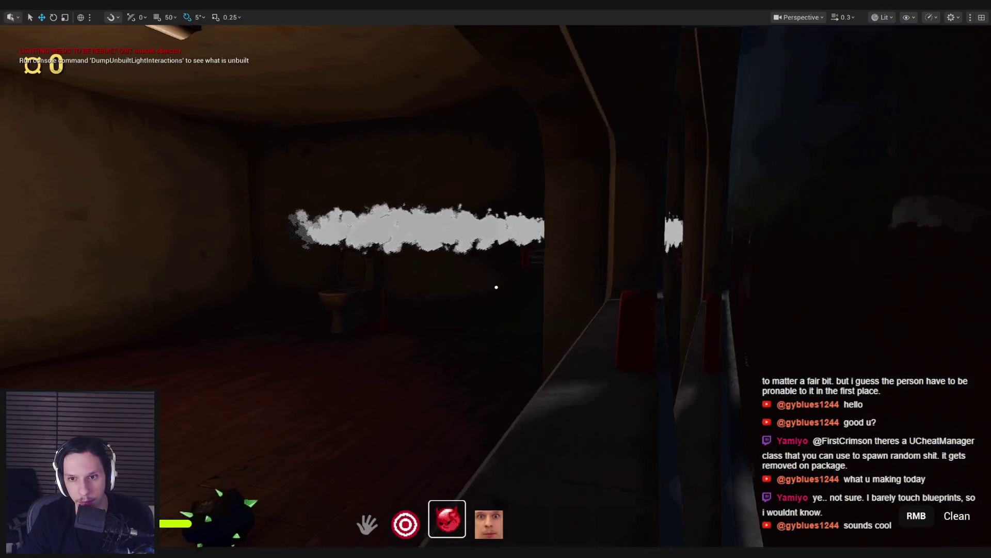
key(w)
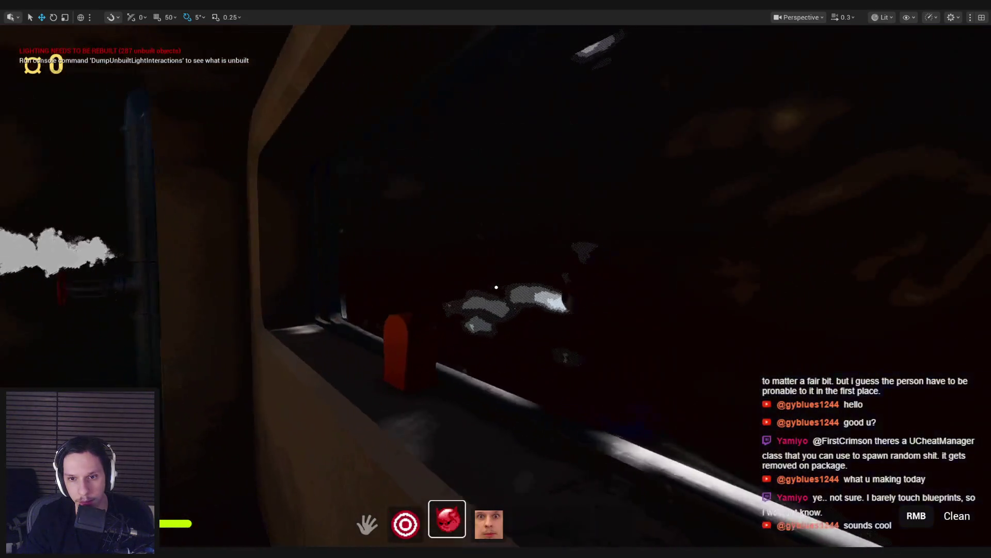
key(w)
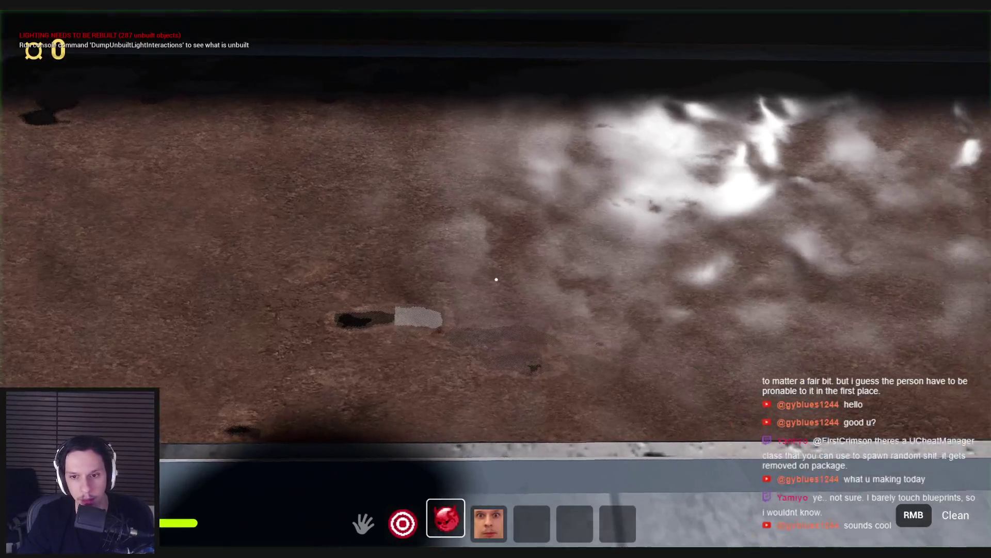
Step: Scrub the dirty window with the sponge and end the play session
mouse_move(496, 279)
mouse_down()
mouse_move(568, 365)
mouse_move(483, 279)
mouse_move(350, 304)
mouse_up()
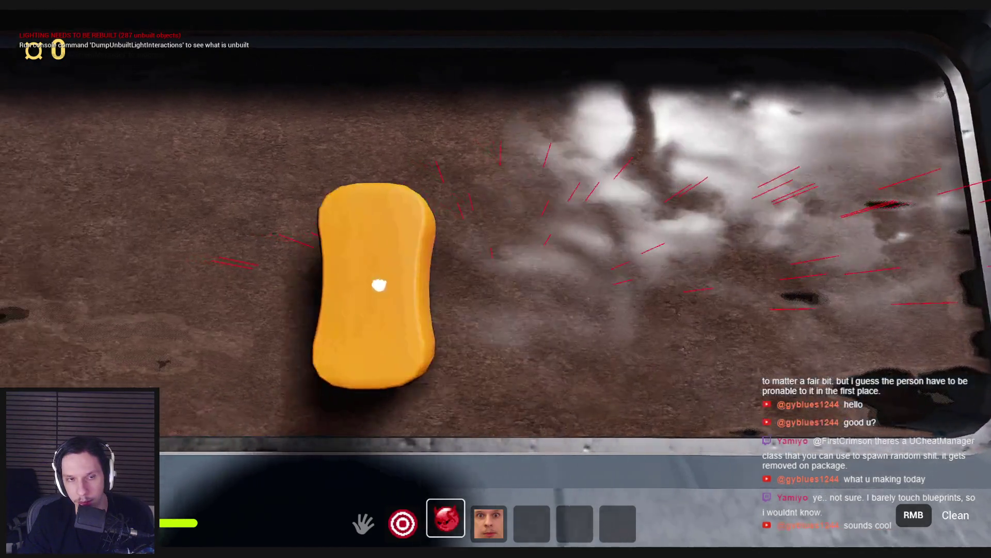
drag(379, 285, 202, 304)
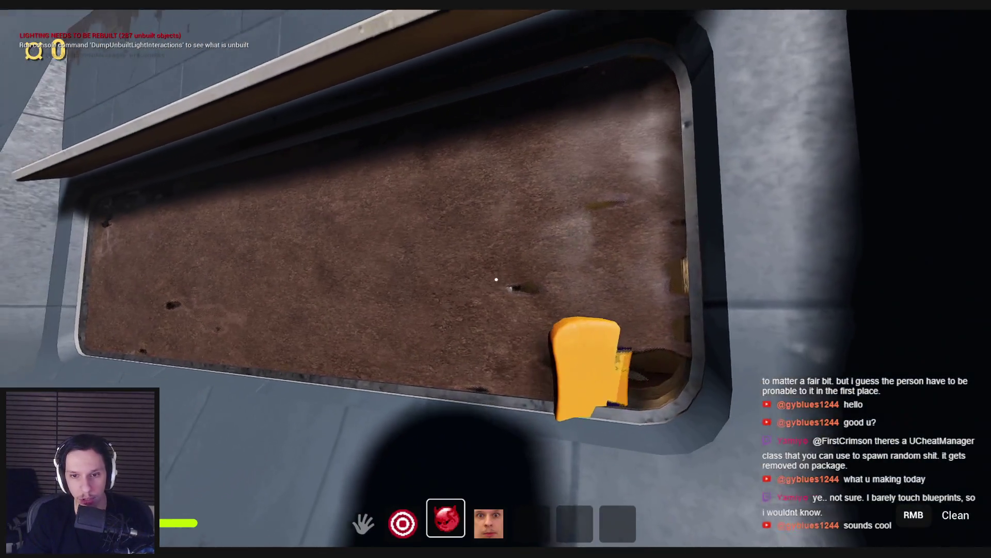
key(Escape)
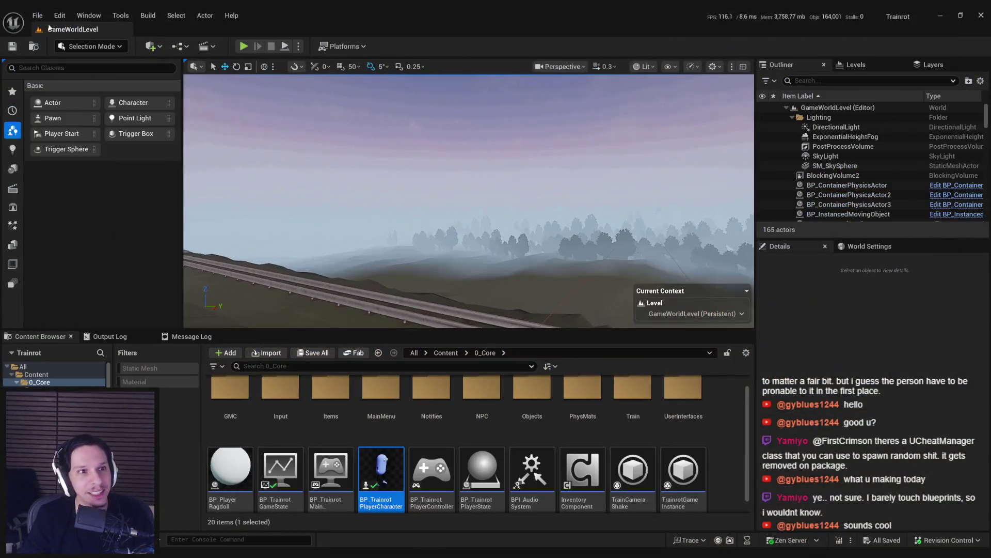
Step: Glance at the recent levels list and open the player character blueprint
click(37, 15)
mouse_move(63, 87)
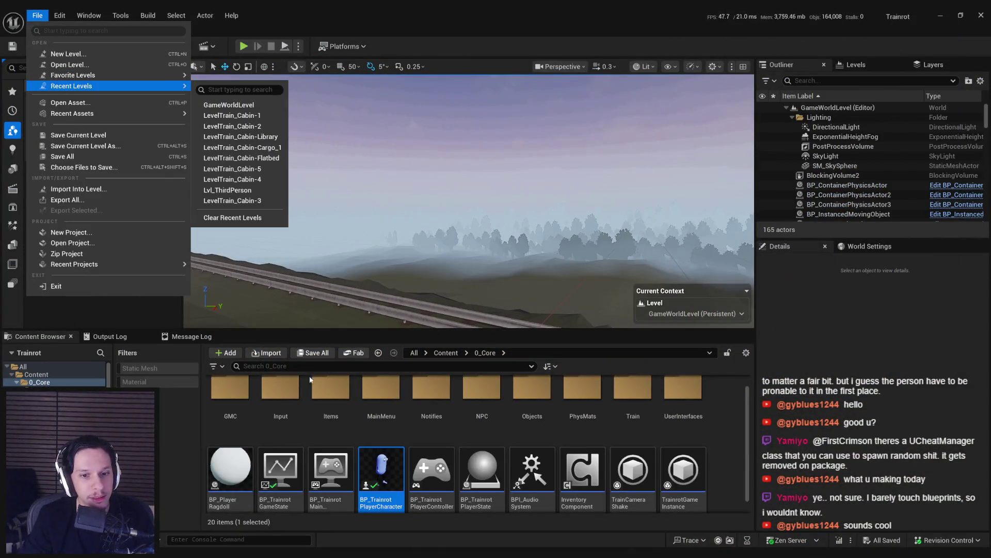
click(379, 343)
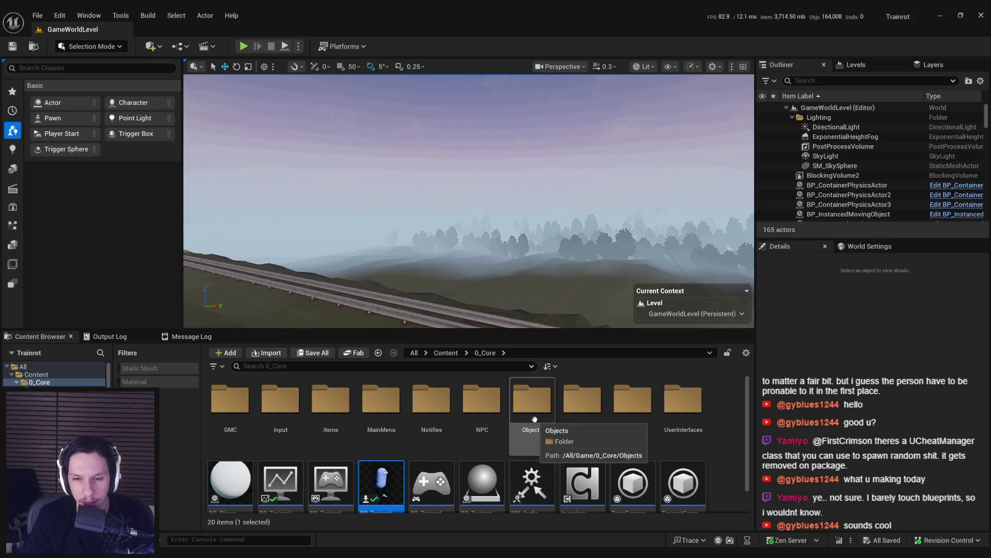
double_click(382, 483)
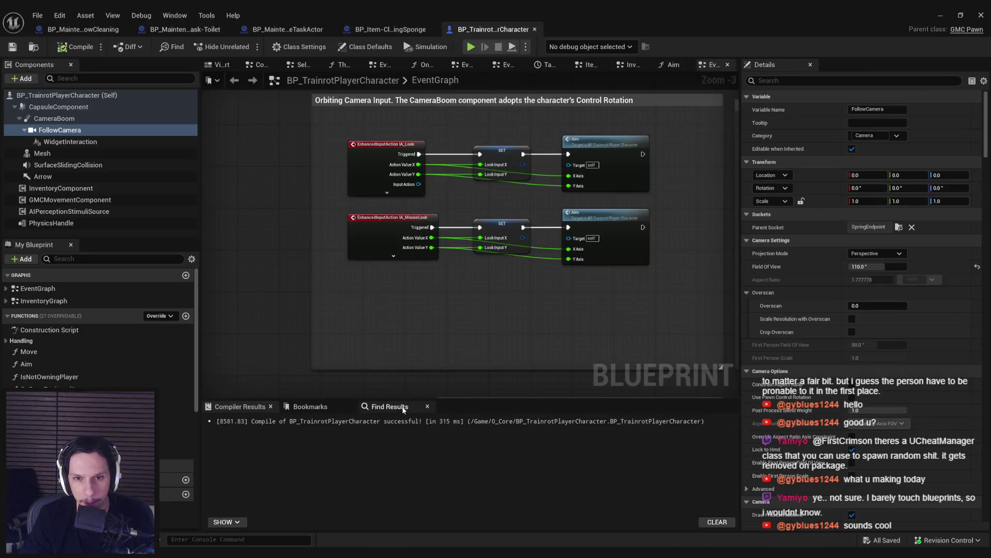
Step: Look over the sponge blueprint, then select the window-cleaning task's Plane component
click(377, 29)
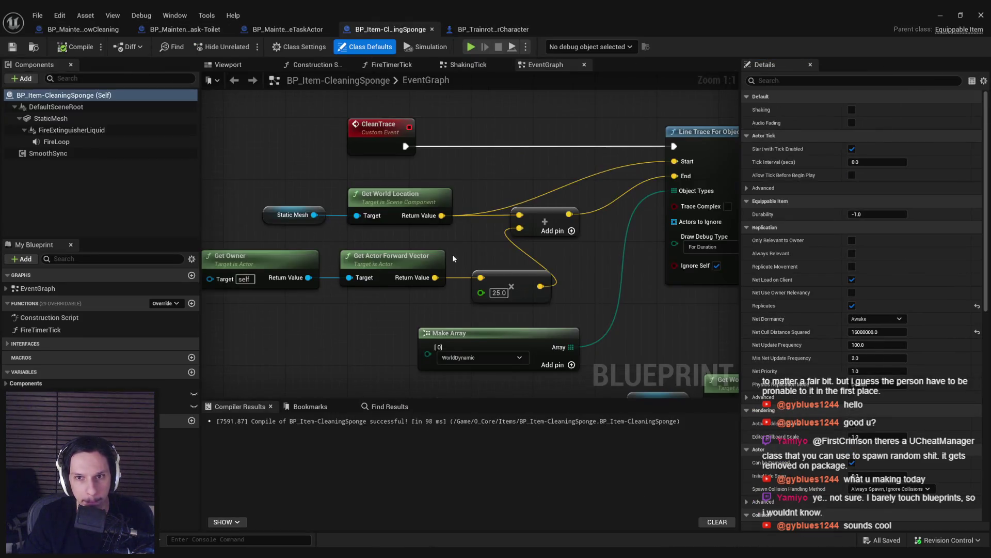
scroll(453, 258, down, 1)
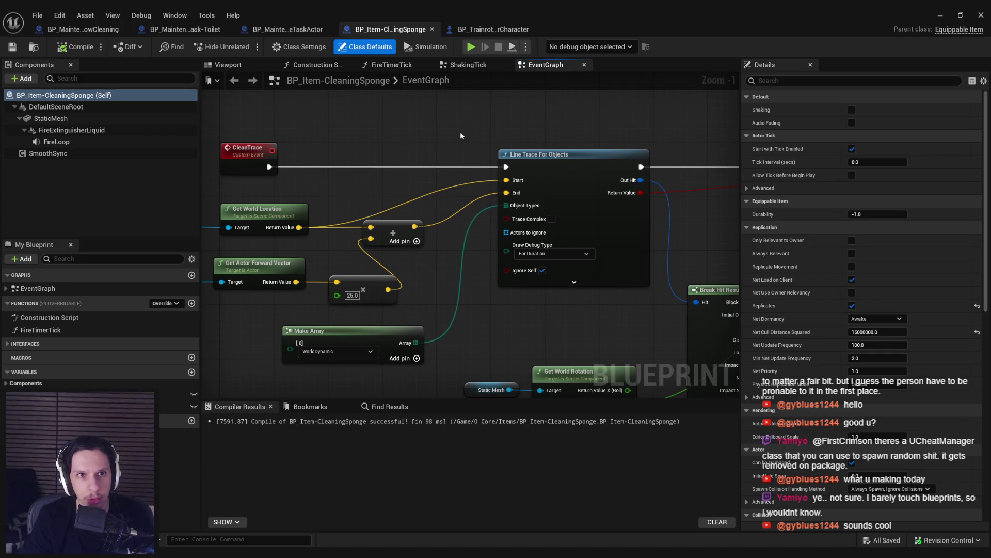
click(82, 29)
click(42, 119)
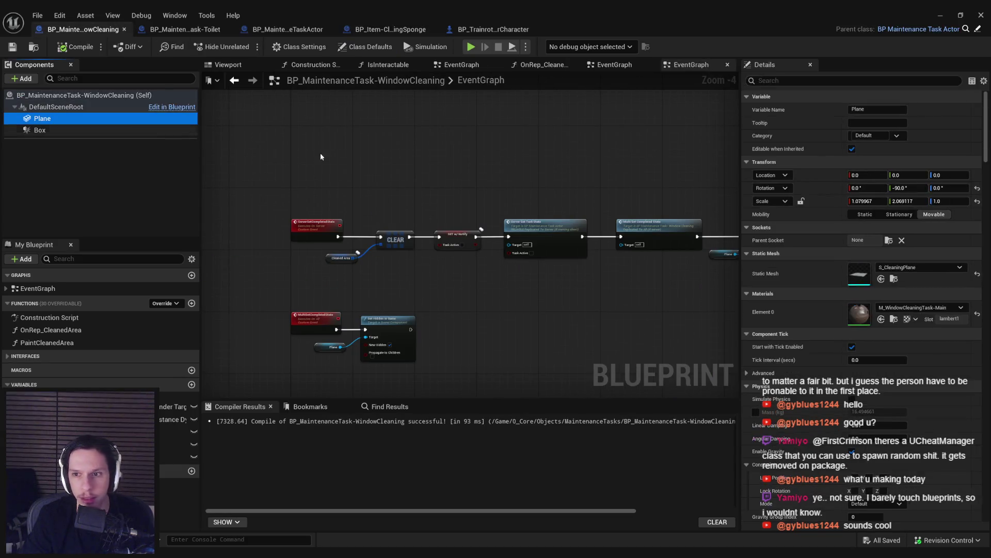
scroll(845, 273, down, 3)
drag(986, 160, 986, 259)
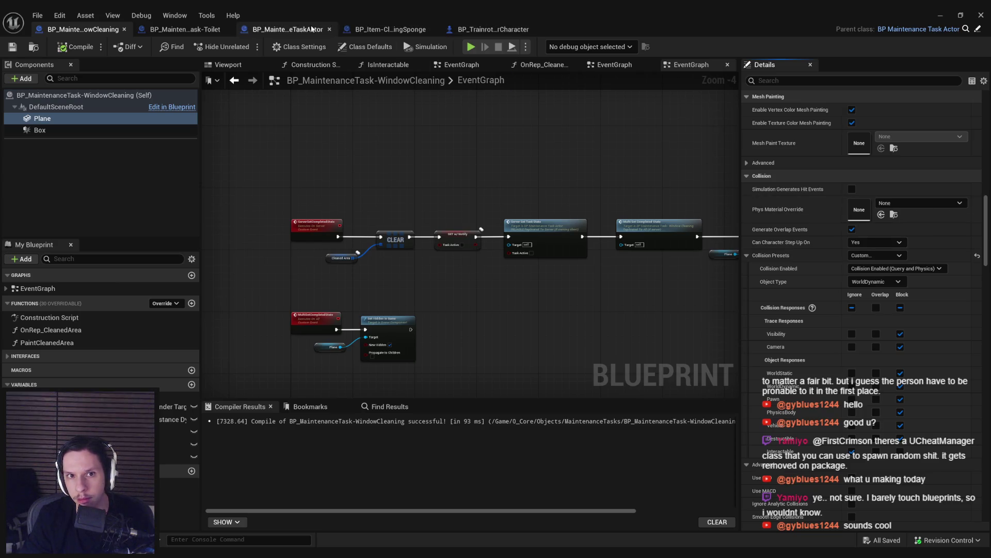
Step: Inspect the sponge's line-trace hit result nodes, then return to the window-cleaning task blueprint
click(392, 30)
scroll(460, 205, down, 2)
drag(459, 207, 213, 227)
scroll(422, 239, down, 1)
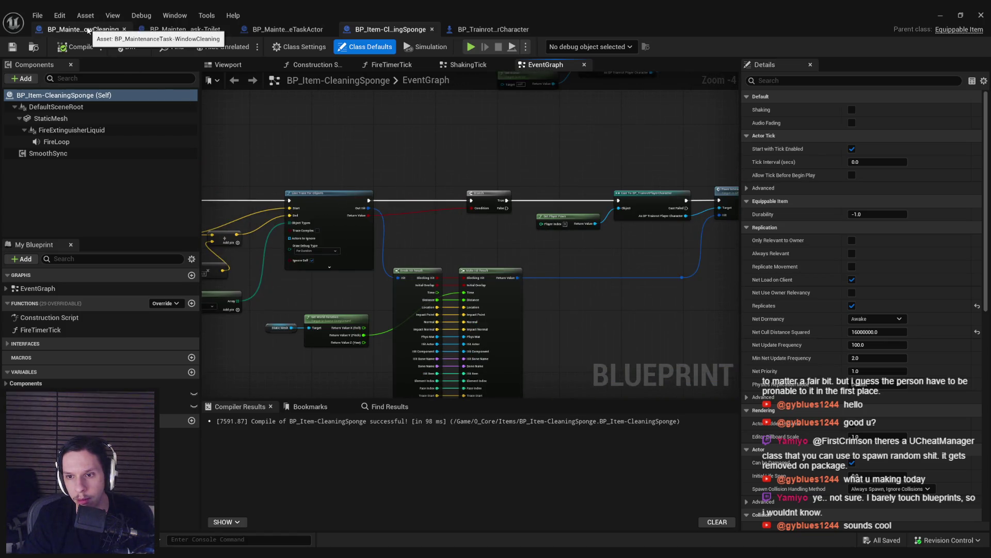
click(87, 29)
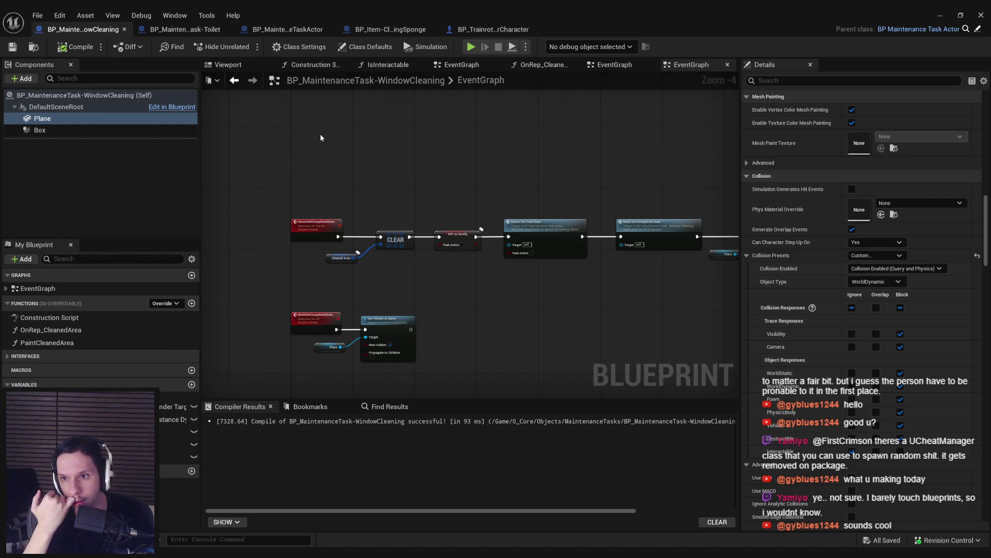
Step: Select the Box component and review its collision settings
click(134, 129)
drag(985, 340, 984, 283)
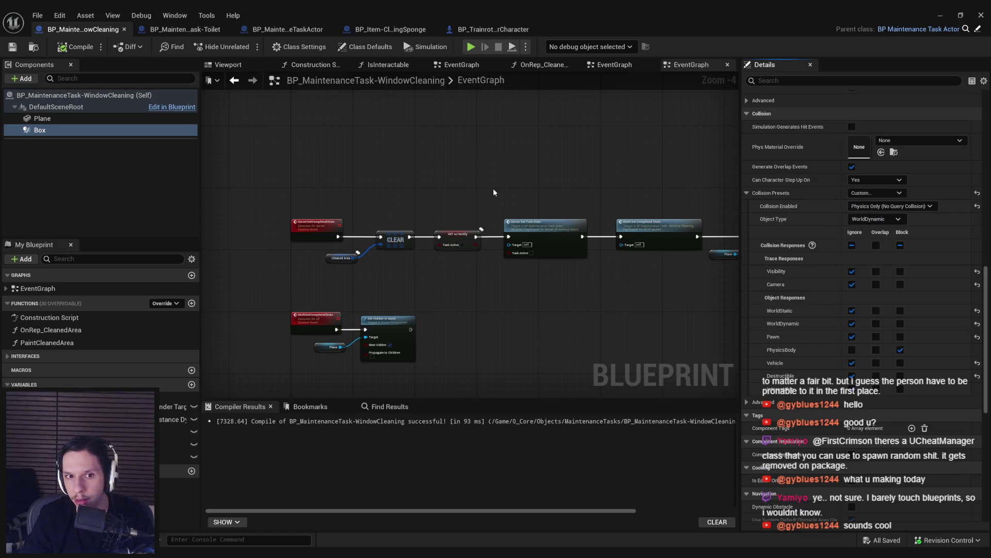
right_click(104, 130)
scroll(862, 258, up, 2)
scroll(862, 258, down, 2)
Step: Pan and zoom out the EventGraph, then show the Viewport with the window plane
drag(452, 235, 448, 240)
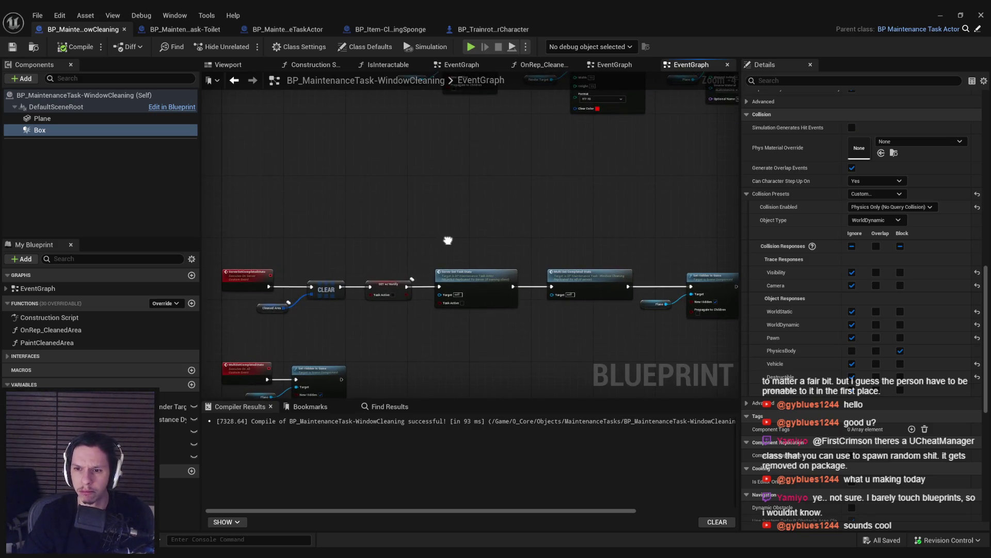
mouse_move(448, 240)
mouse_down()
mouse_move(497, 303)
mouse_move(470, 337)
mouse_move(389, 339)
mouse_move(514, 250)
mouse_up()
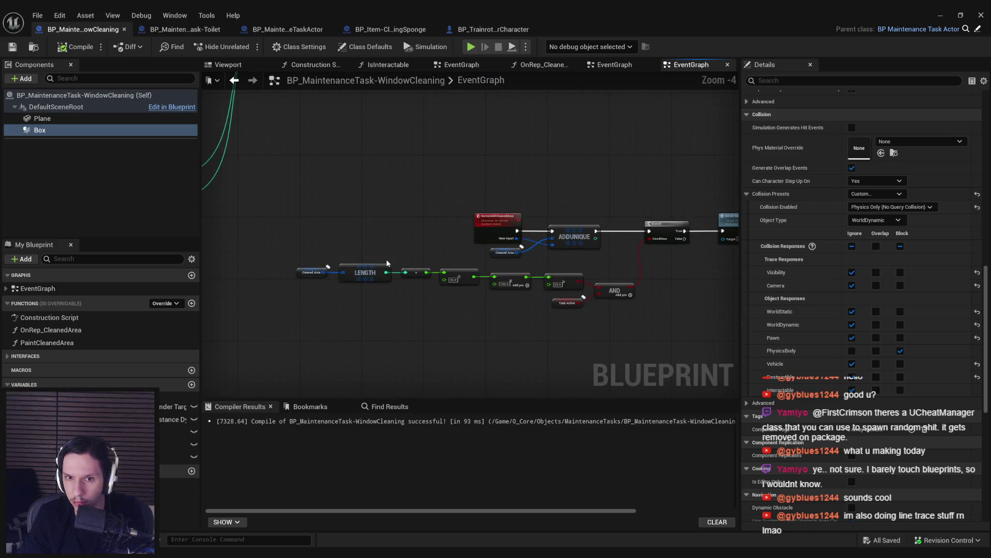
drag(387, 263, 649, 288)
scroll(650, 287, down, 2)
click(221, 66)
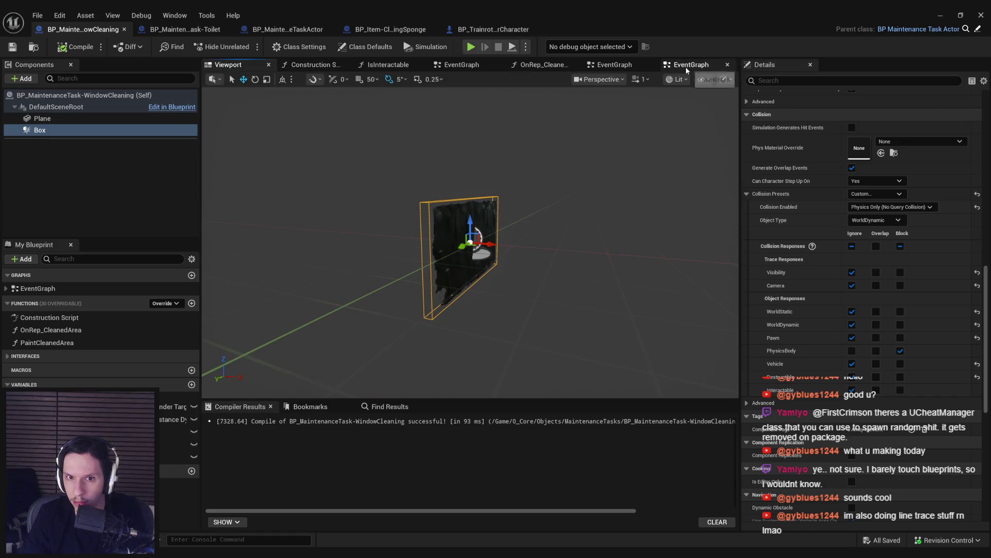
mouse_move(558, 241)
mouse_down()
mouse_move(496, 245)
mouse_move(580, 237)
mouse_up()
scroll(517, 244, down, 3)
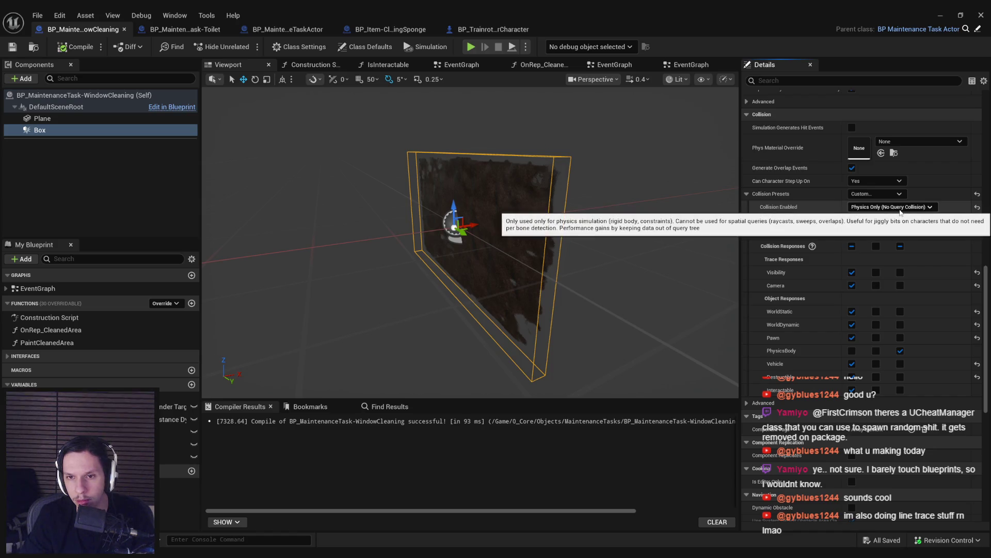
drag(516, 243, 622, 242)
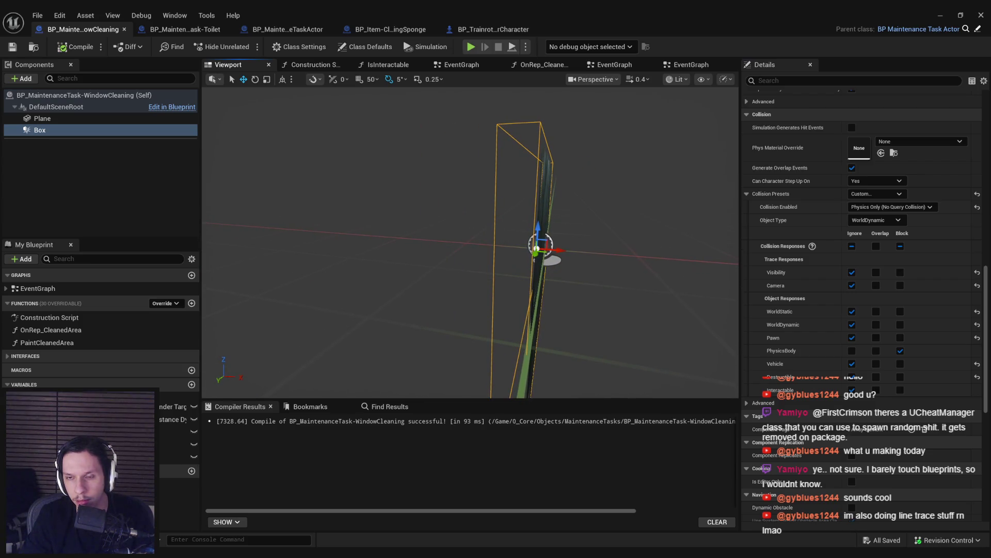
mouse_move(623, 243)
mouse_down()
mouse_move(561, 242)
mouse_move(584, 227)
mouse_move(530, 293)
mouse_up()
mouse_move(466, 194)
mouse_down()
mouse_move(471, 252)
mouse_move(434, 261)
mouse_move(478, 258)
mouse_move(455, 258)
mouse_move(465, 274)
mouse_move(582, 256)
mouse_up()
scroll(463, 250, up, 5)
click(462, 250)
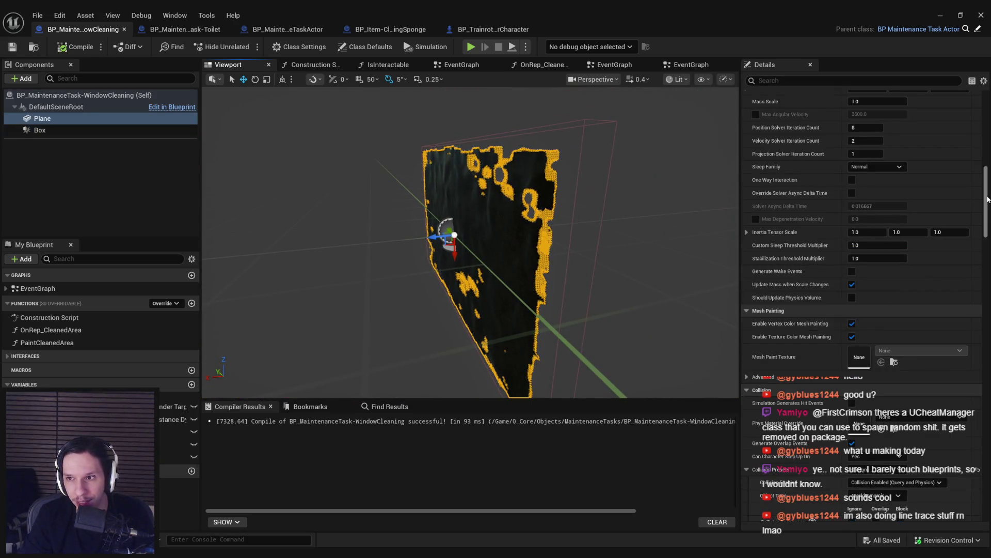
scroll(853, 328, up, 15)
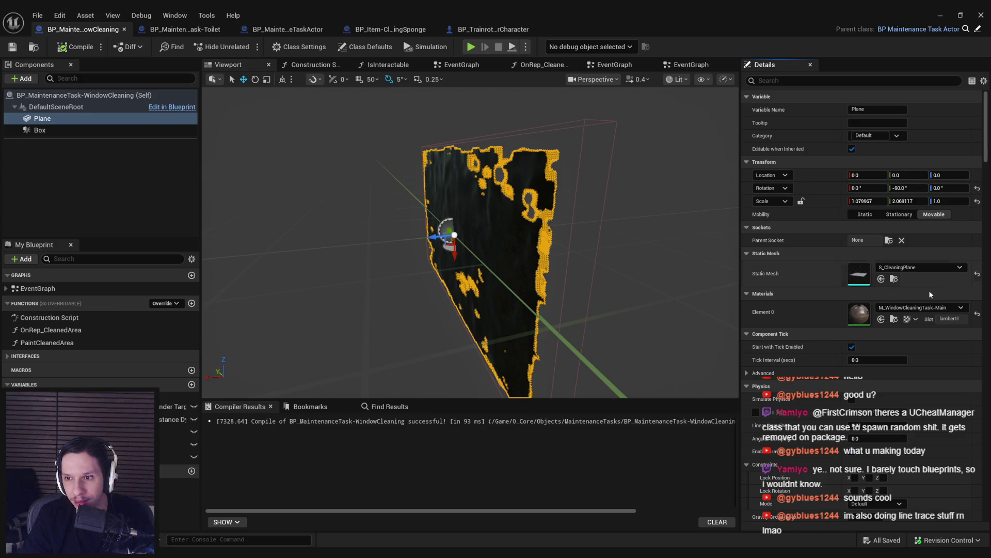
click(978, 314)
key(ctrl+z)
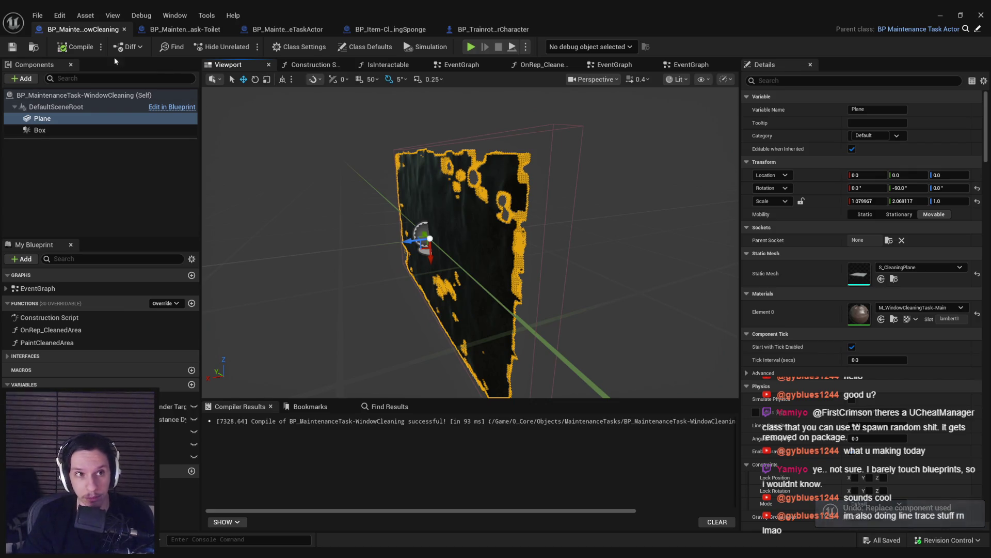
click(945, 19)
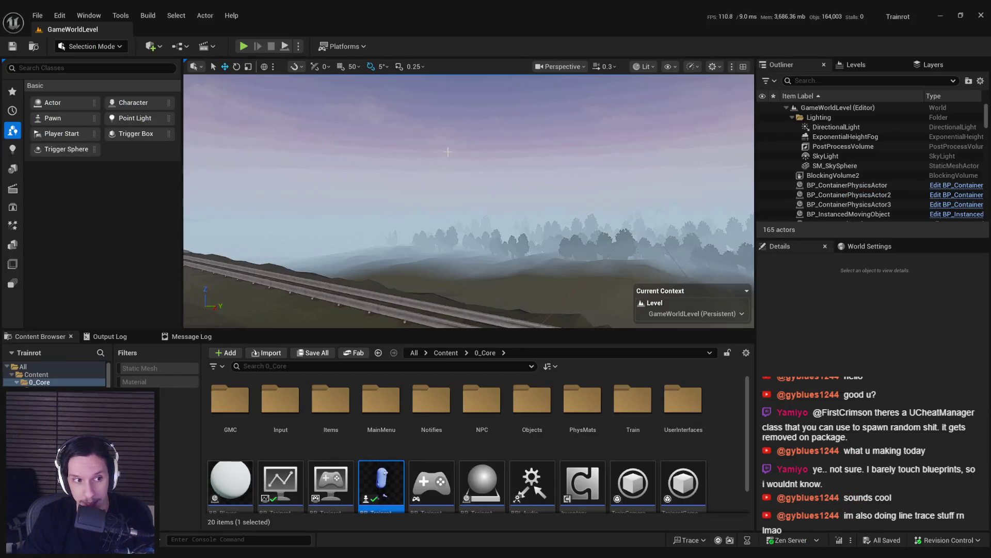
Step: Open the LevelTrain_Cabin-1 level from the recent levels list
click(37, 15)
mouse_move(103, 75)
click(243, 112)
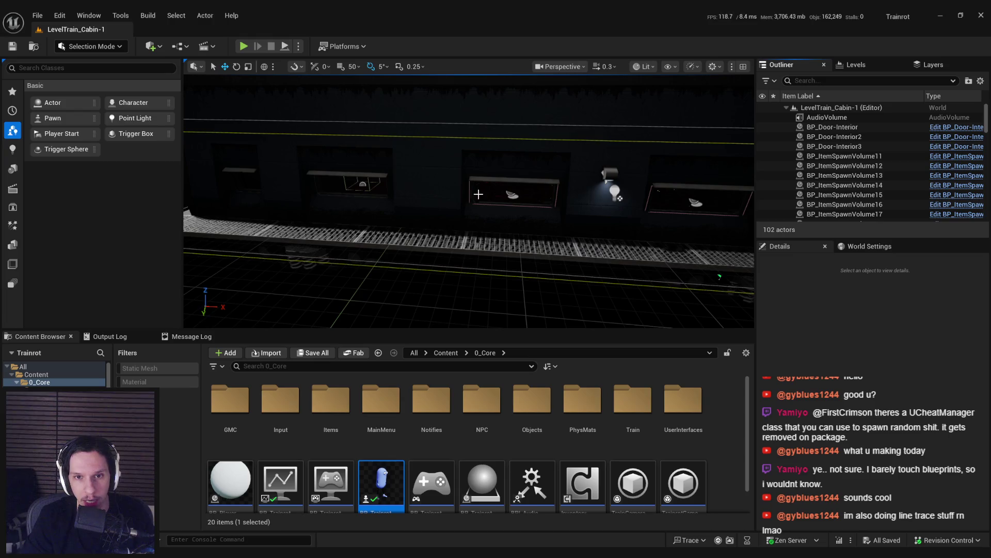
Step: Rotate the first selected window-cleaning actor and WindowCleaning4 to new facings
click(478, 195)
key(f)
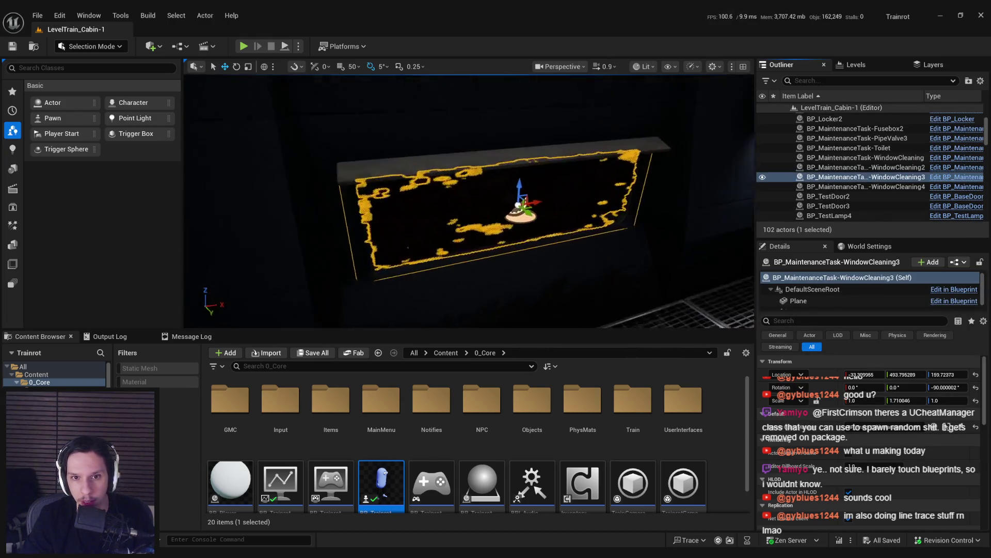
key(e)
drag(547, 192, 516, 178)
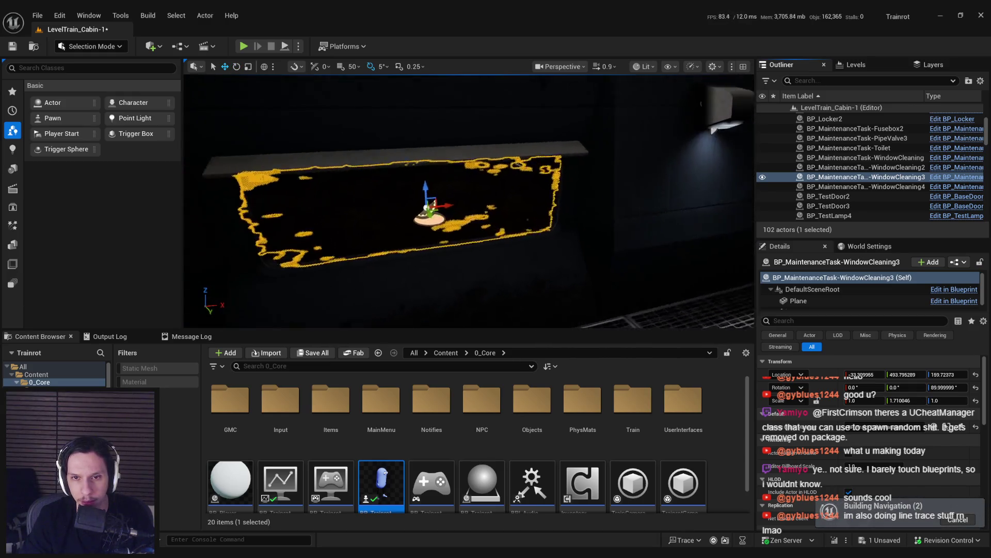
click(519, 176)
key(e)
mouse_move(537, 191)
mouse_down()
mouse_move(532, 204)
mouse_move(556, 214)
mouse_up()
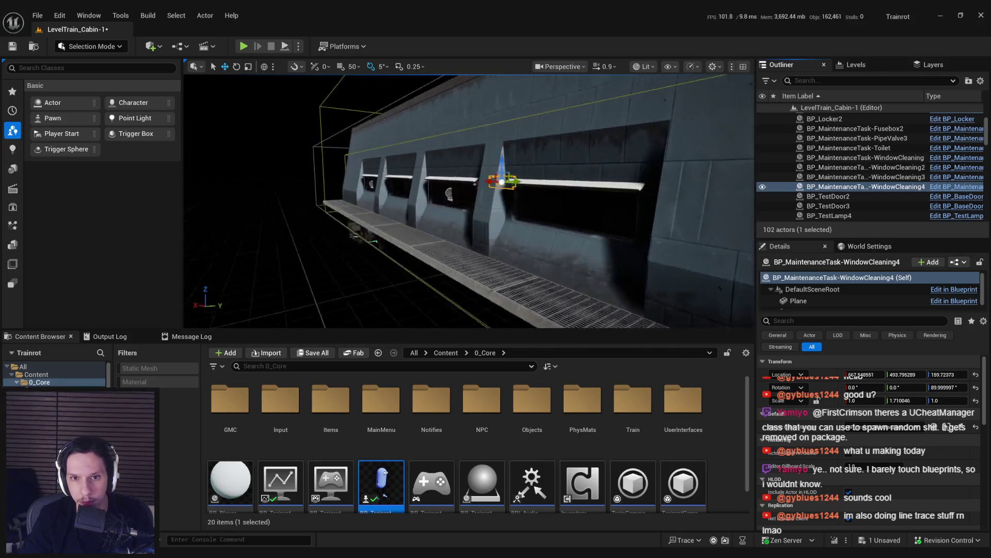
Step: Rotate WindowCleaning2 and turn the first WindowCleaning actor around 180 degrees
click(584, 192)
key(e)
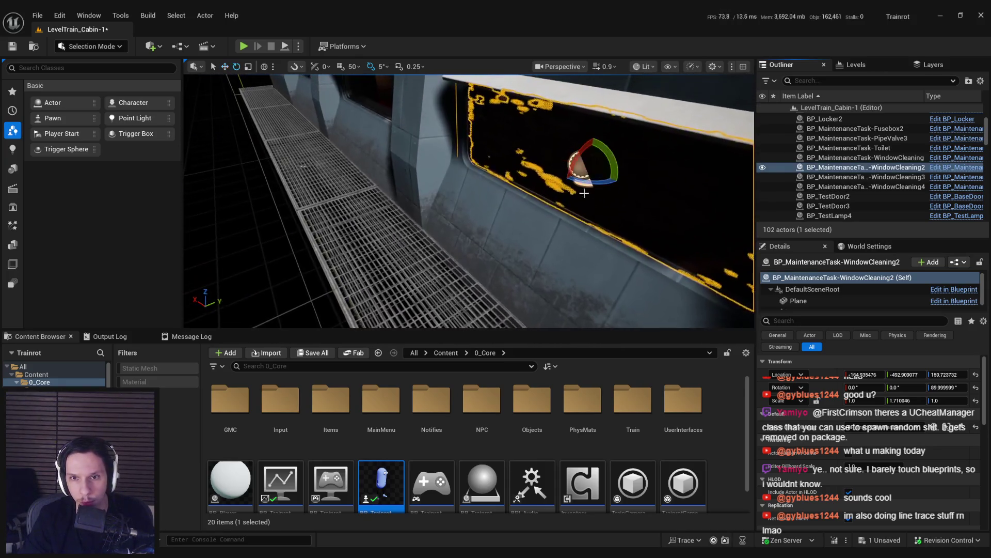
drag(568, 160, 627, 182)
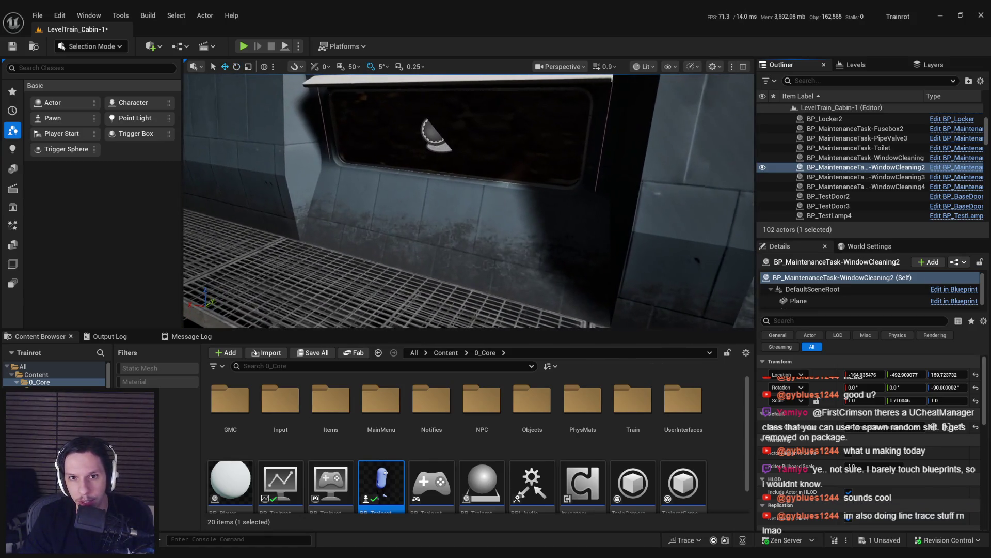
click(463, 172)
key(f)
key(e)
drag(480, 129, 483, 136)
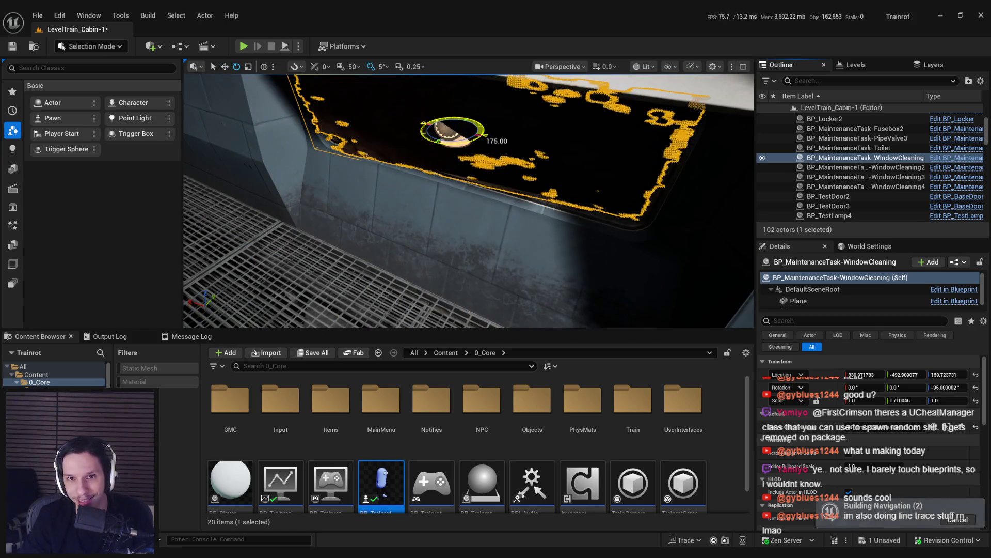
Step: Save the cabin level and orbit in for a frontal look at the window
key(w)
key(f)
key(ctrl+s)
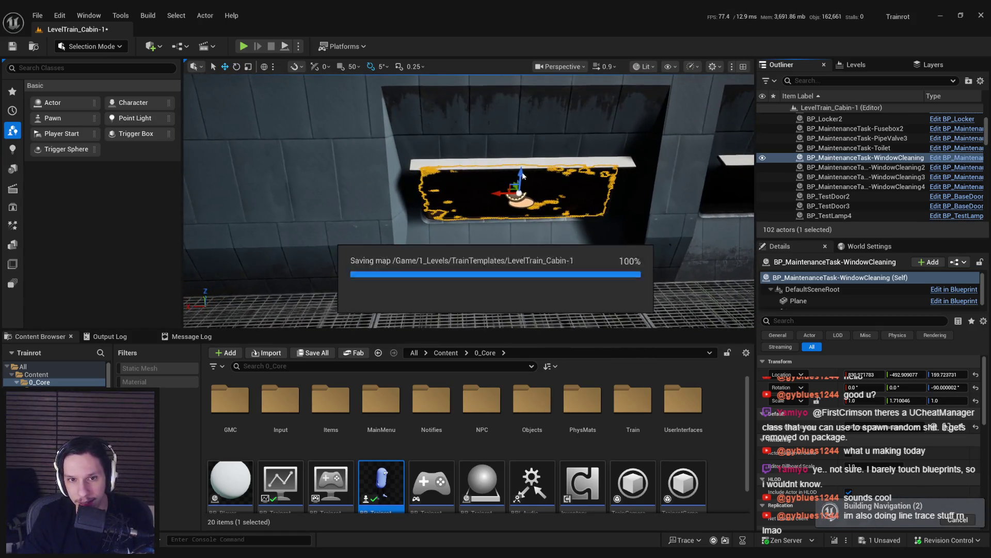
drag(424, 178, 463, 176)
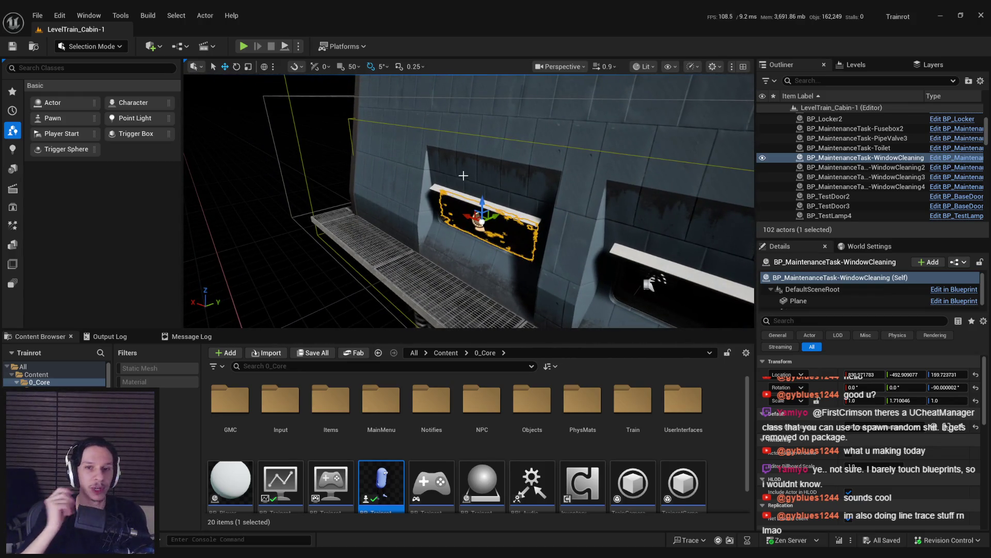
drag(463, 176, 468, 193)
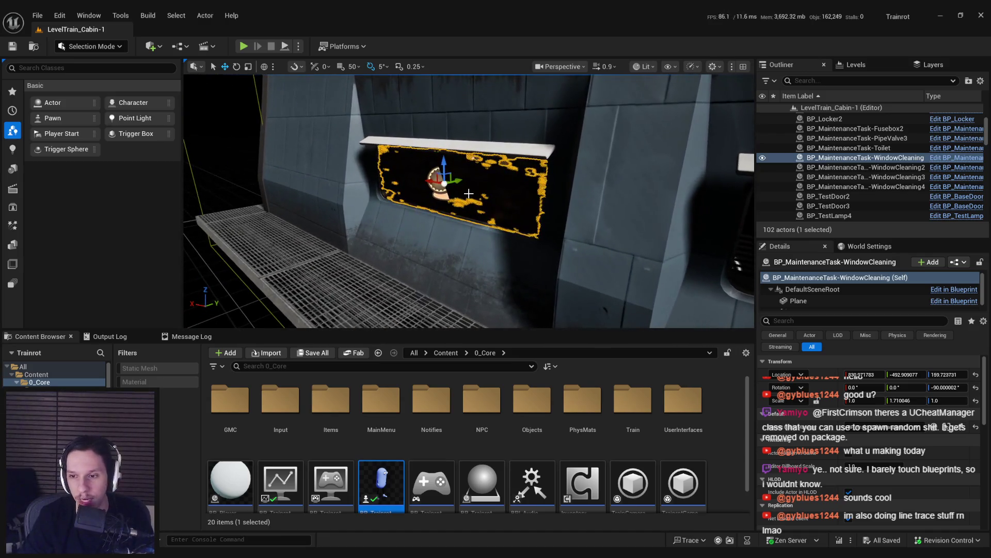
Step: Inspect the window actor's Plane component, then return to the actor's own properties
scroll(826, 299, down, 1)
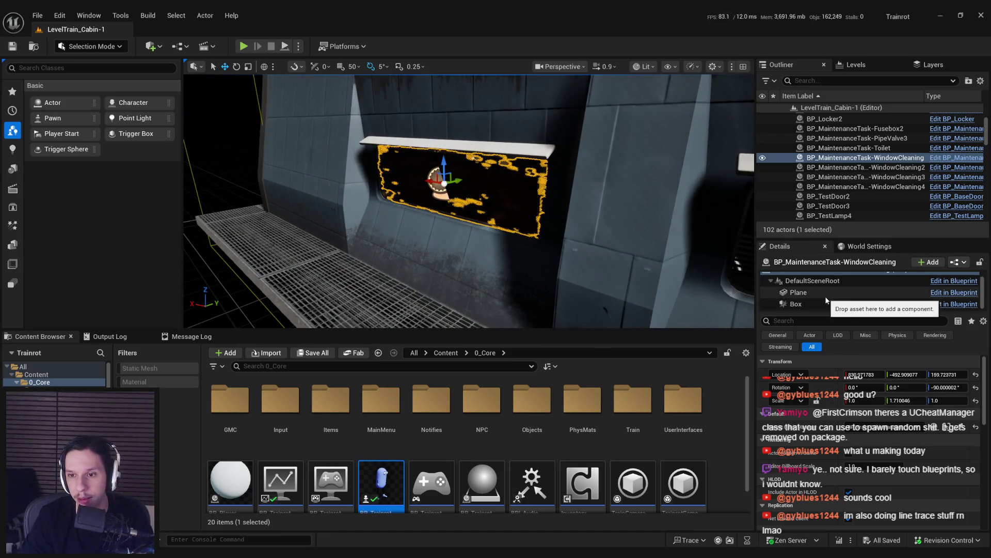
click(825, 295)
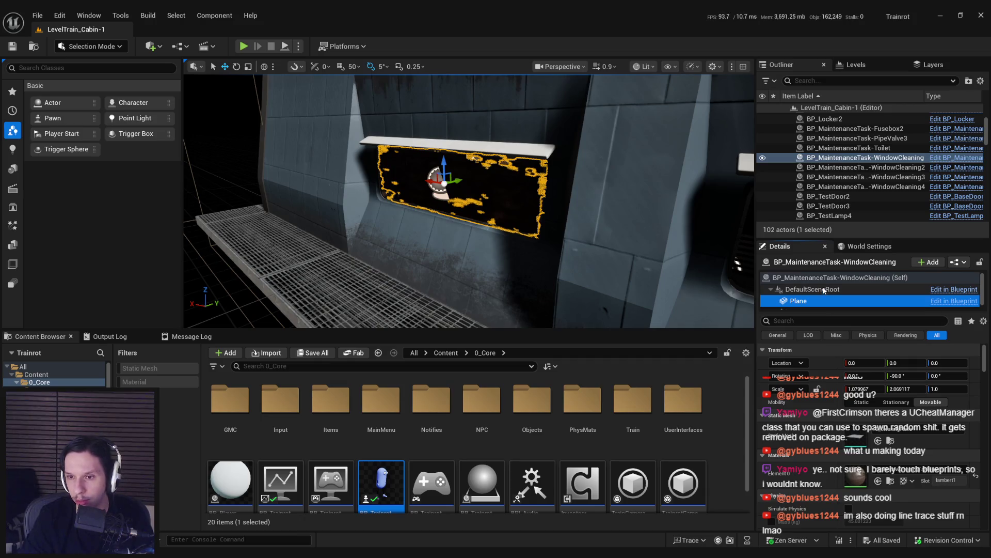
scroll(821, 281, up, 1)
click(821, 278)
drag(496, 297, 508, 297)
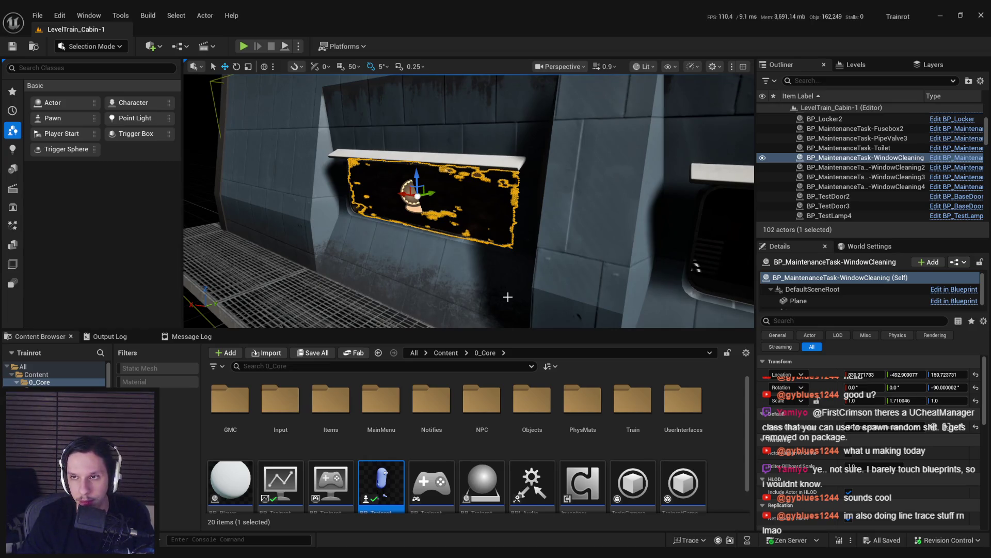
click(43, 14)
Step: Load GameWorldLevel and start a fullscreen play-in-editor test
mouse_move(124, 86)
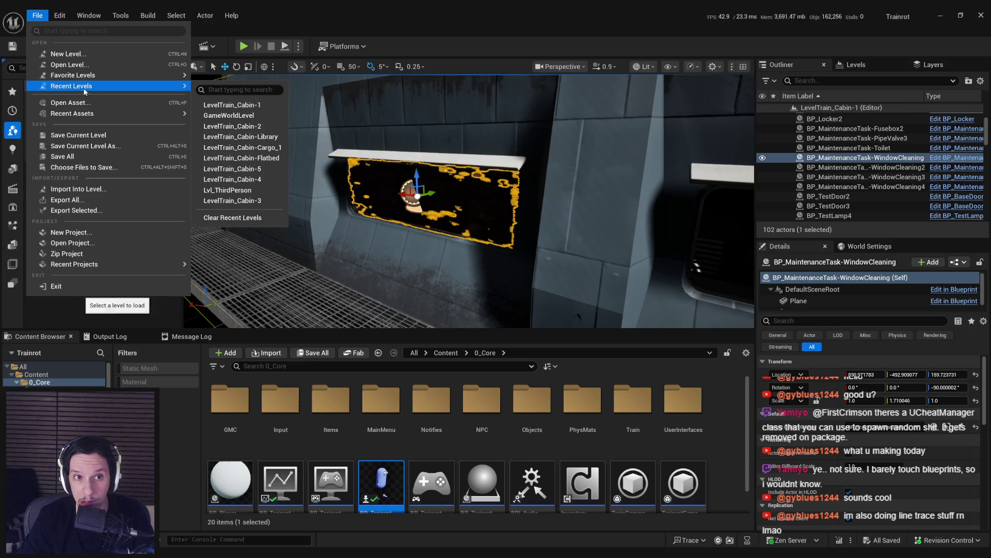
click(252, 115)
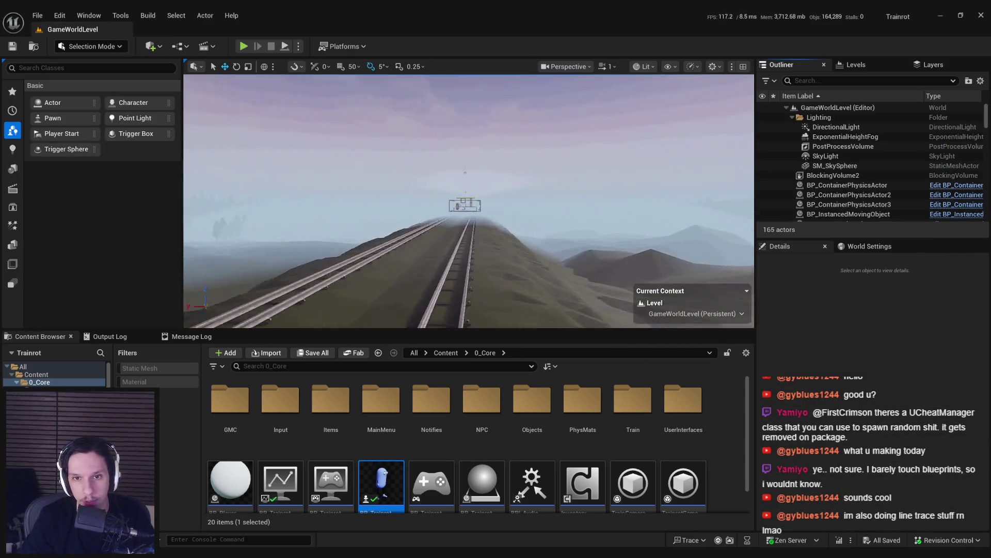
scroll(469, 201, up, 10)
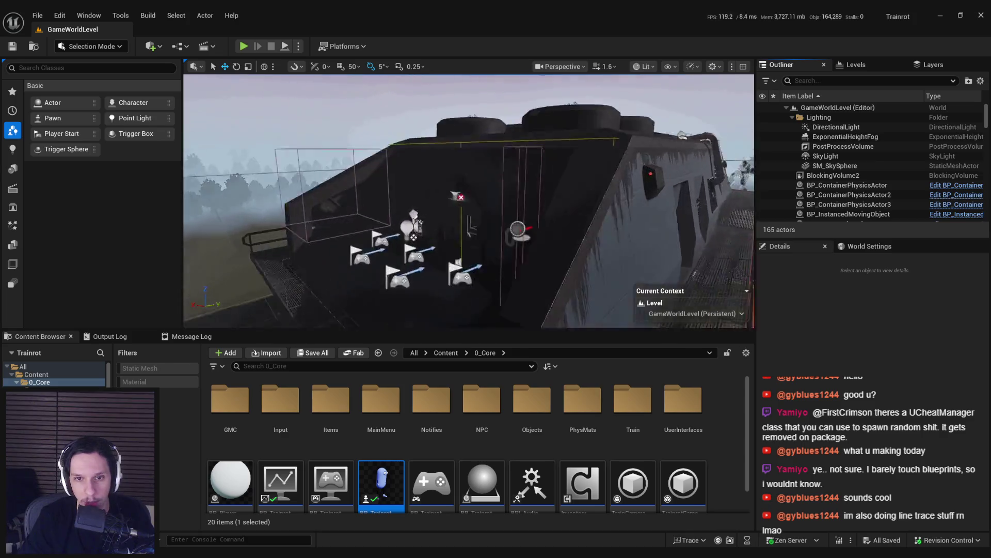
click(244, 46)
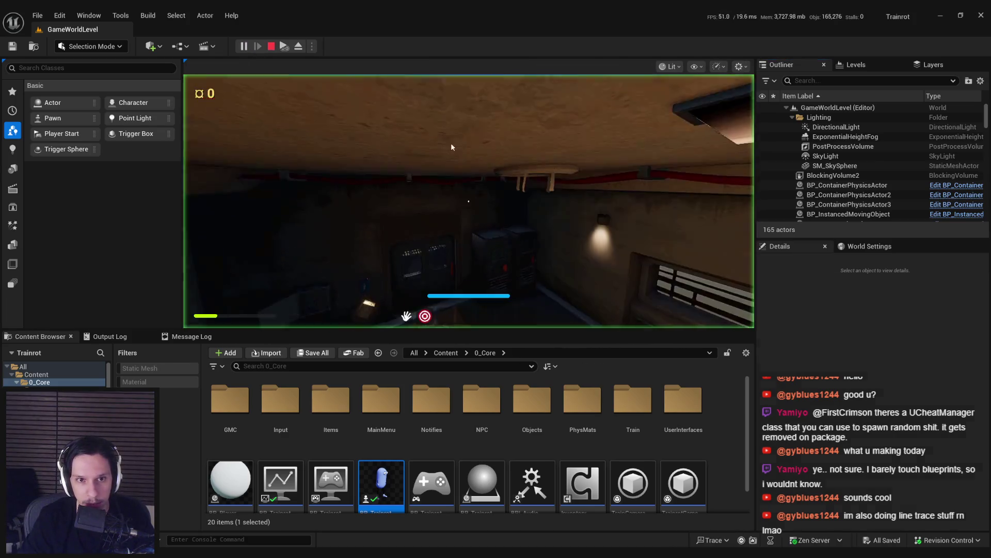
key(F11)
Step: Walk through the door, grab the red orb, and move through the crate room and corridor
key(w)
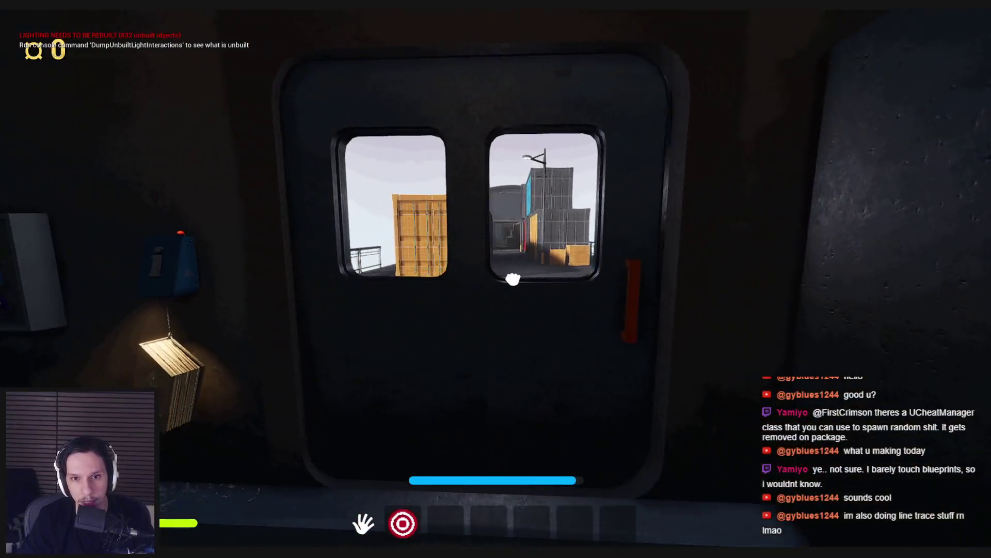
click(496, 279)
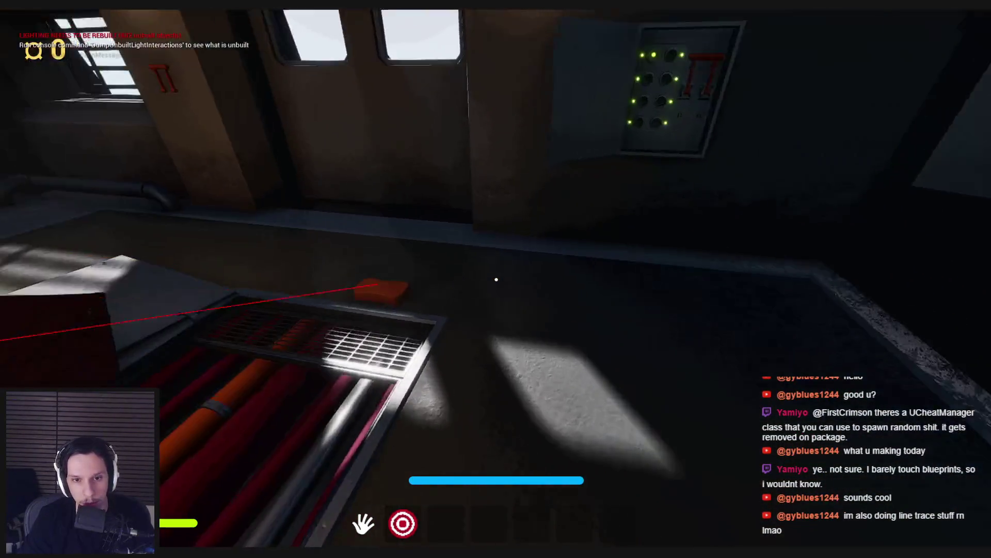
click(496, 280)
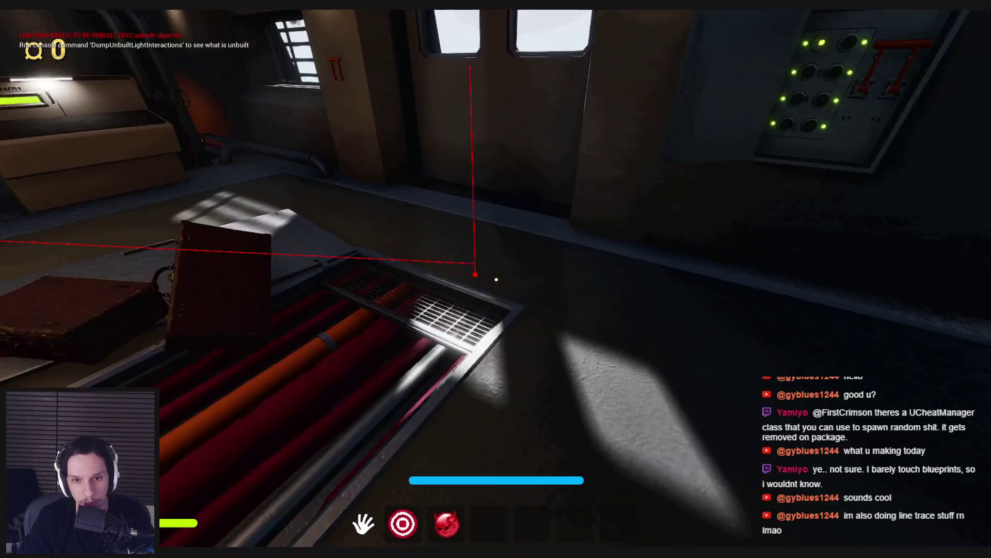
key(w)
key(w)
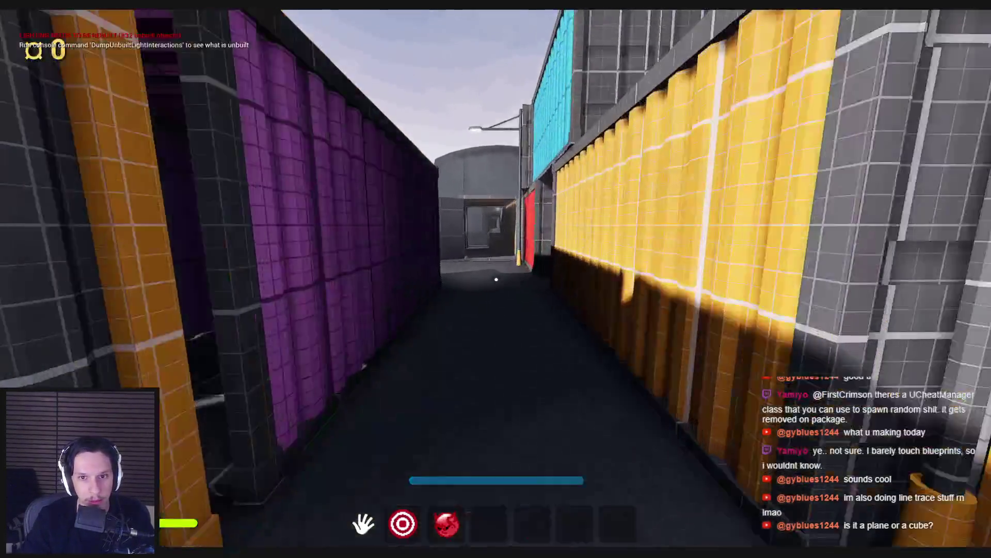
key(w)
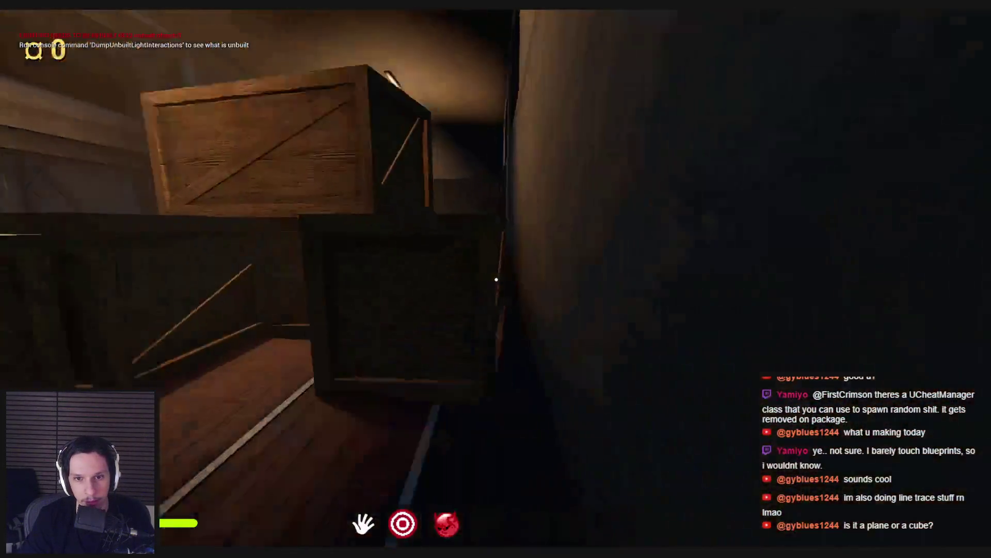
key(s)
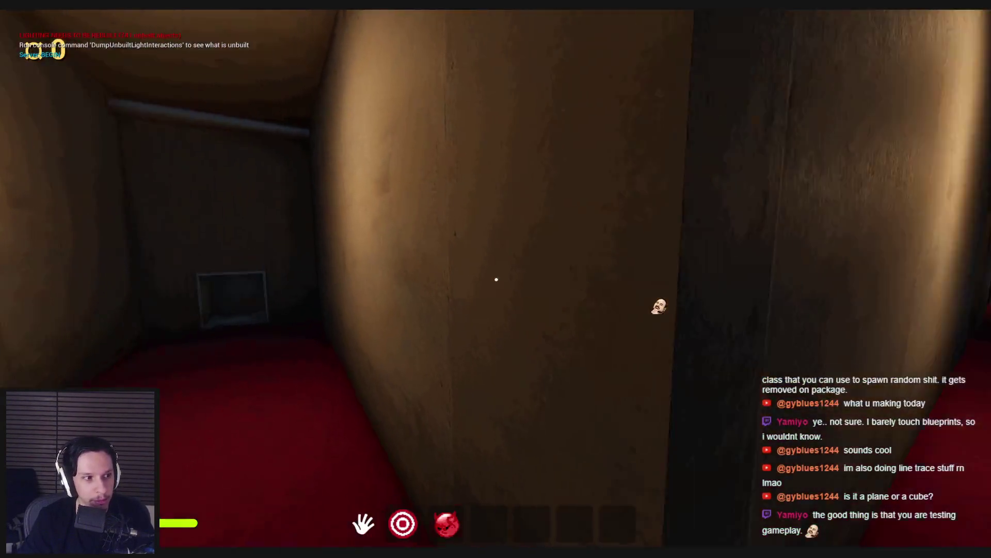
key(w)
key(w)
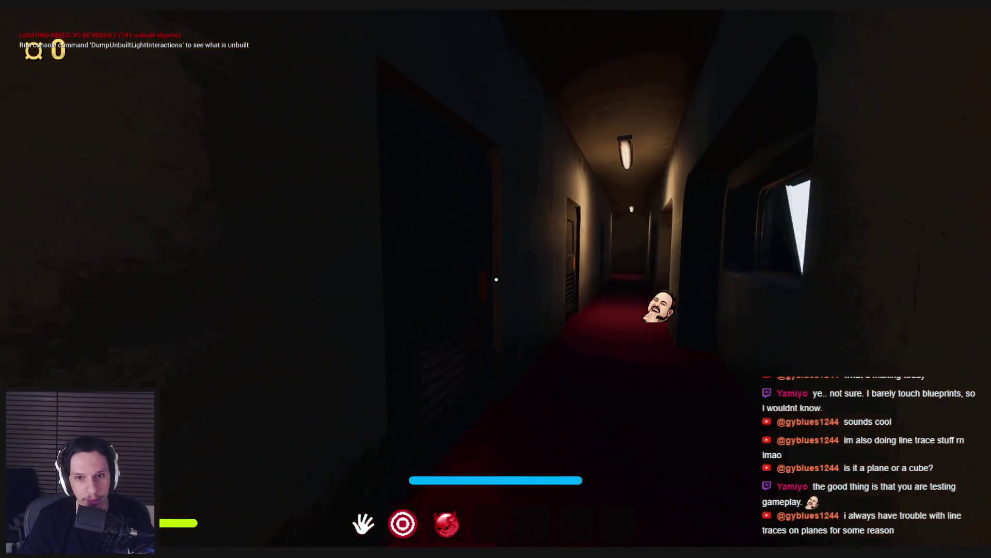
key(w)
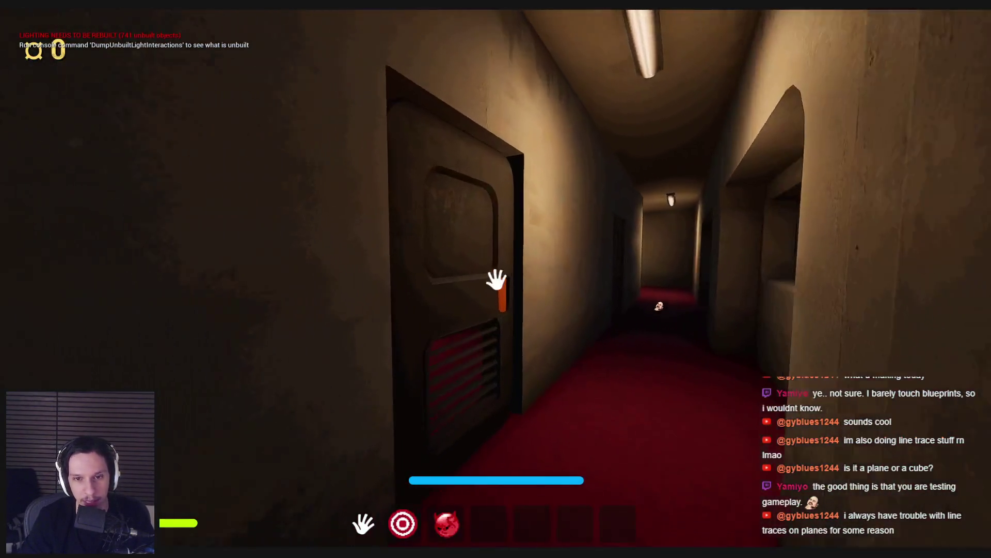
key(w)
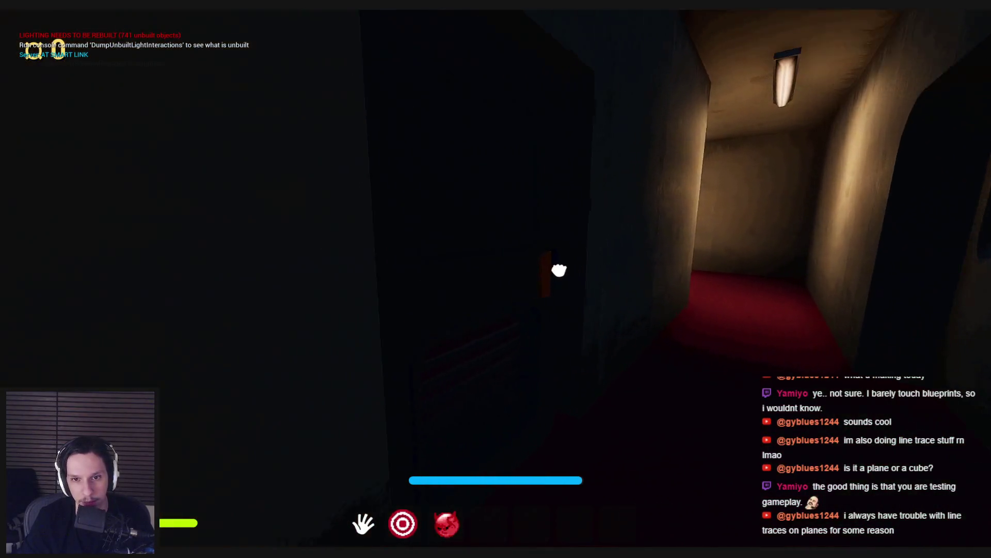
key(w)
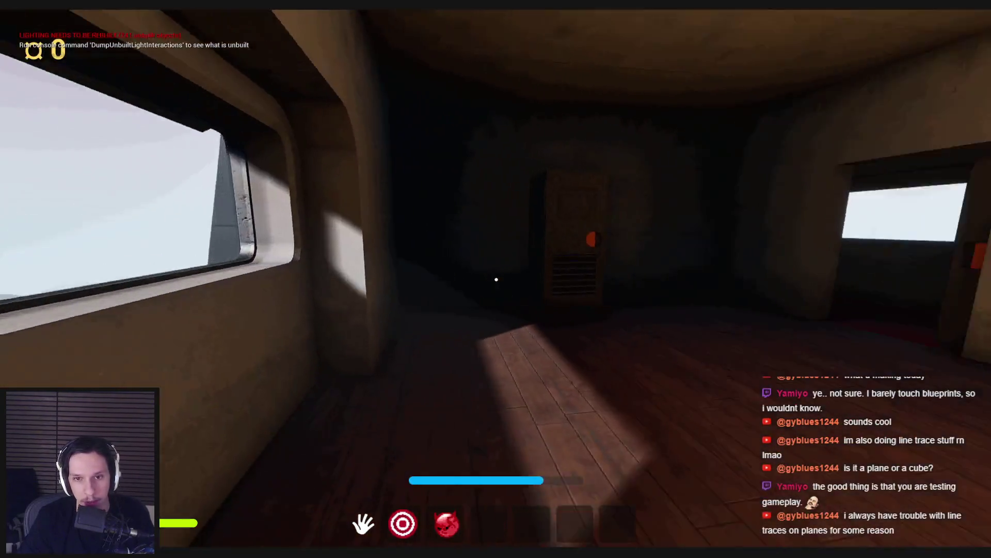
Step: Open the console, then sprint to the door and step out onto the catwalk by the train
key(grave)
key(grave)
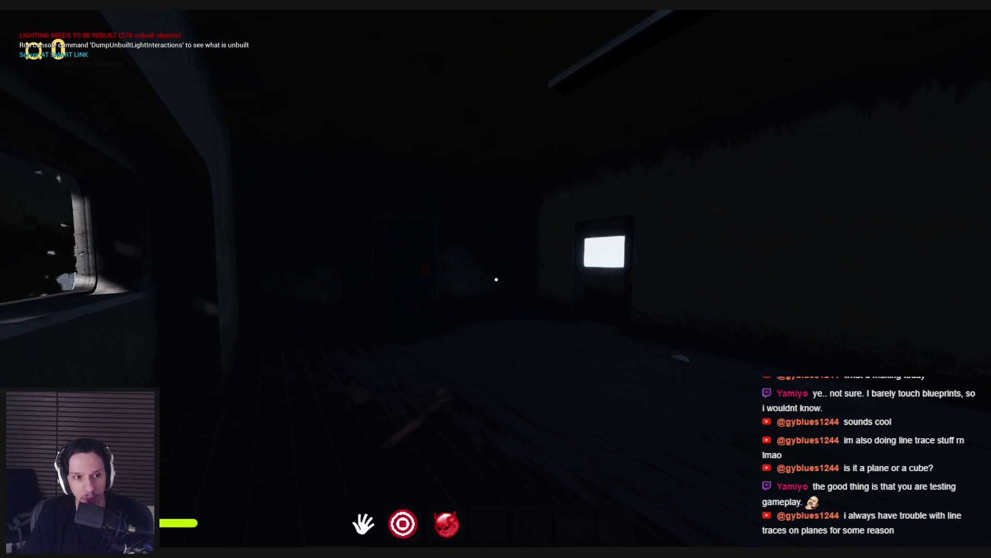
key(shift+w)
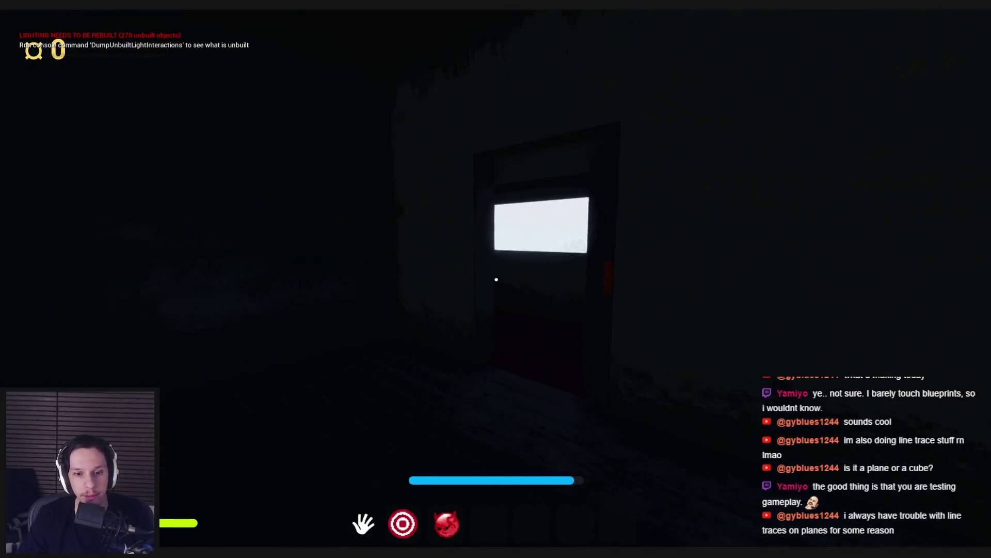
key(shift+w)
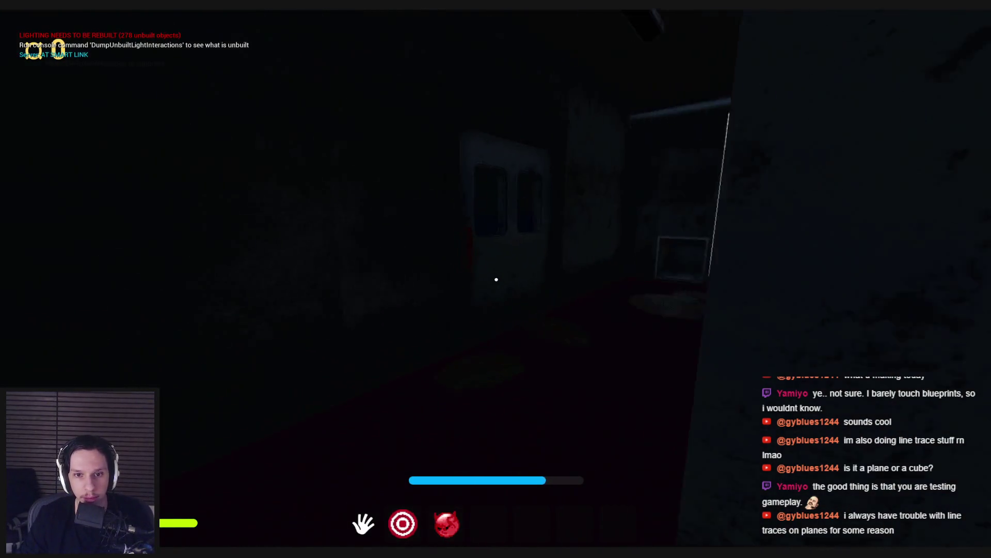
key(e)
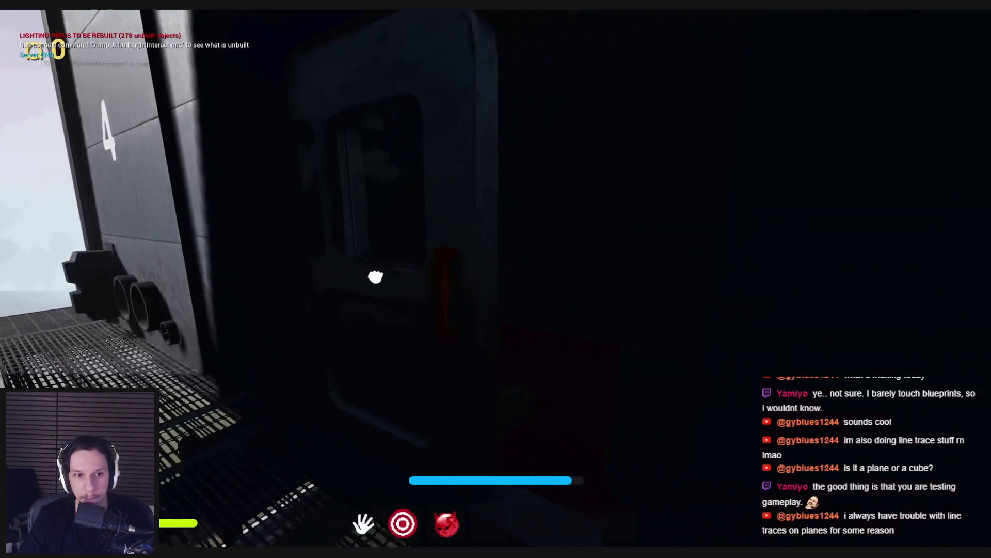
key(w)
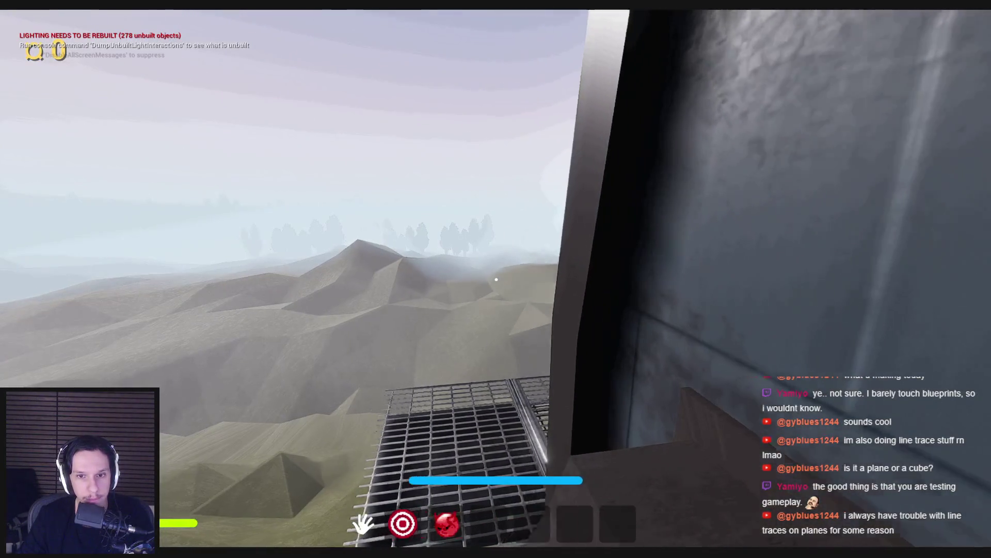
Step: Equip the sponge in slot 3 and scrub the window's lower, top and side areas clean
key(2)
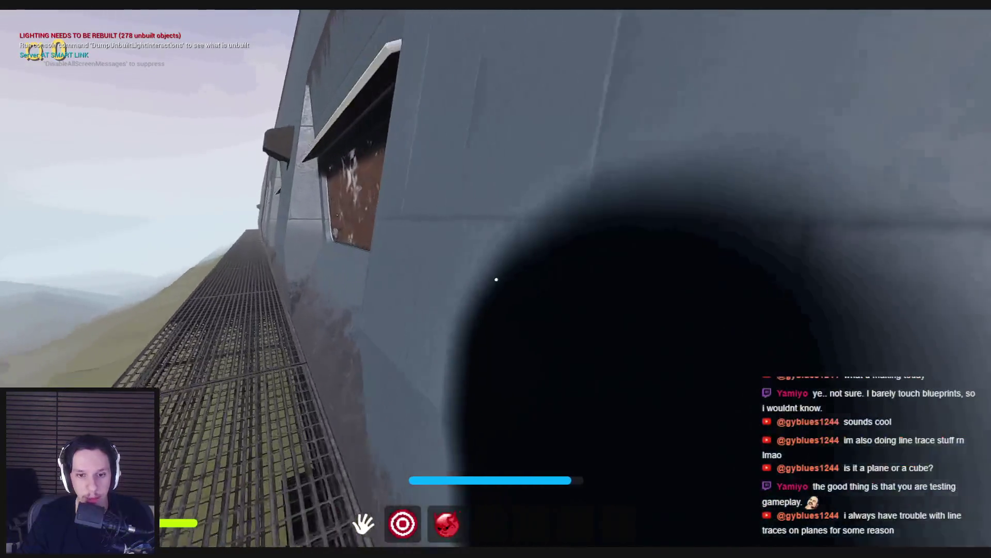
key(3)
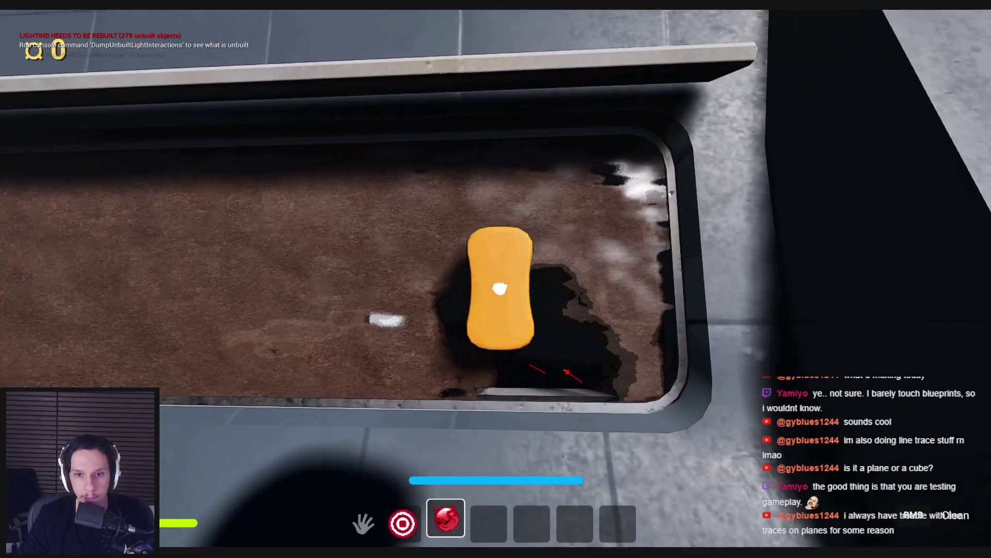
mouse_move(500, 288)
mouse_down()
mouse_move(496, 280)
mouse_move(602, 328)
mouse_move(496, 279)
mouse_move(633, 363)
mouse_move(702, 250)
mouse_move(680, 461)
mouse_move(688, 130)
mouse_move(407, 160)
mouse_move(565, 325)
mouse_move(463, 365)
mouse_move(297, 266)
mouse_move(294, 235)
mouse_move(401, 144)
mouse_move(562, 137)
mouse_move(252, 304)
mouse_up()
mouse_move(617, 420)
mouse_down()
mouse_move(501, 411)
mouse_move(290, 266)
mouse_move(367, 259)
mouse_move(407, 144)
mouse_up()
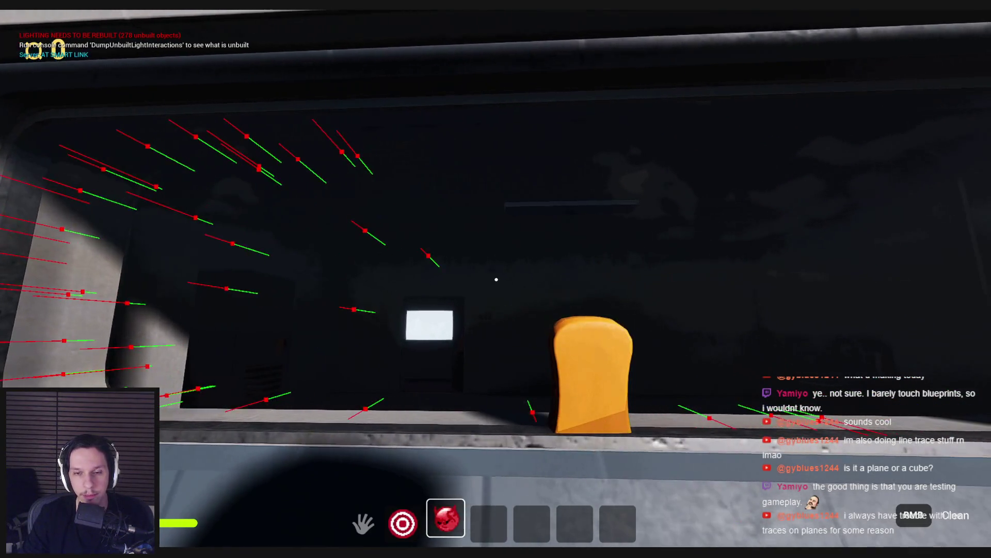
key(grave)
key(grave)
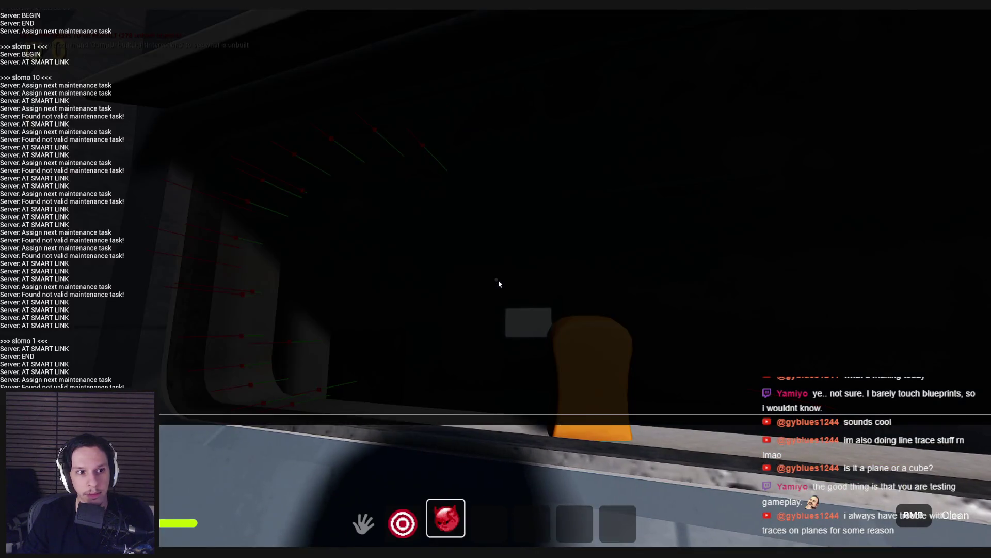
key(grave)
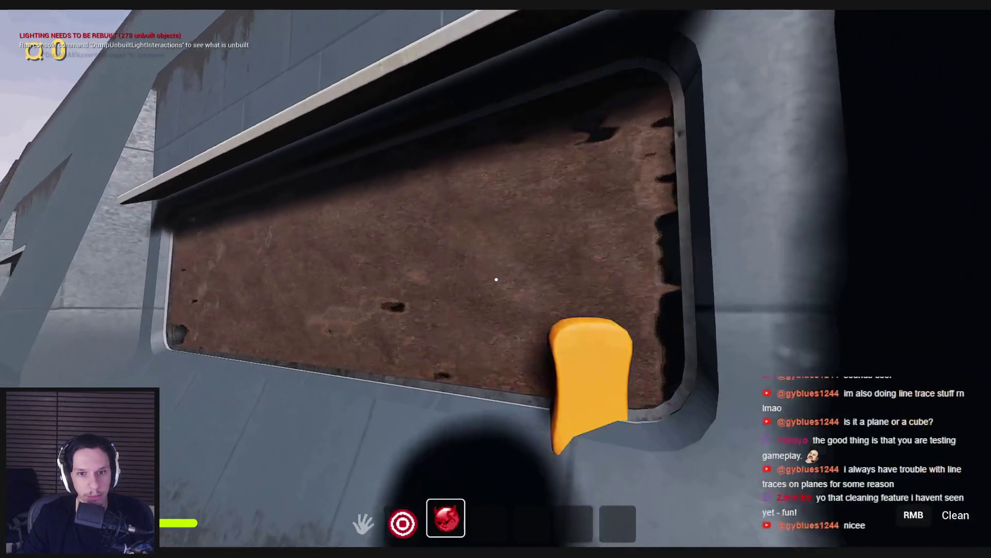
mouse_move(593, 332)
mouse_down()
mouse_move(523, 281)
mouse_move(603, 177)
mouse_move(697, 259)
mouse_move(580, 133)
mouse_move(449, 332)
mouse_move(526, 305)
mouse_move(441, 287)
mouse_move(343, 130)
mouse_move(582, 358)
mouse_move(456, 301)
mouse_move(337, 268)
mouse_move(522, 181)
mouse_move(265, 377)
mouse_move(961, 398)
mouse_move(593, 393)
mouse_move(586, 365)
mouse_move(624, 232)
mouse_up()
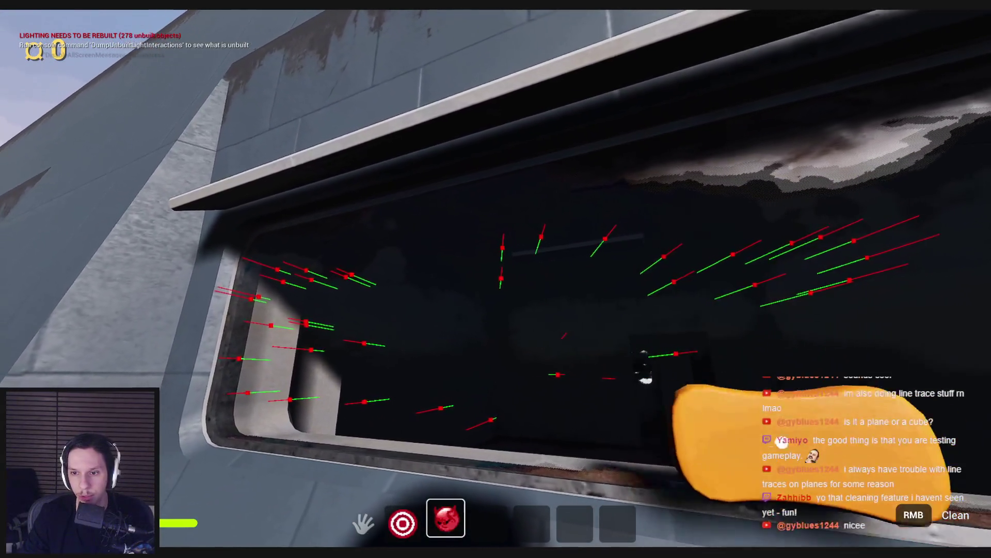
key(F1)
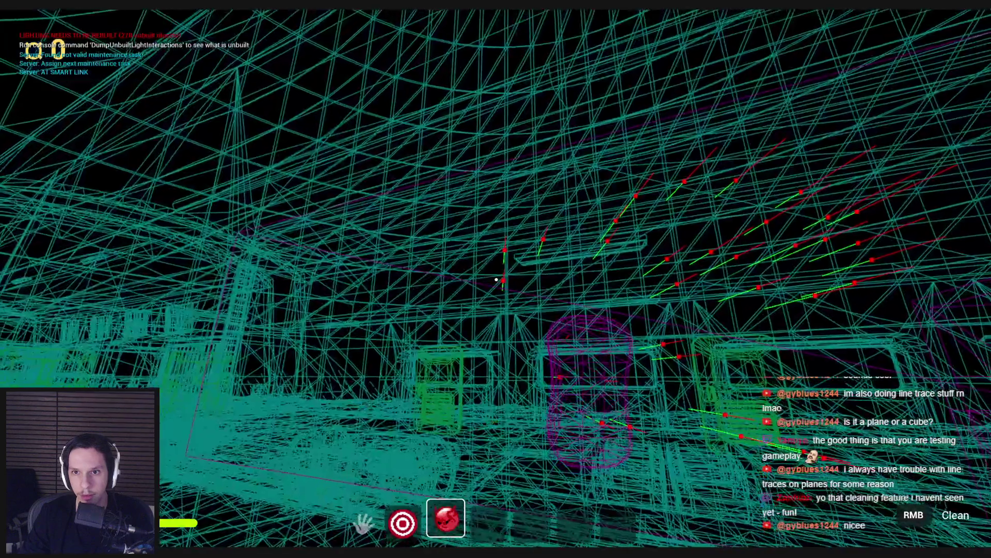
Step: Cycle render view modes with F1–F3 while leaving the cleaning view and moving closer
key(F2)
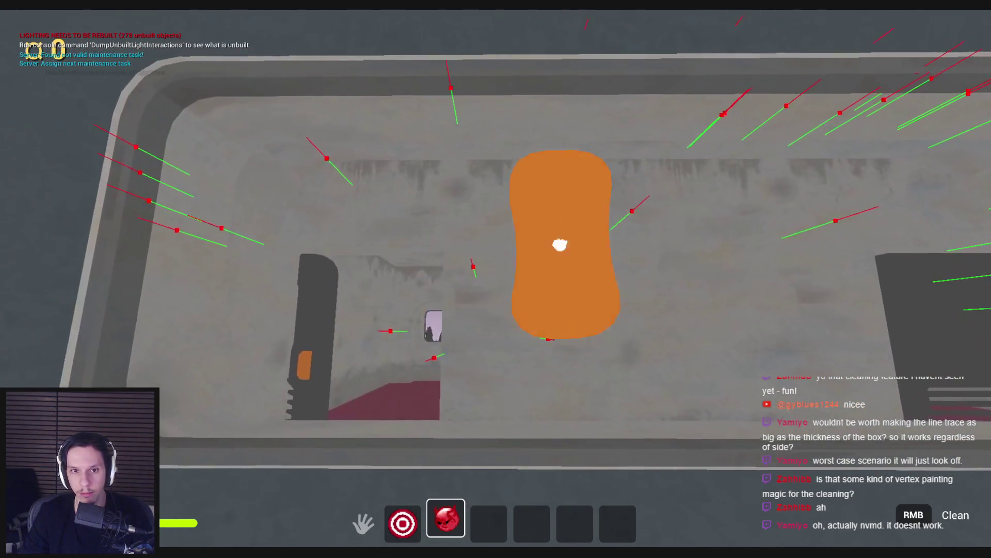
key(e)
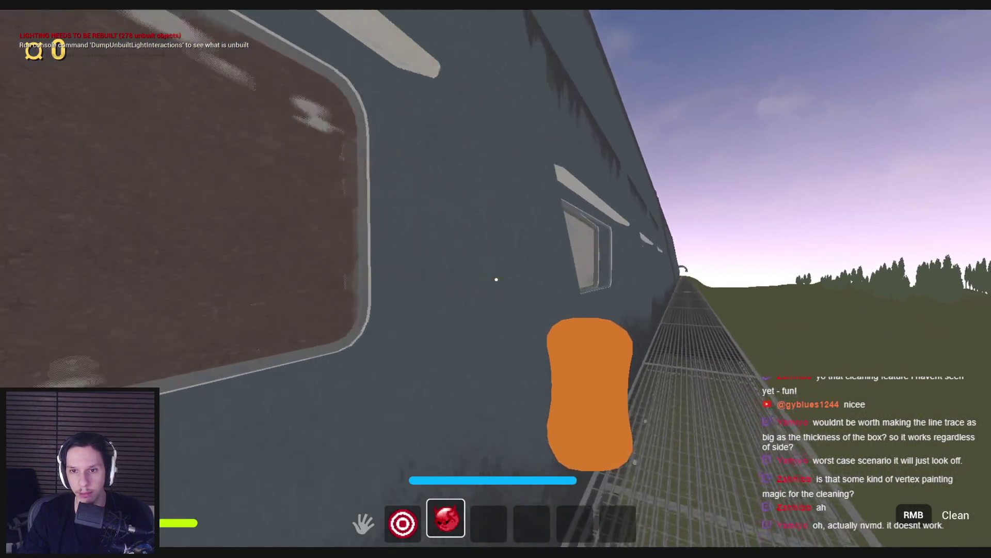
key(w)
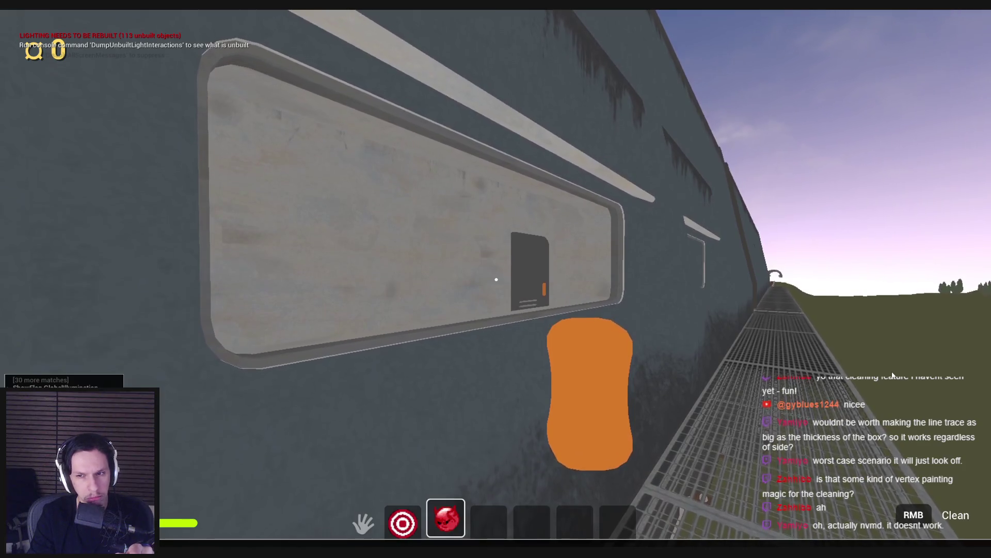
key(Return)
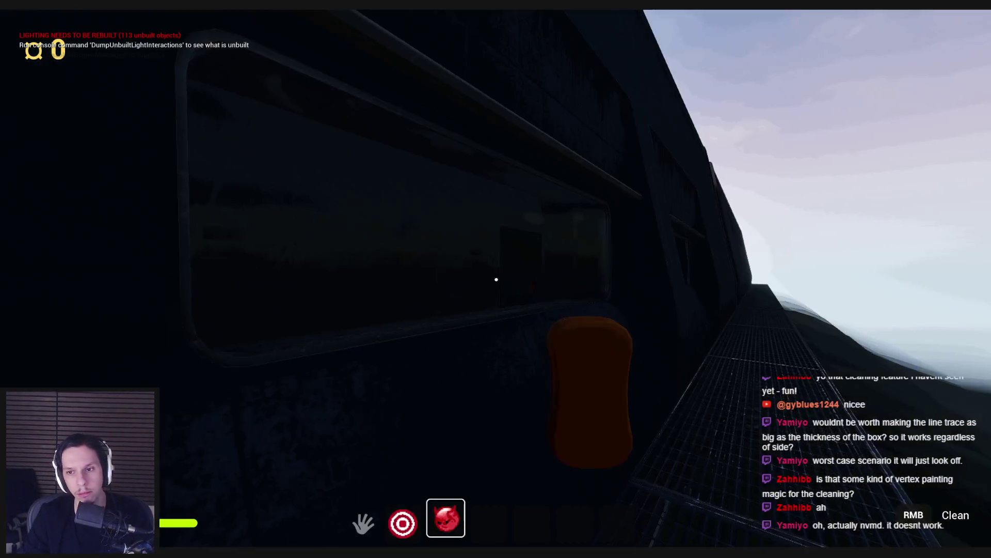
key(F1)
key(F3)
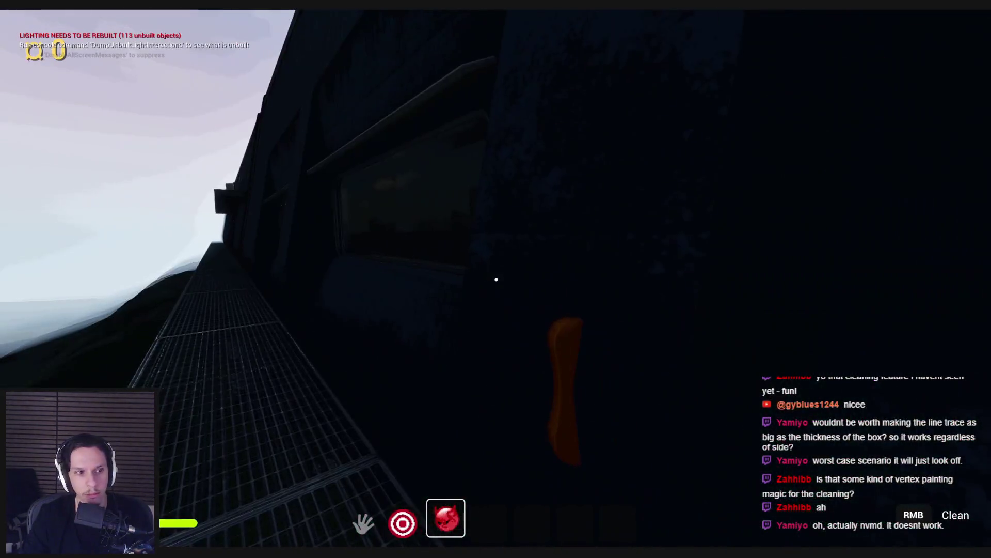
Step: Wipe the sponge across the window once more, then stop the play session with Esc
right_click(496, 279)
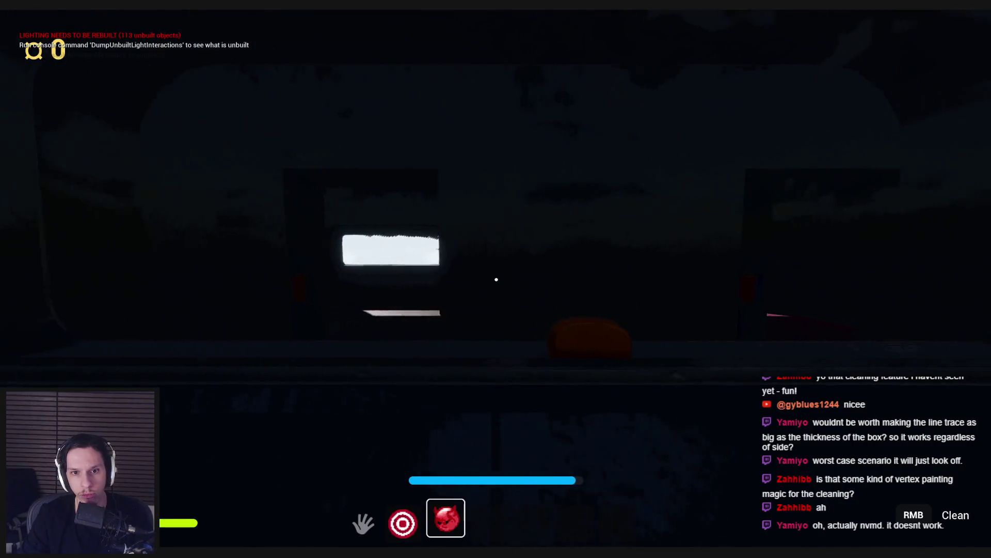
right_click(497, 279)
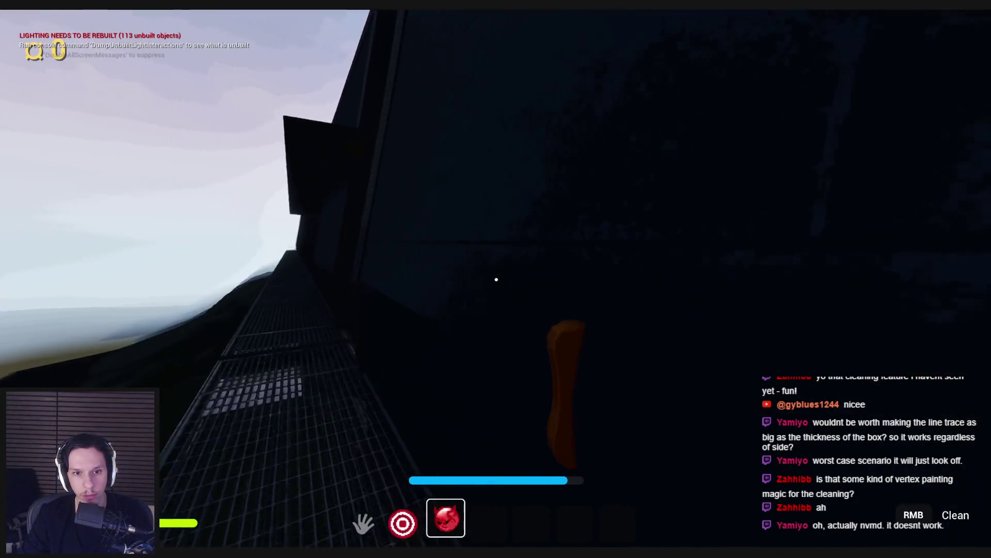
key(w)
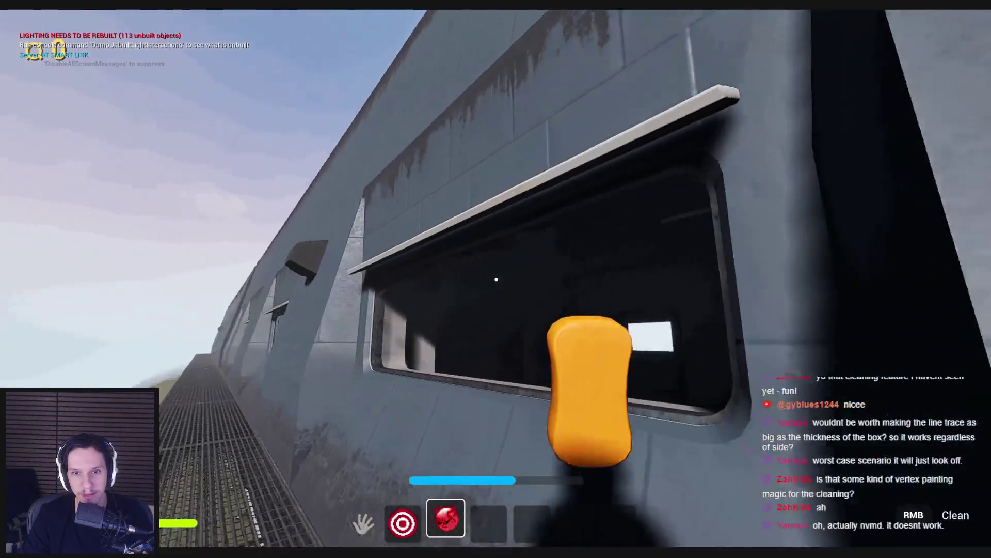
key(F1)
key(F2)
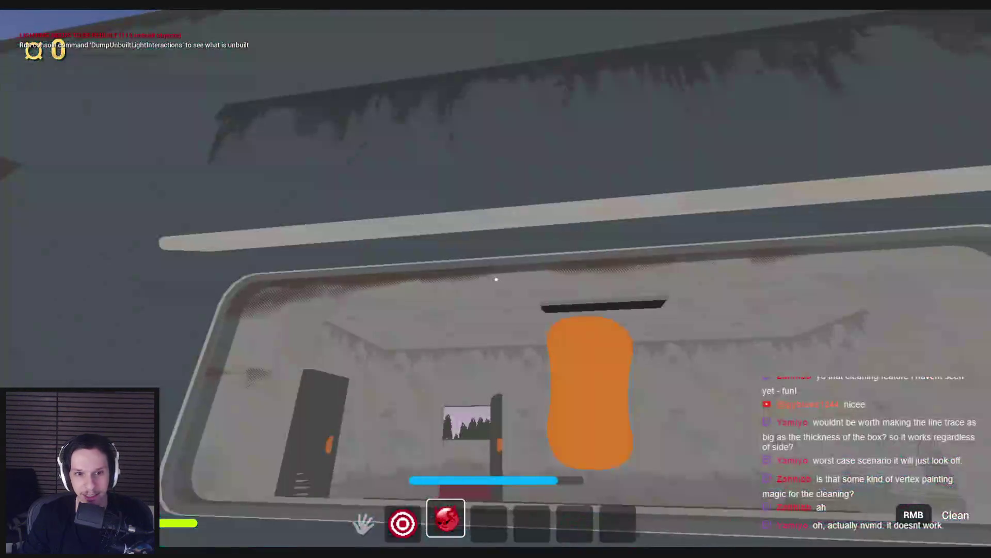
right_click(496, 279)
mouse_move(494, 321)
mouse_down()
mouse_move(507, 281)
mouse_move(294, 288)
mouse_move(239, 348)
mouse_move(537, 268)
mouse_move(785, 268)
mouse_up()
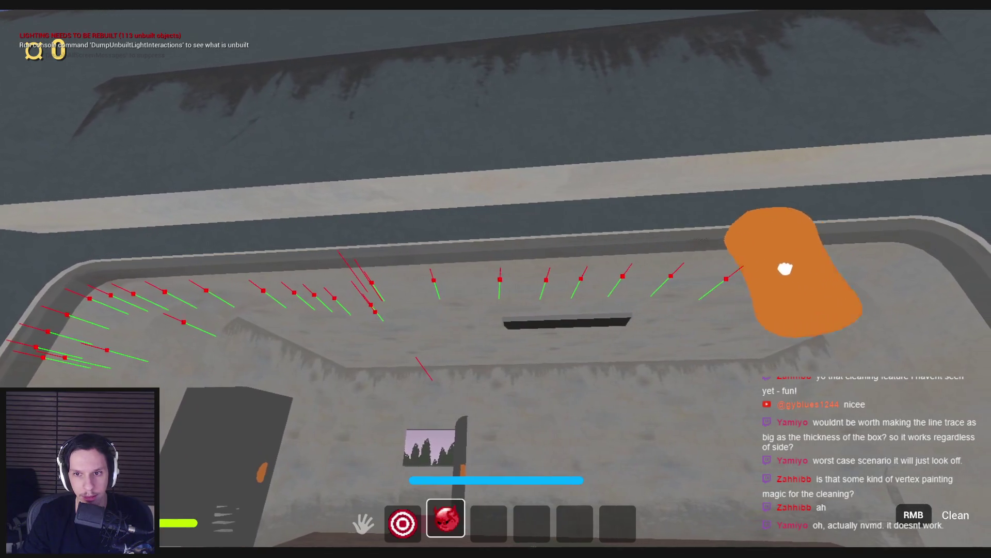
key(shift+w)
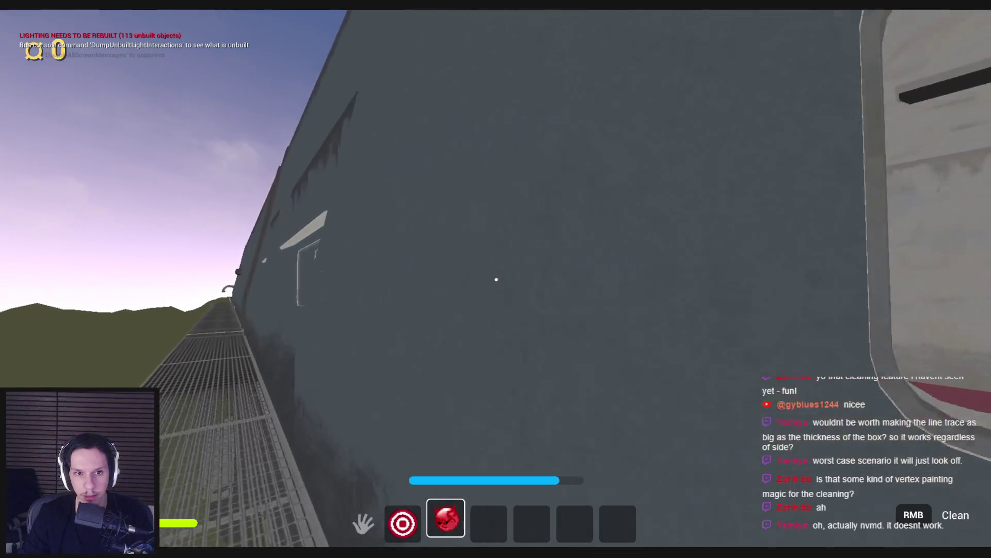
key(Escape)
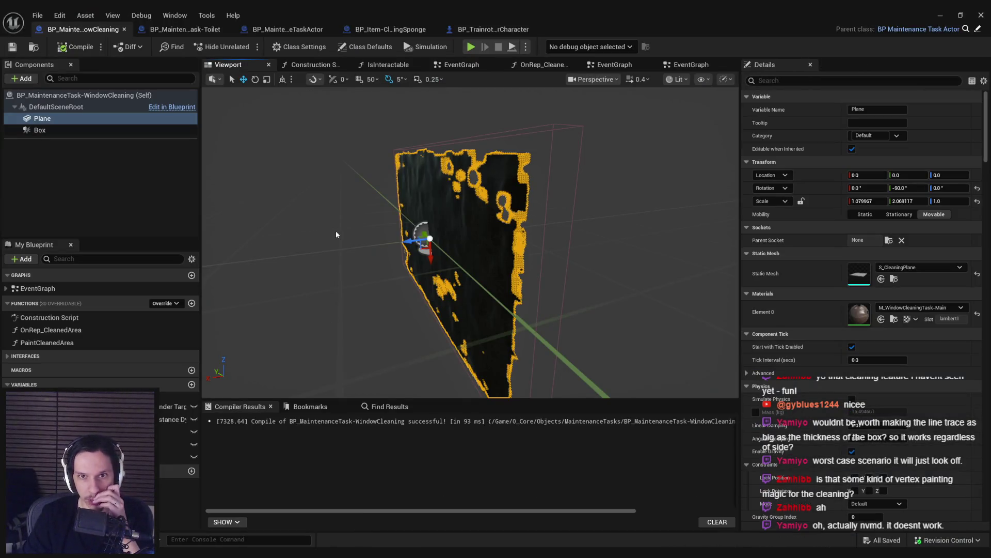
Step: Navigate the event graph to the Server Set Completed State node
click(678, 65)
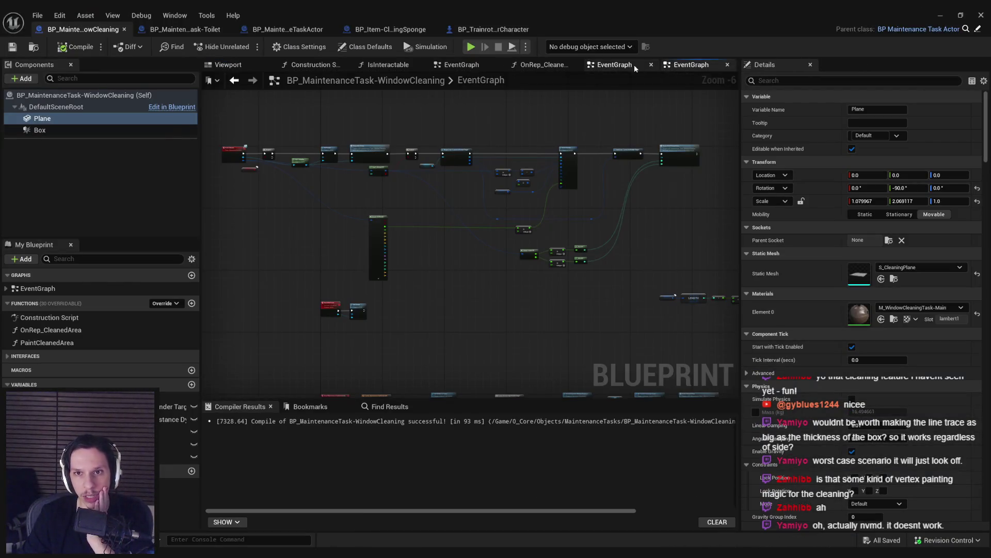
middle_click(669, 67)
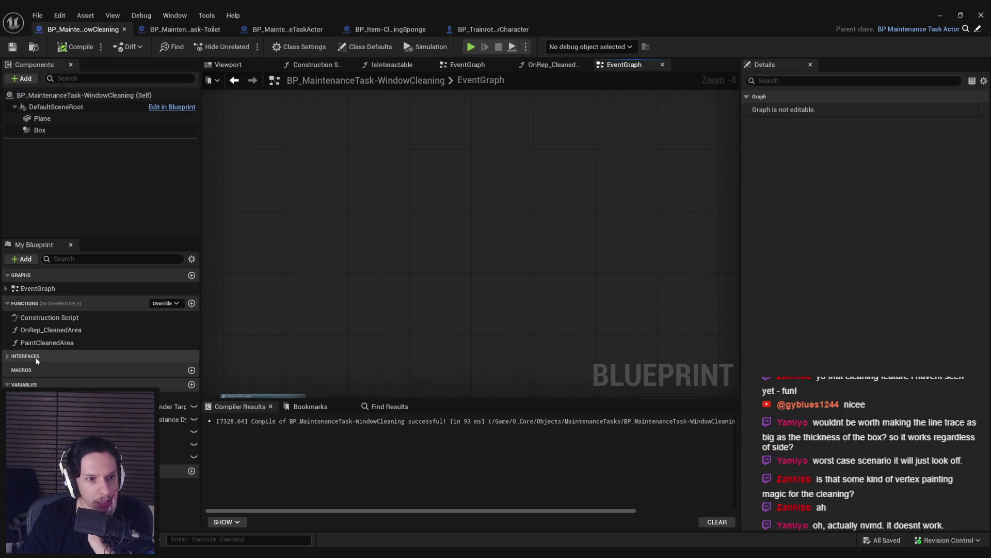
double_click(37, 343)
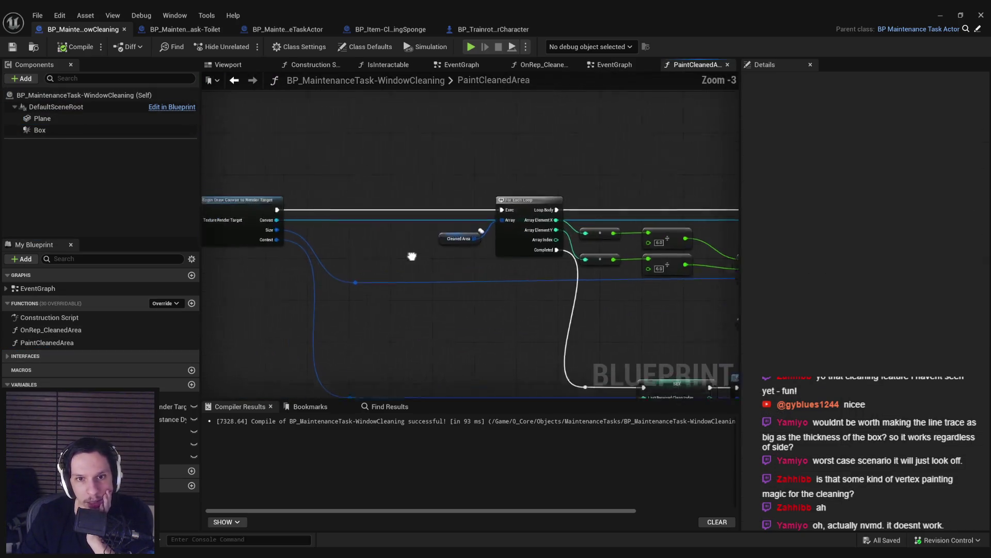
key(alt+Left)
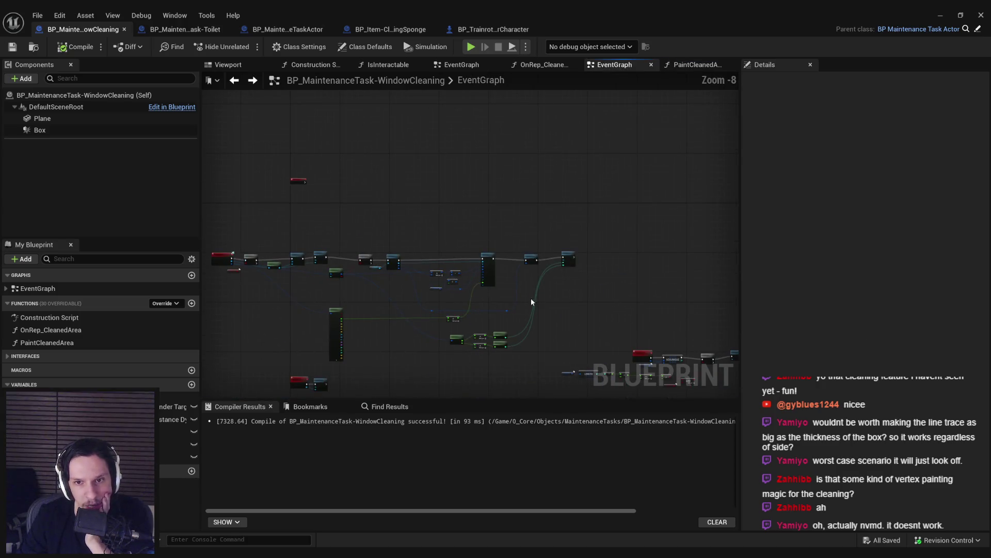
scroll(461, 264, up, 3)
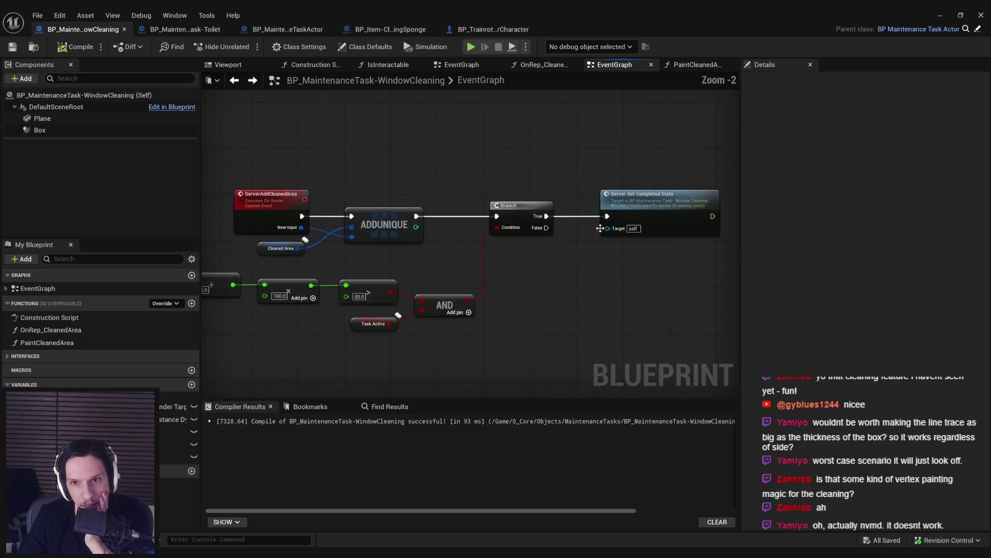
scroll(482, 262, up, 2)
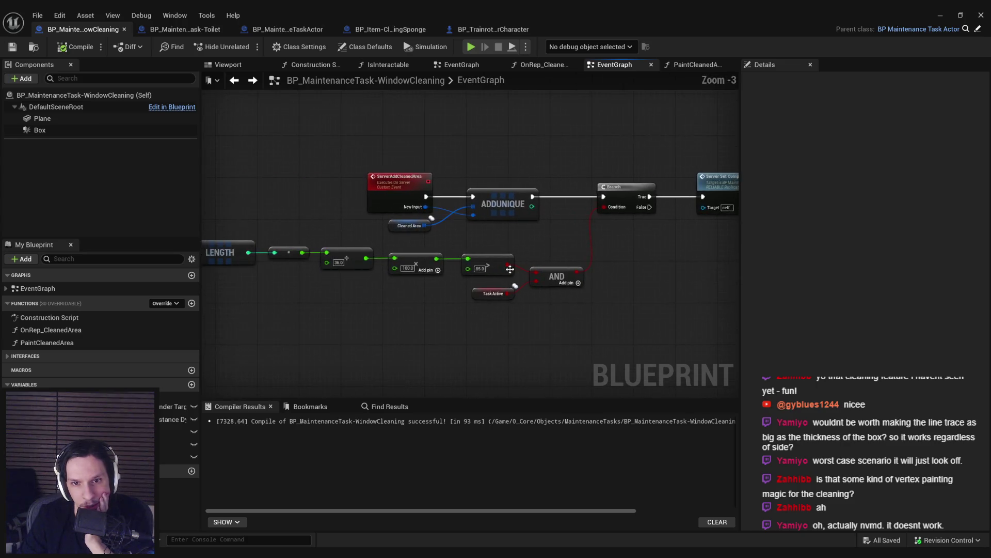
scroll(481, 288, down, 2)
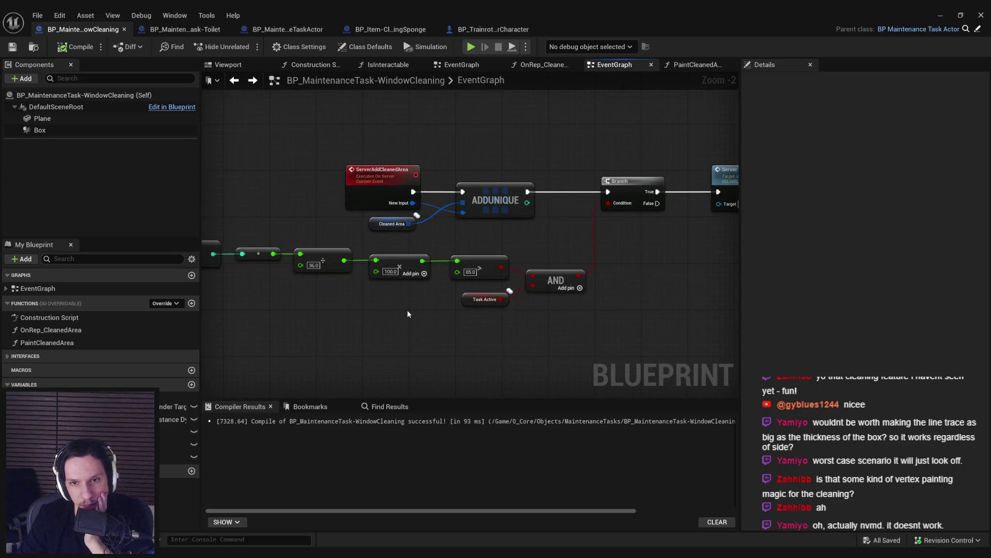
click(466, 299)
drag(429, 311, 217, 319)
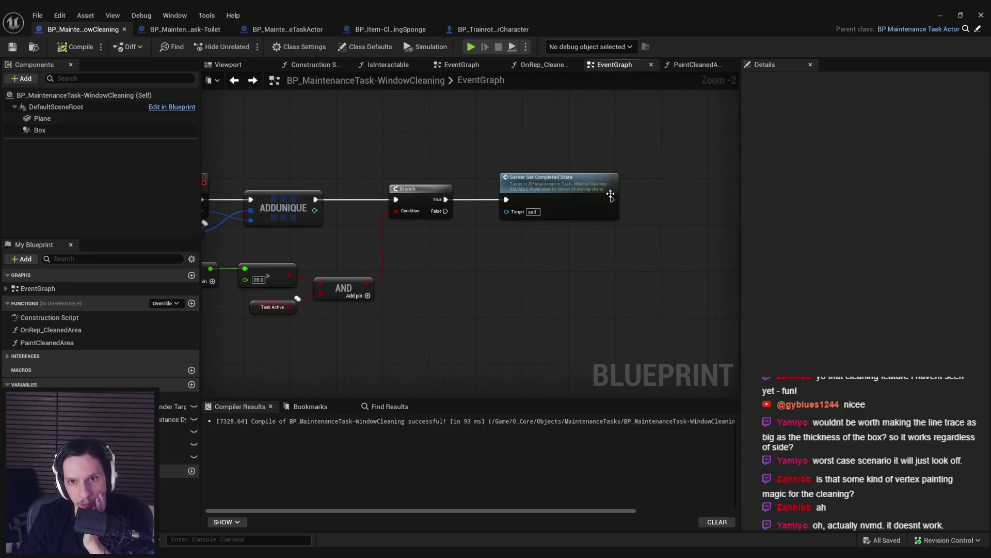
Step: Add a Print String node with 'Completed' after the completed-state node
mouse_move(612, 200)
mouse_down()
mouse_move(673, 200)
mouse_move(655, 187)
mouse_up()
text(print)
key(Return)
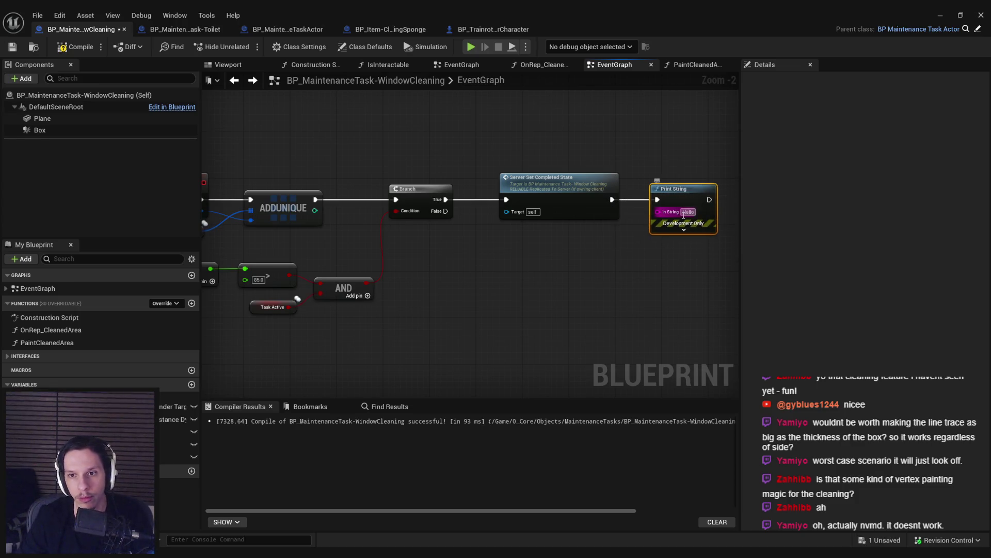
text(Completed)
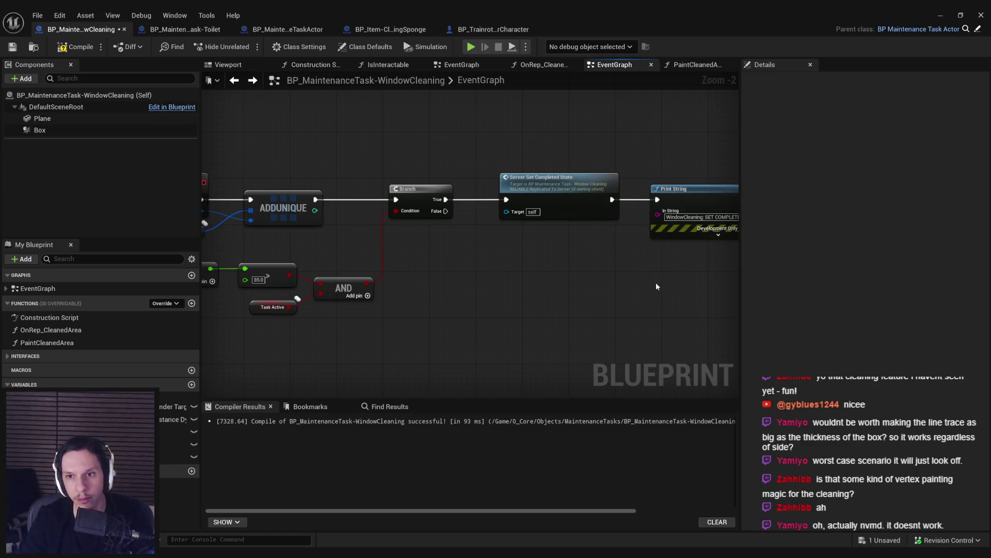
scroll(656, 282, down, 2)
scroll(472, 279, up, 3)
scroll(473, 283, down, 1)
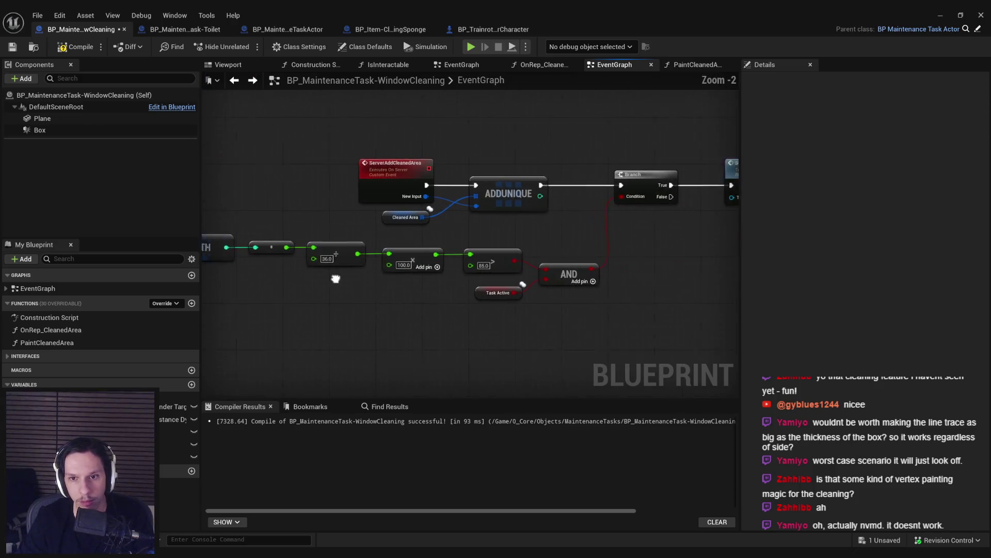
Step: Compile and save the window-cleaning blueprint
click(76, 46)
click(10, 48)
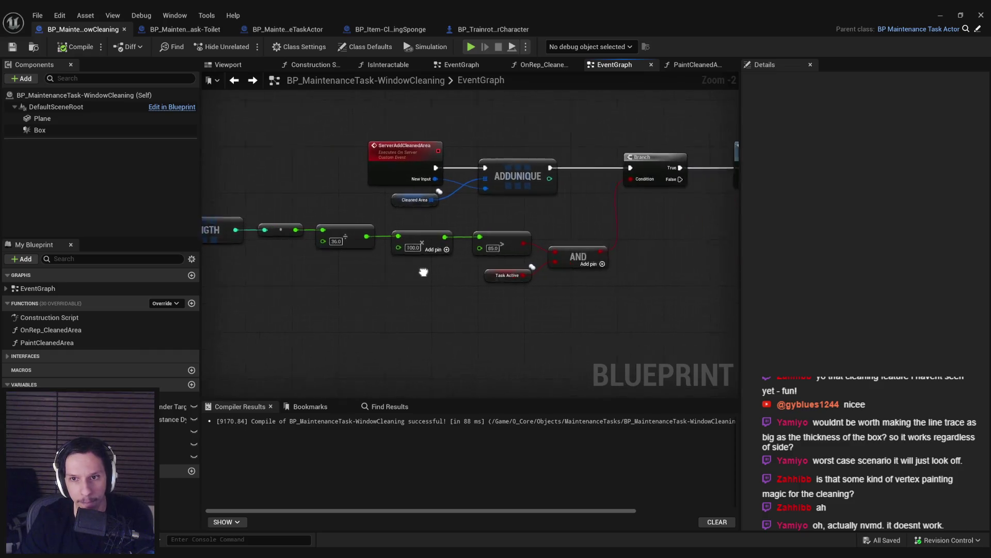
scroll(494, 309, down, 1)
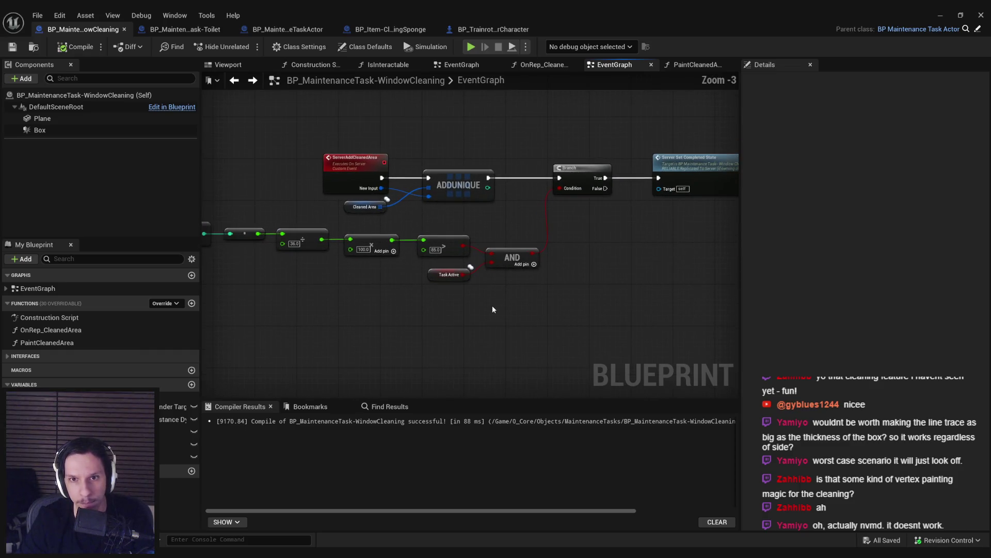
Step: Inspect the ServerSetCompletedState and MultiSetCompletedState events in the completion chain
double_click(704, 185)
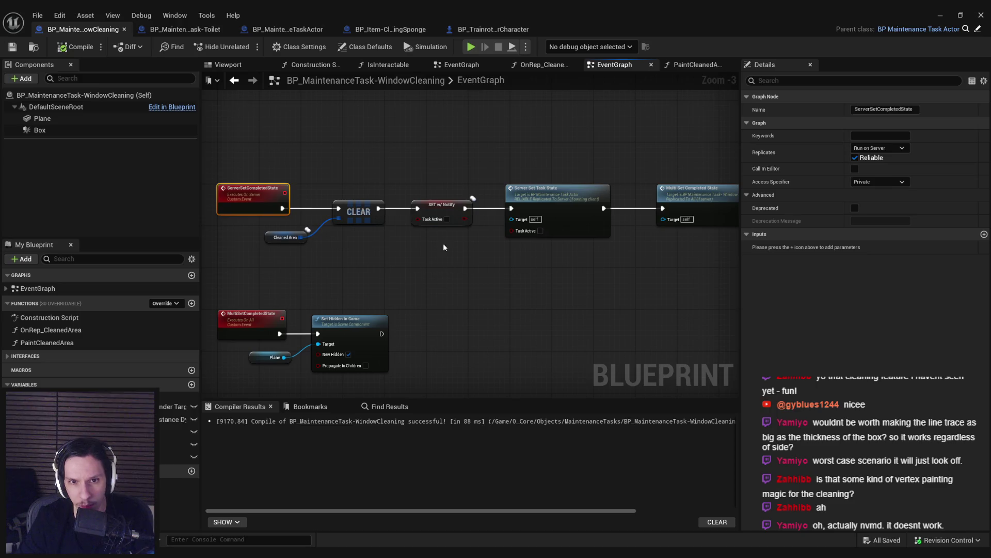
mouse_move(534, 259)
mouse_down()
mouse_move(434, 258)
mouse_move(592, 272)
mouse_move(360, 270)
mouse_up()
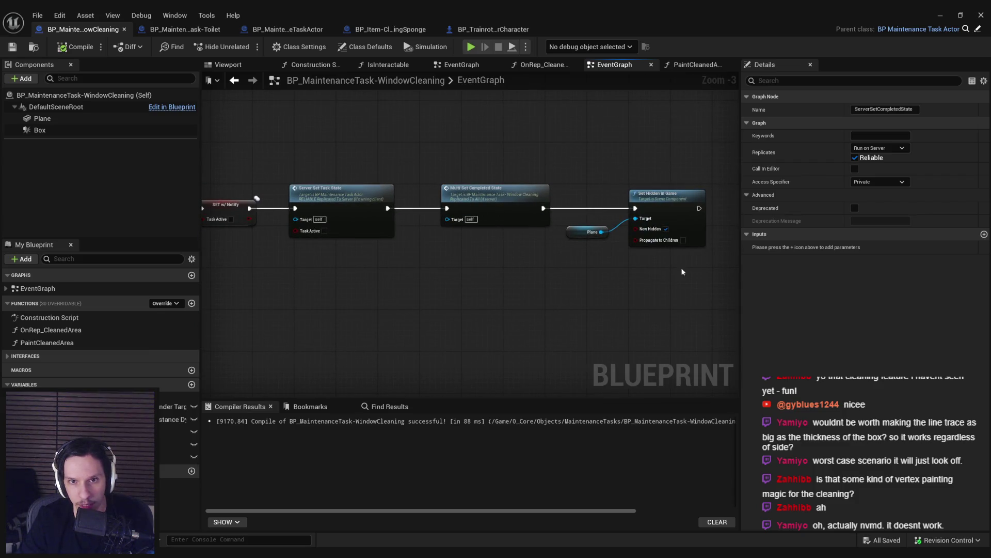
double_click(494, 214)
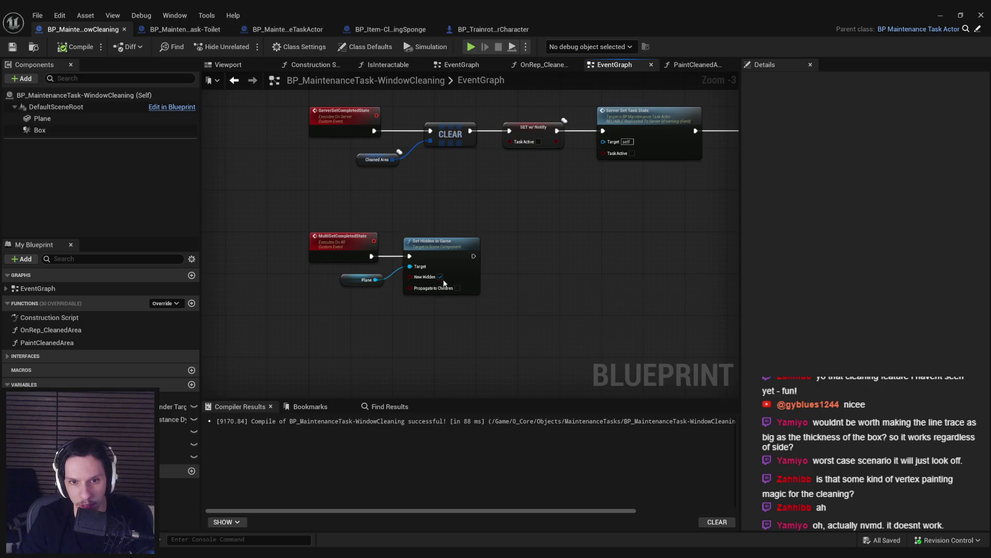
scroll(413, 282, down, 2)
scroll(400, 281, up, 4)
scroll(319, 285, down, 2)
drag(318, 285, 521, 272)
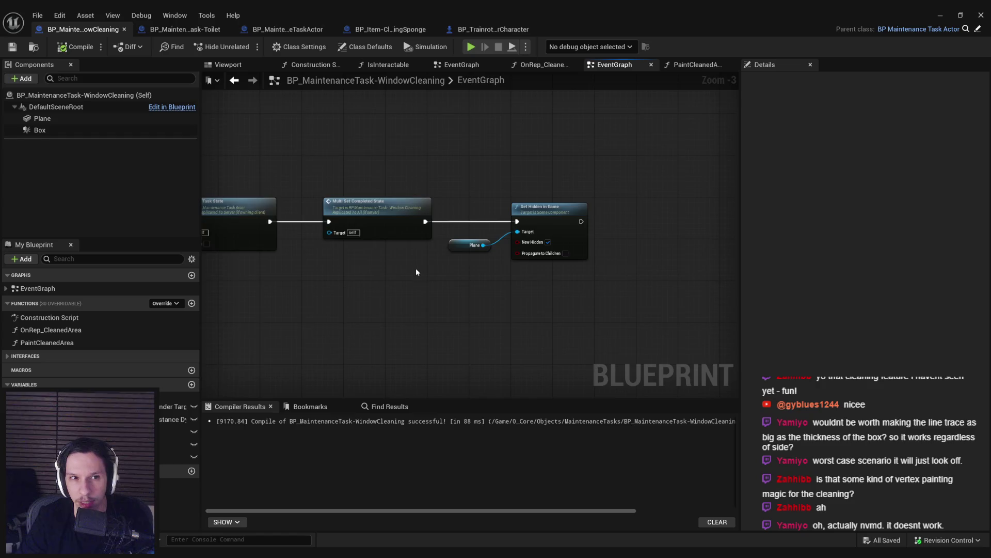
scroll(620, 186, down, 5)
scroll(461, 254, up, 9)
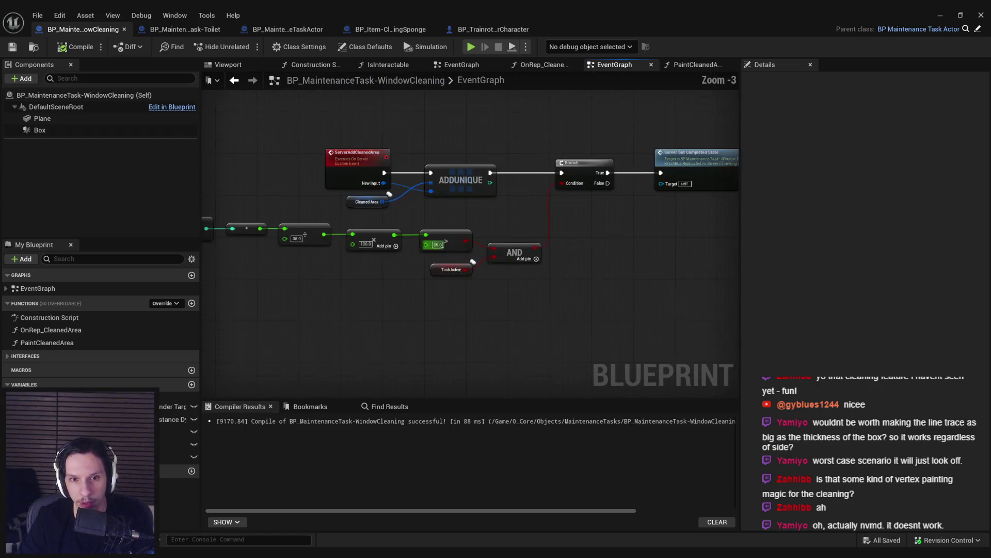
Step: Change the greater-than threshold from 85.0 to 80.0 and save the blueprint
text(80)
key(Return)
scroll(395, 293, down, 1)
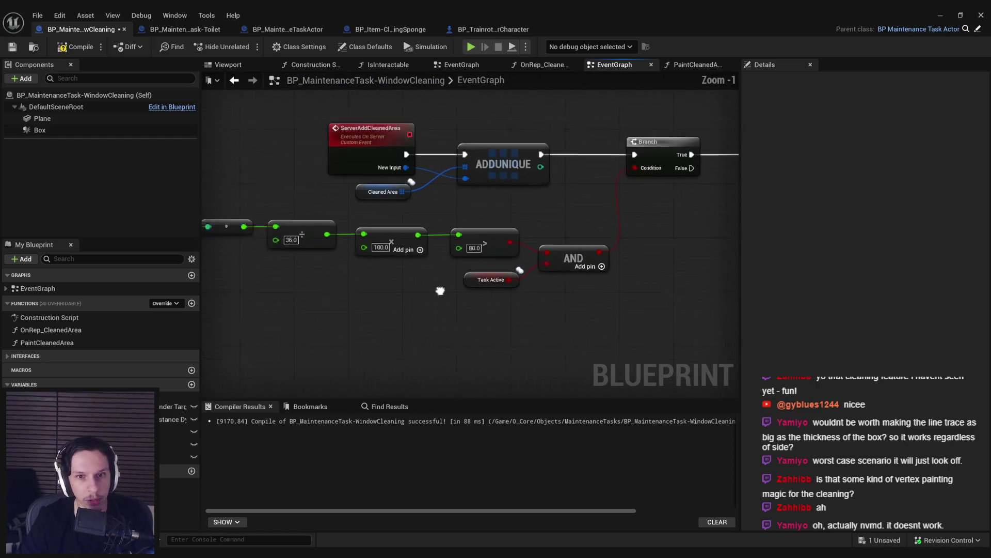
drag(395, 292, 527, 289)
click(12, 48)
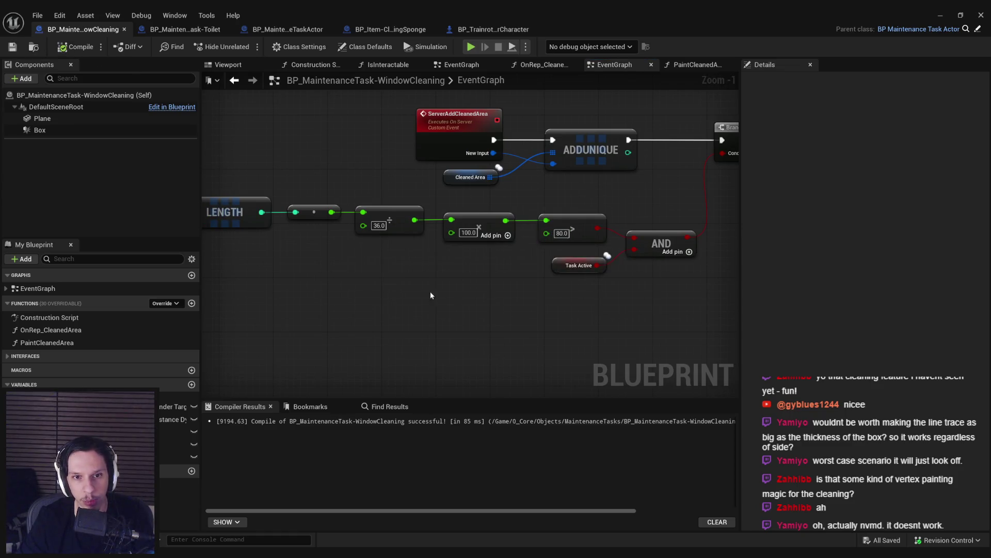
Step: Pan across the graph to review the top row of nodes, then minimize the blueprint editor
scroll(431, 296, down, 3)
scroll(513, 264, up, 3)
scroll(597, 217, down, 5)
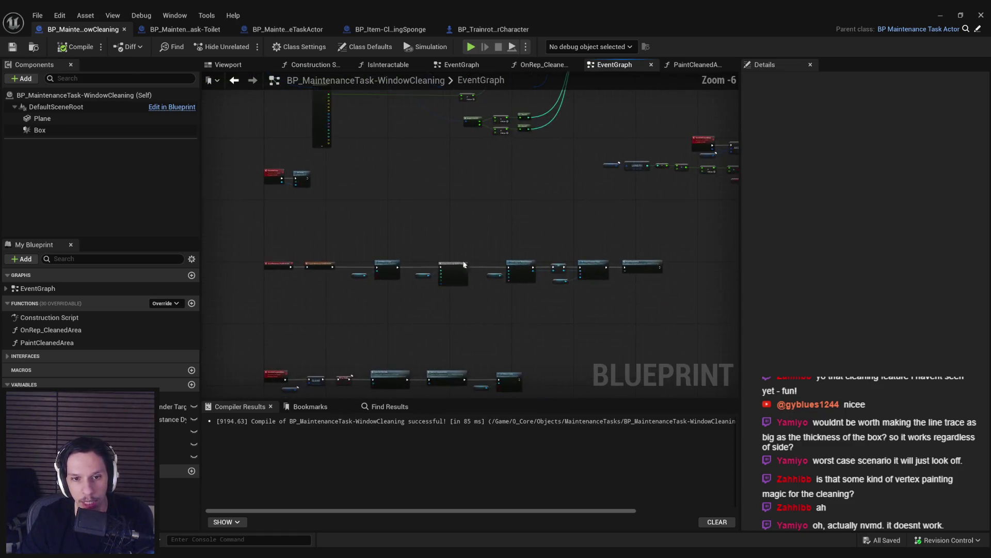
scroll(464, 264, up, 4)
scroll(600, 225, down, 1)
mouse_move(600, 225)
mouse_down()
mouse_move(378, 237)
mouse_move(675, 237)
mouse_move(684, 338)
mouse_move(499, 200)
mouse_move(453, 328)
mouse_move(412, 131)
mouse_up()
scroll(684, 338, down, 4)
scroll(439, 233, down, 1)
scroll(410, 204, up, 4)
mouse_move(409, 203)
mouse_down()
mouse_move(520, 254)
mouse_move(299, 224)
mouse_up()
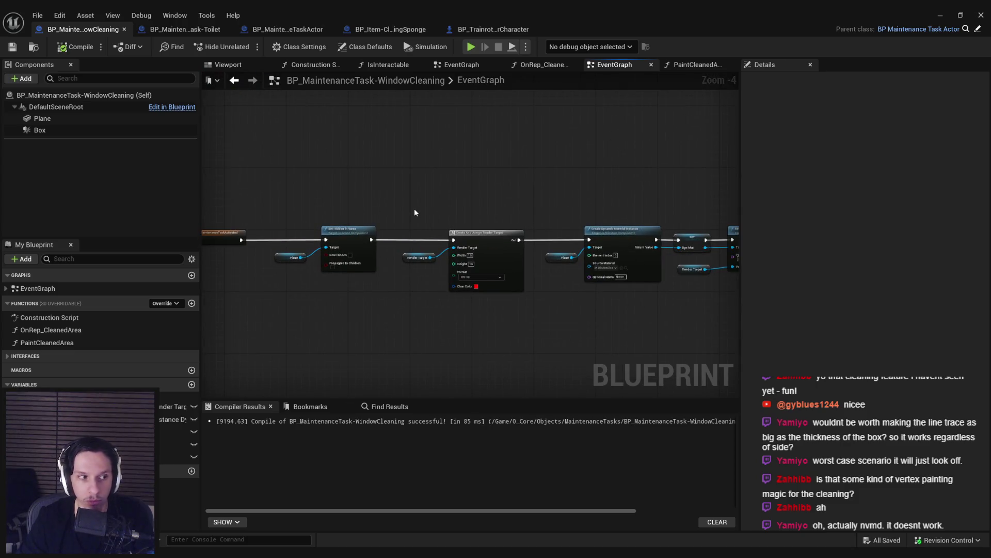
click(943, 16)
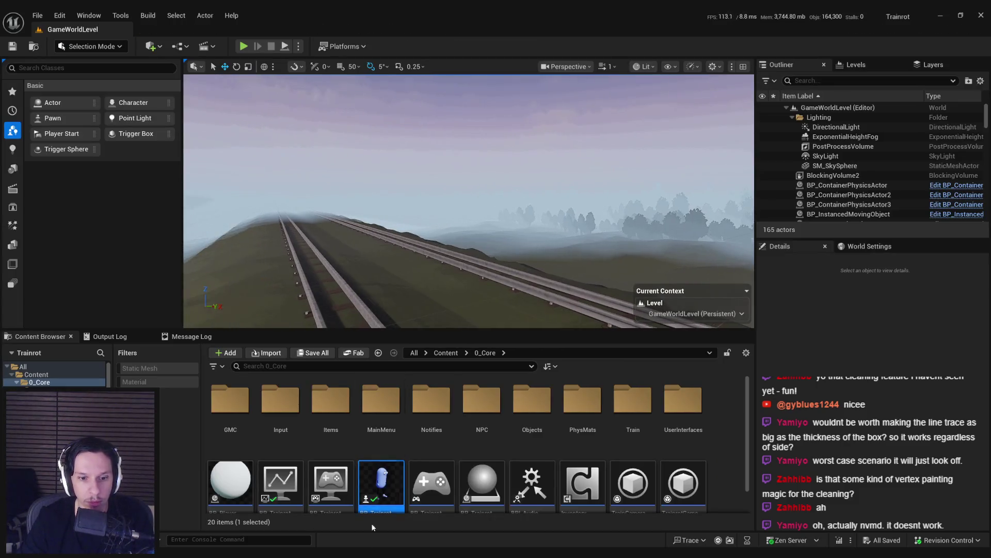
Step: Restore the blueprint editor and flip between the Toilet, BP_MaintenanceTaskActor and window-cleaning blueprints
click(357, 534)
click(184, 30)
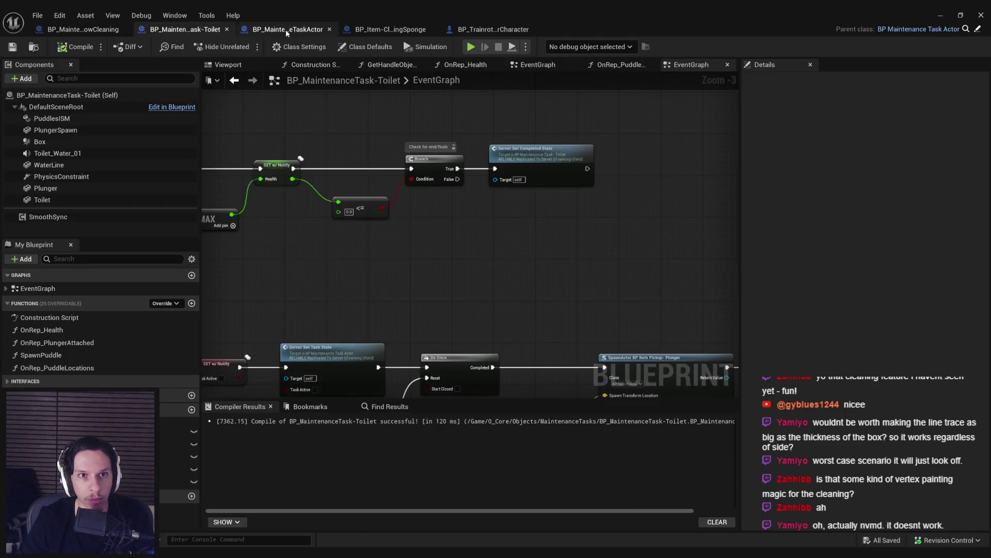
click(287, 30)
click(82, 29)
scroll(466, 212, down, 3)
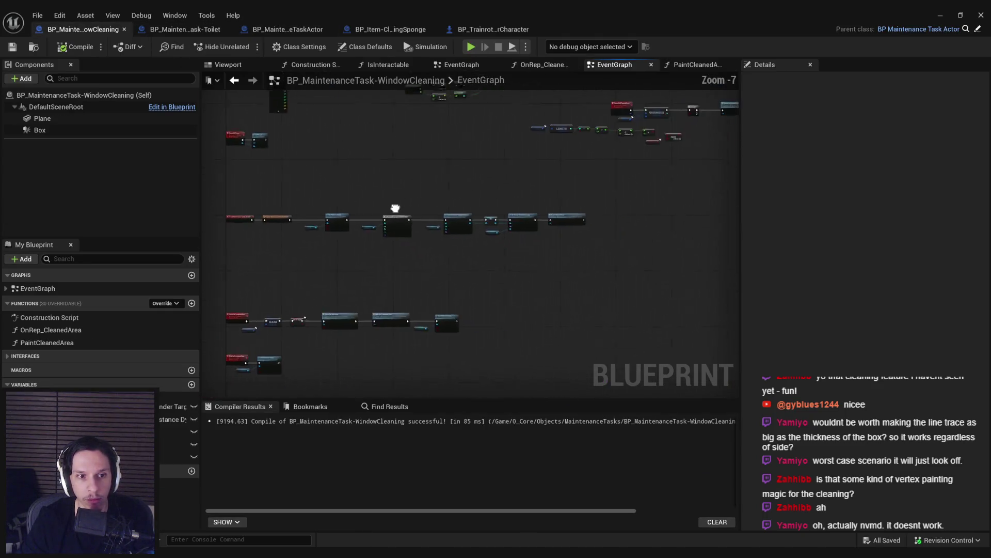
scroll(385, 255, up, 6)
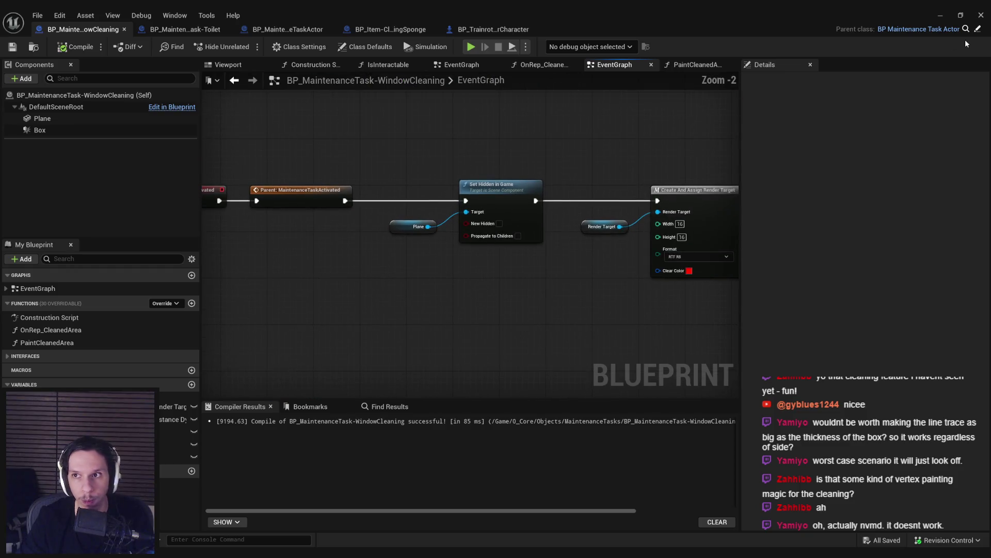
Step: Review the task-state events in the parent BP_MaintenanceTaskActor event graph
click(955, 29)
scroll(377, 218, down, 4)
key(alt+Left)
scroll(437, 255, down, 3)
scroll(429, 277, up, 5)
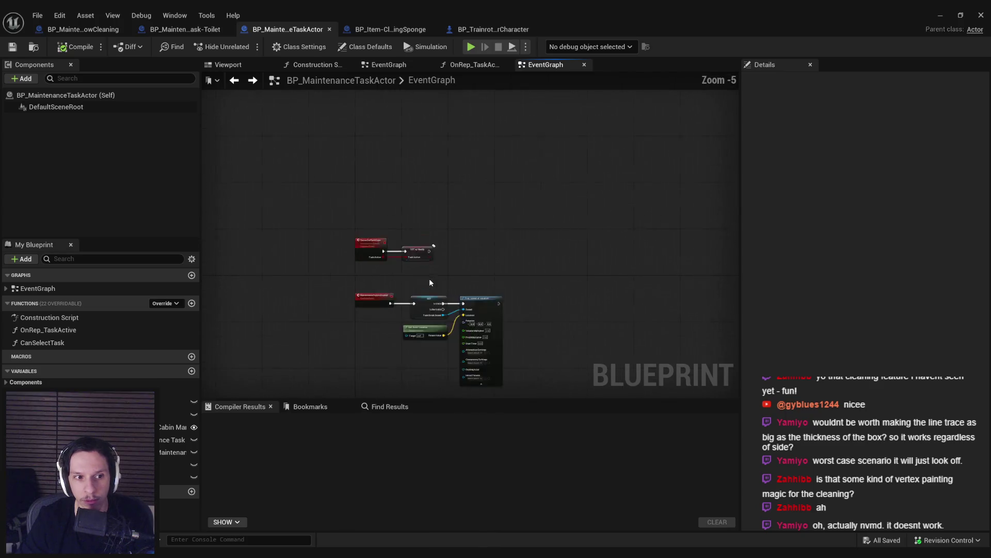
scroll(418, 266, up, 3)
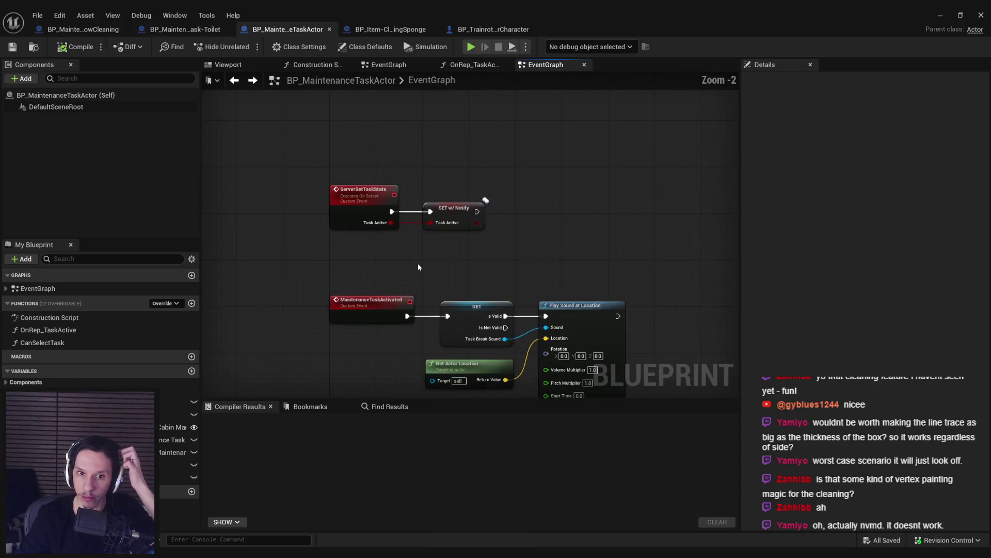
drag(418, 267, 386, 243)
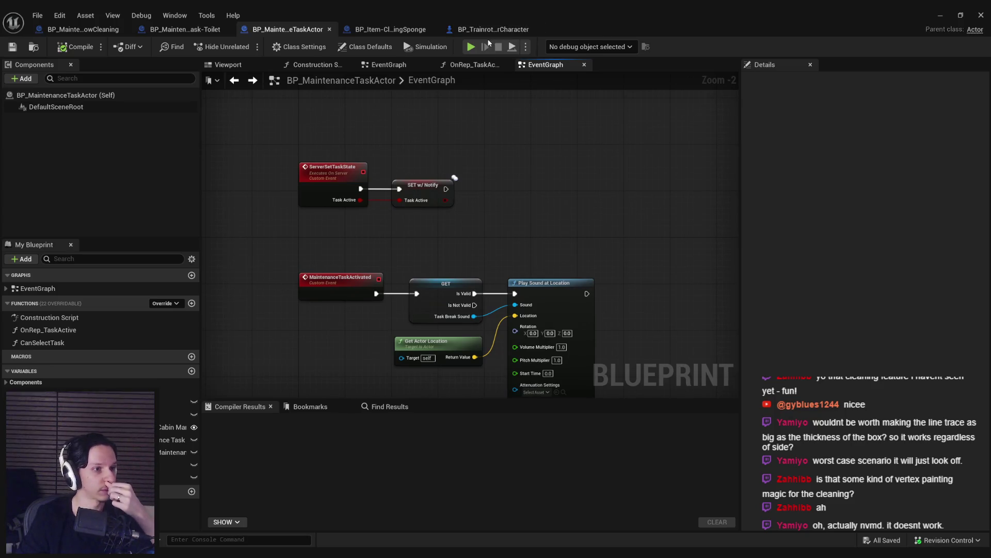
Step: Fly the viewport to the train and start a fullscreen play-in-editor session
click(940, 15)
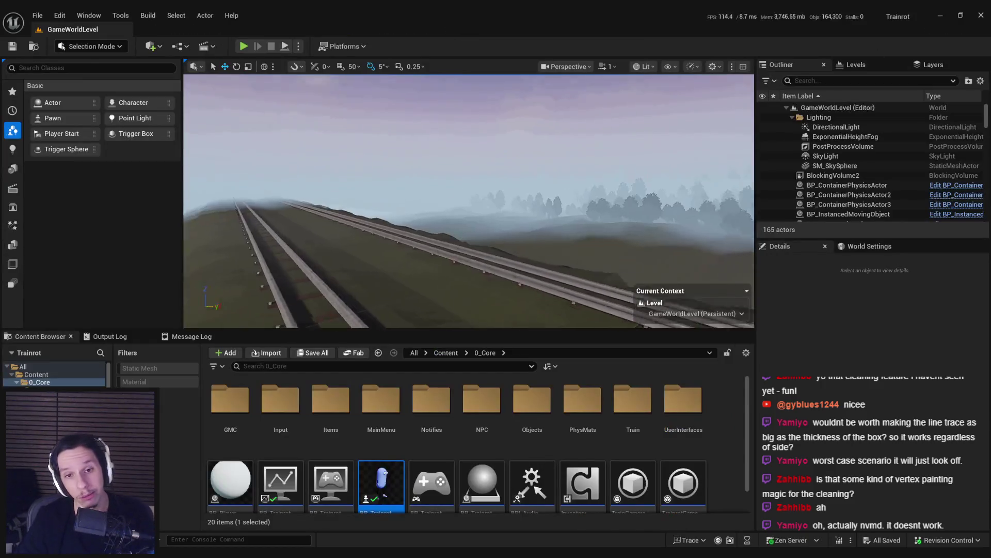
key(w)
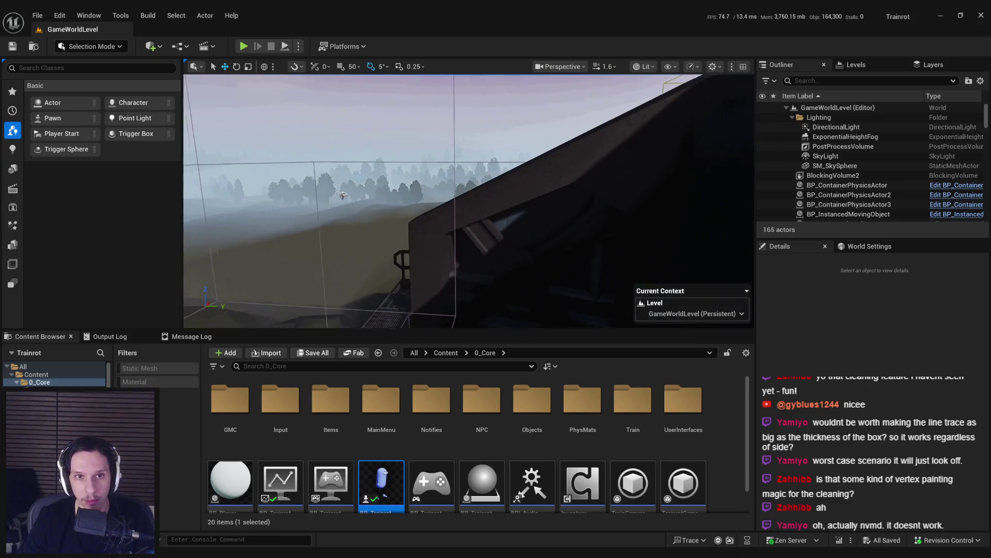
key(alt+p)
key(F11)
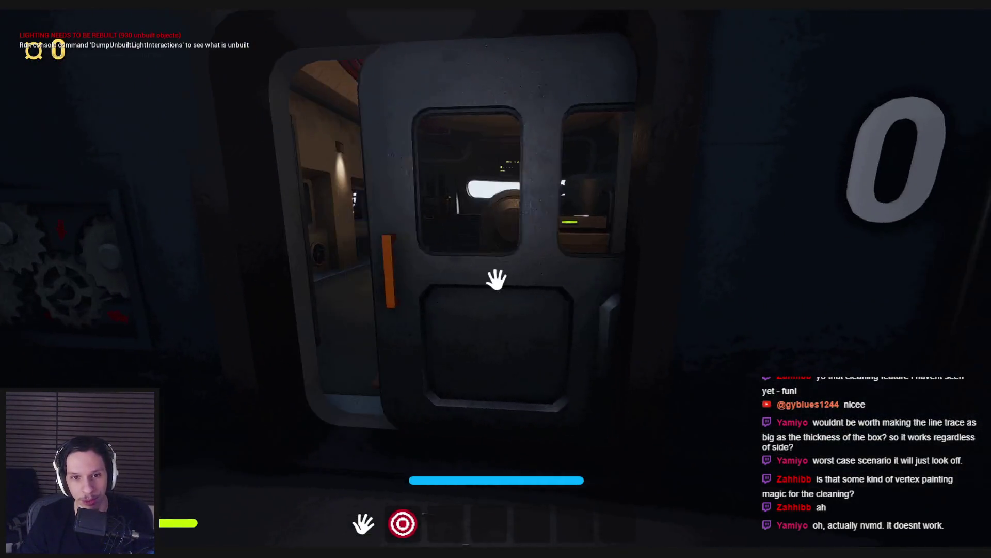
Step: Enter the train, then pick up and reposition the suitcase in the engine cabin
click(495, 279)
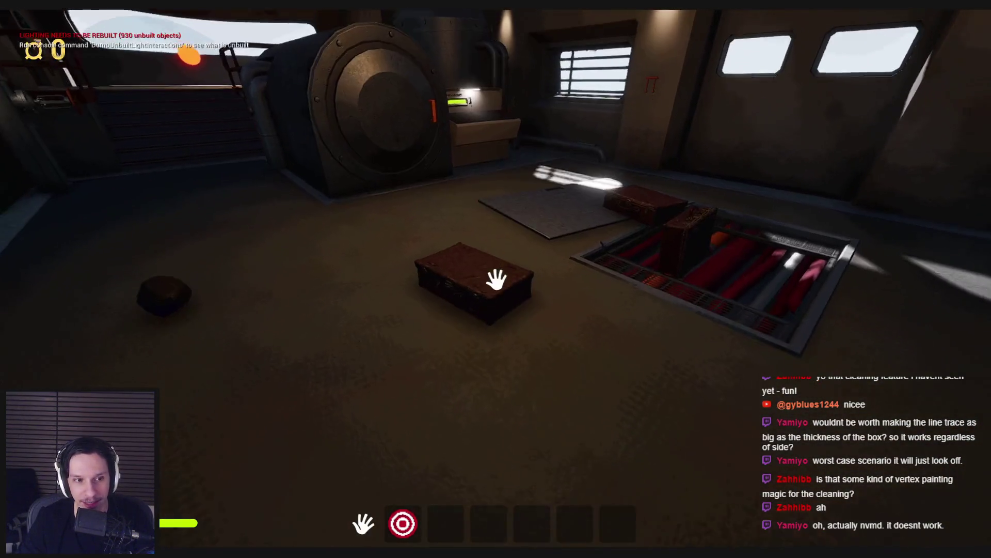
click(496, 280)
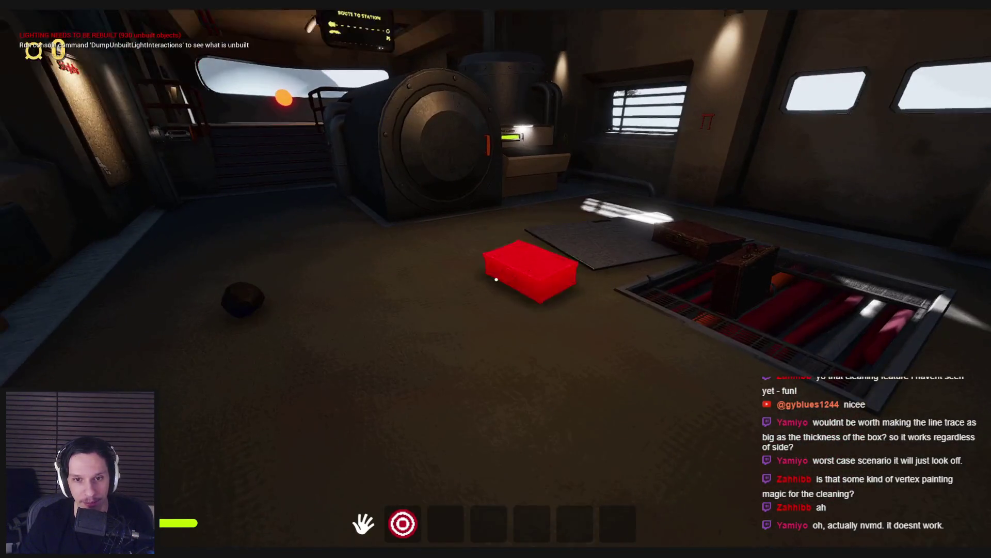
click(496, 279)
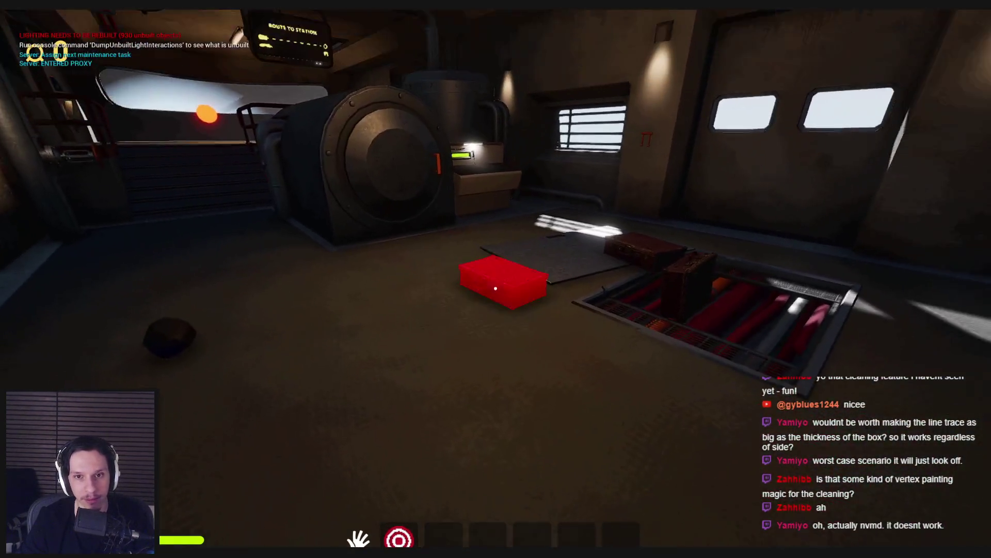
click(496, 288)
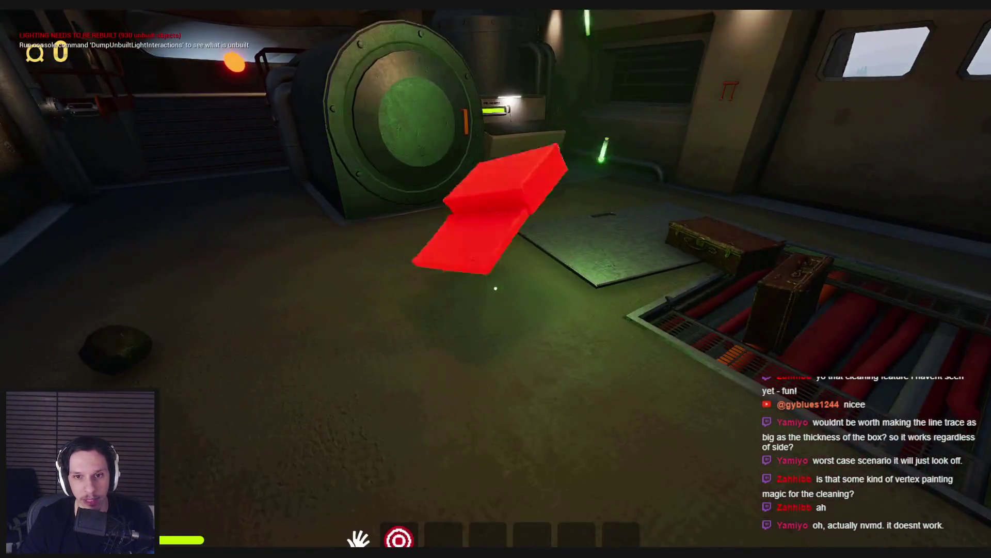
click(496, 289)
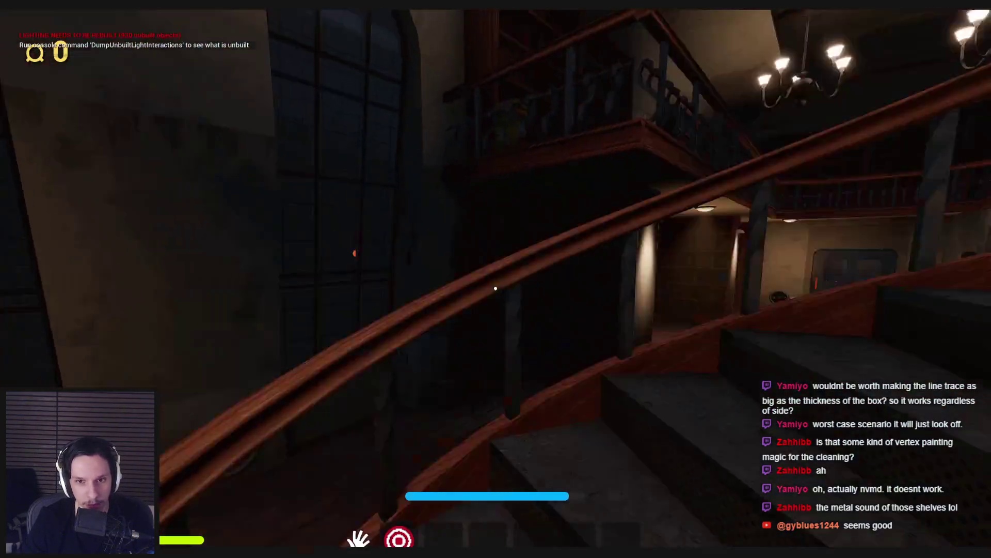
Step: Switch on the flashlight and walk down the corridor toward the lit door
key(w)
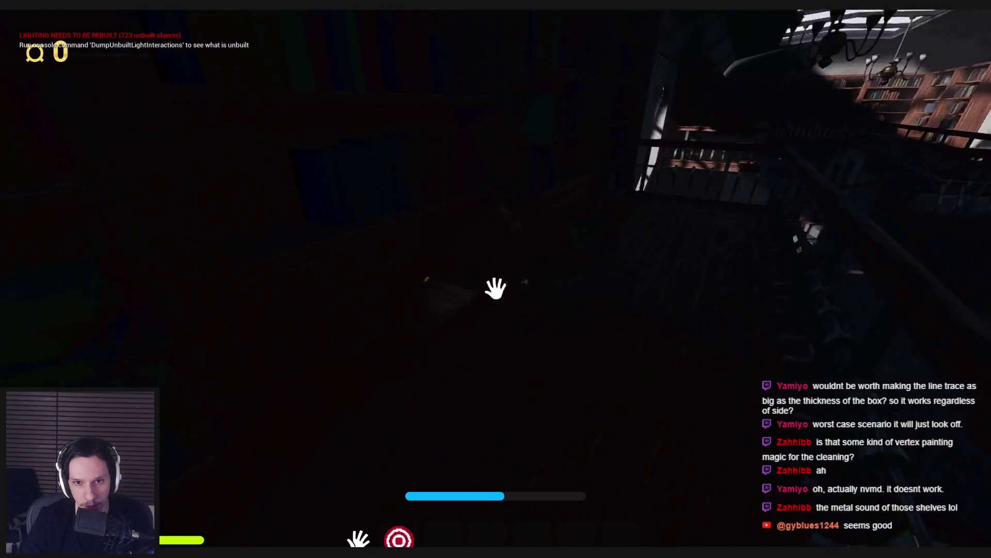
key(f)
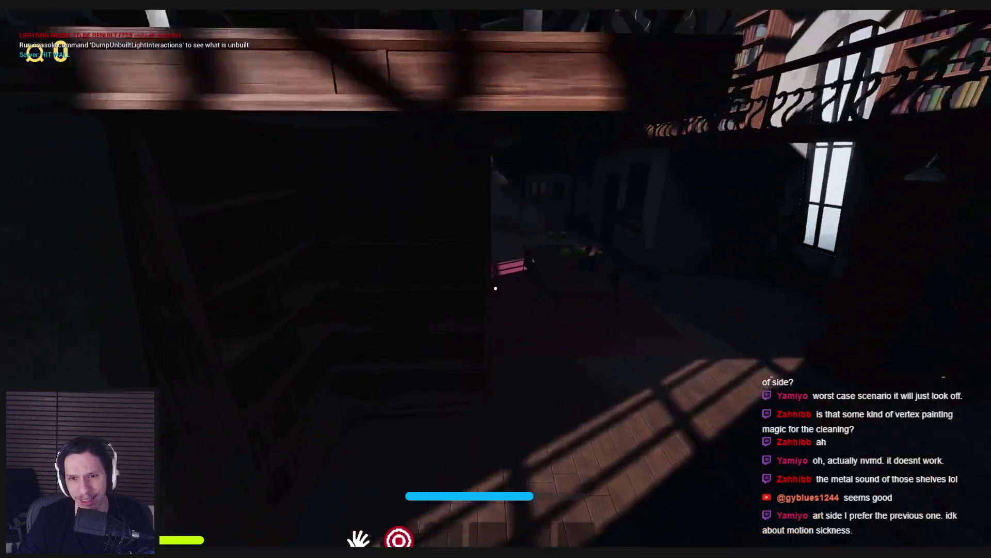
key(w)
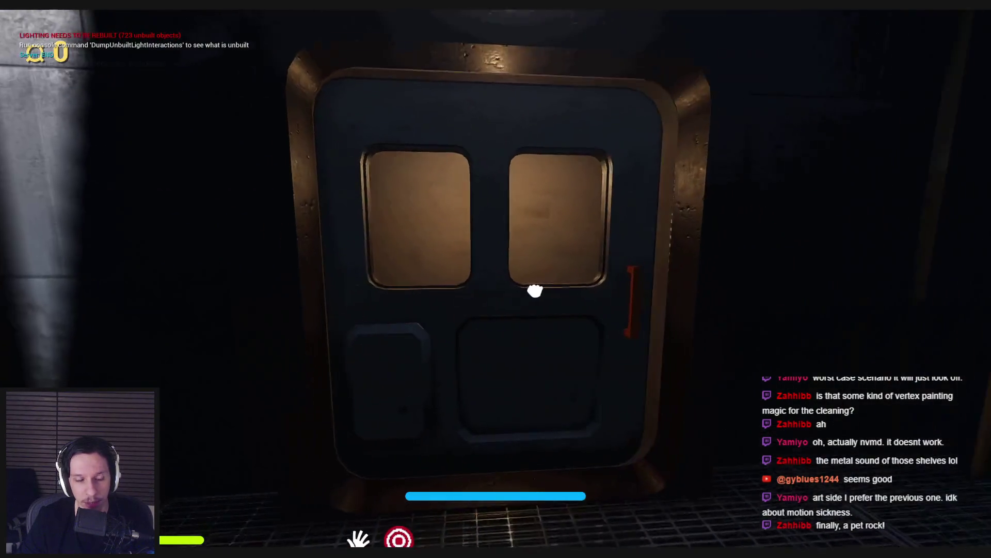
Step: Pass through the red-floored room and corridor doors until outside among the containers
click(536, 289)
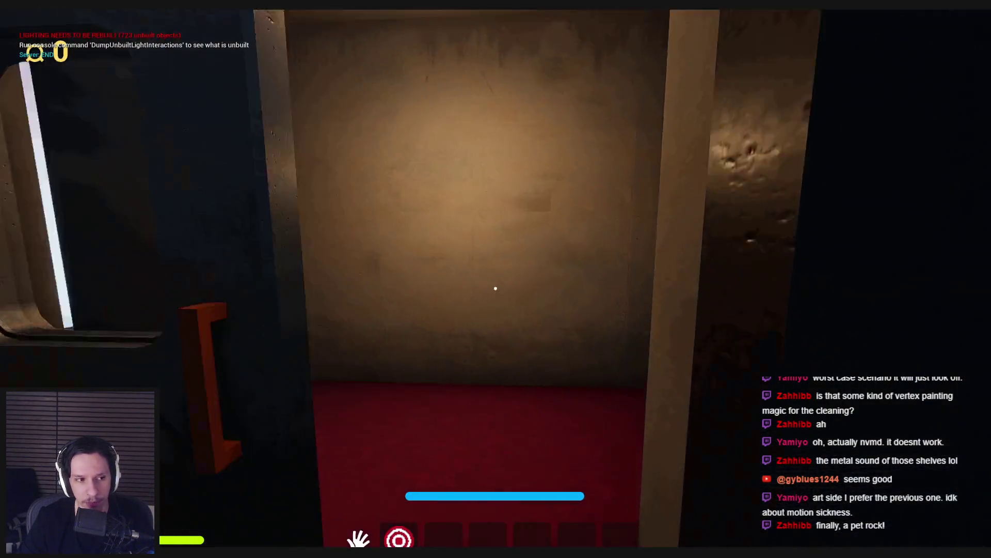
key(w)
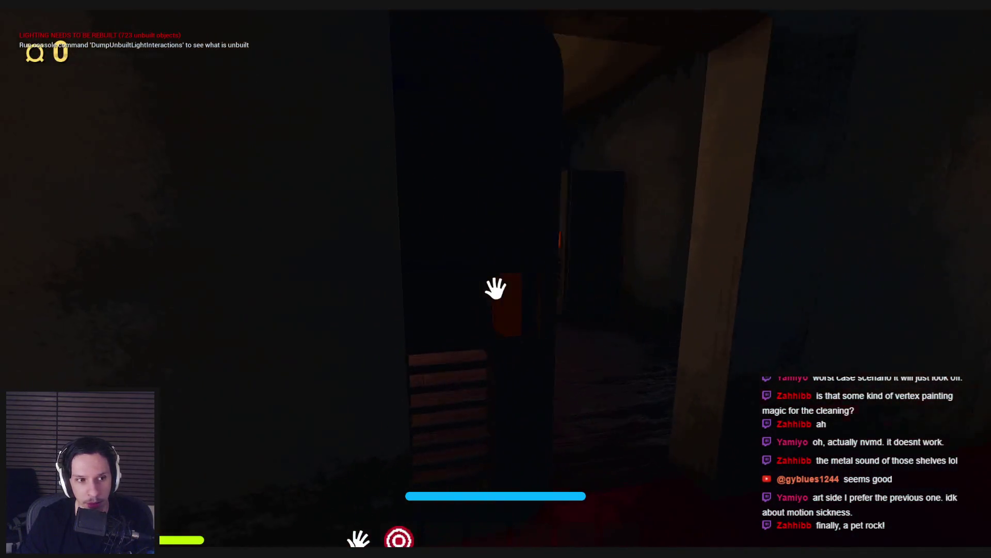
click(495, 288)
key(w)
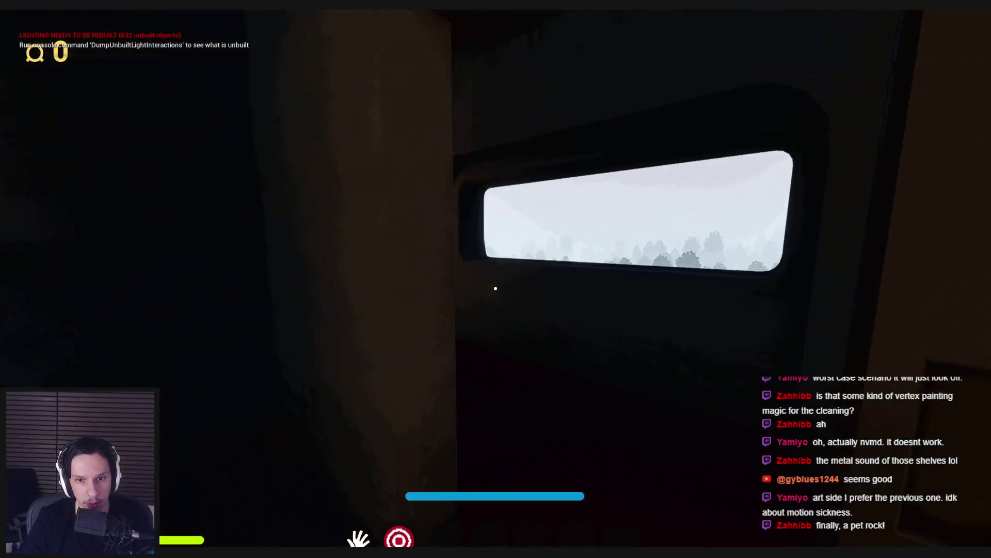
click(496, 288)
key(w)
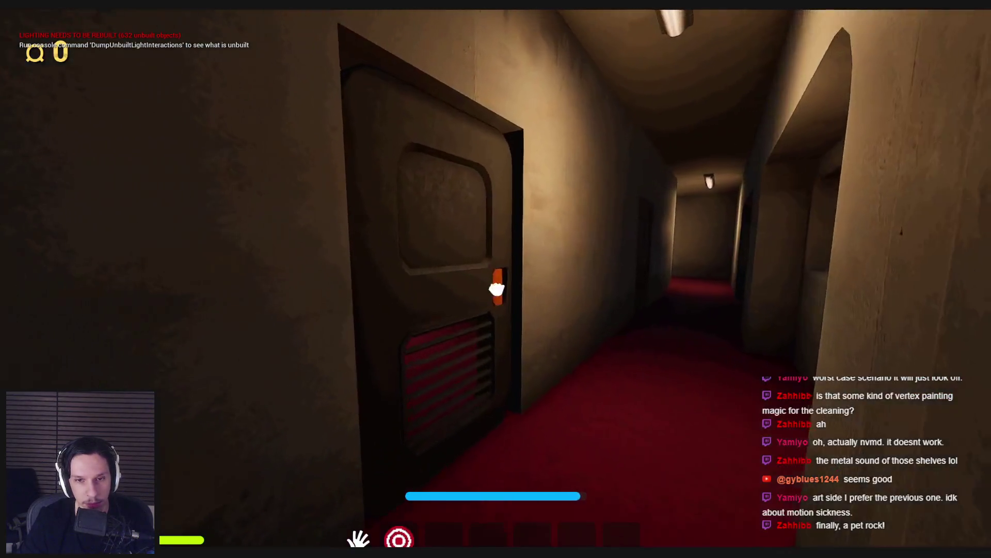
click(495, 288)
click(496, 289)
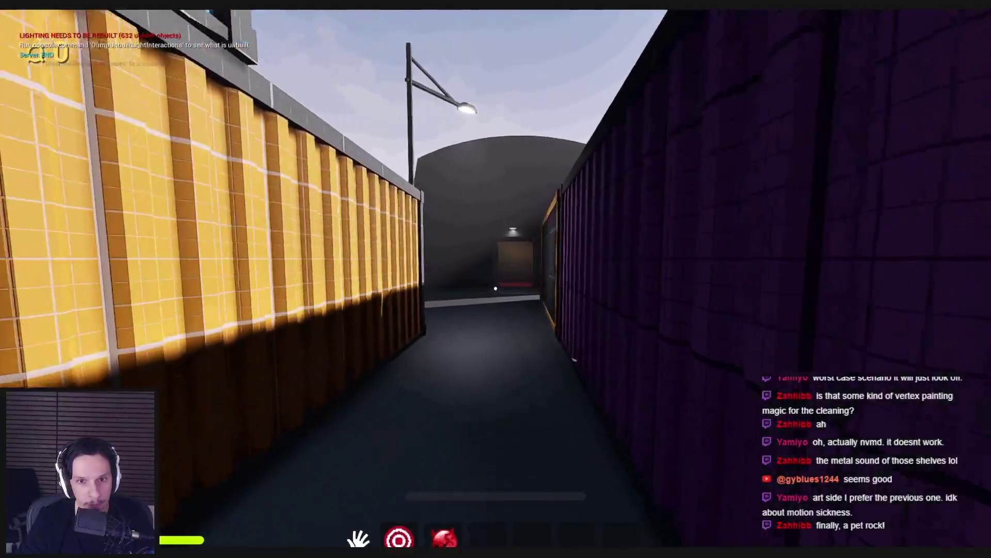
Step: Go through the orange-handled door into the red corridor and small toilet room
key(w)
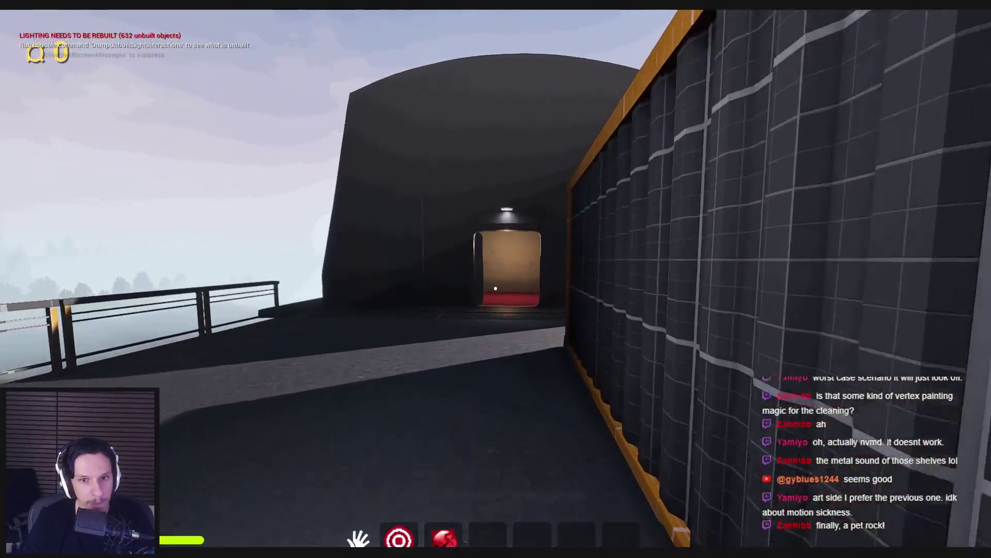
key(w)
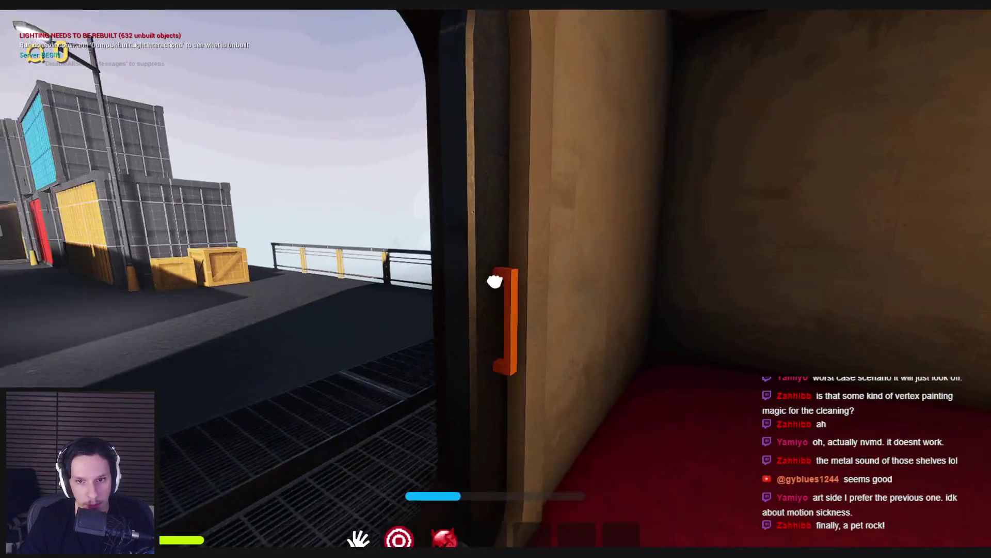
click(494, 282)
key(w)
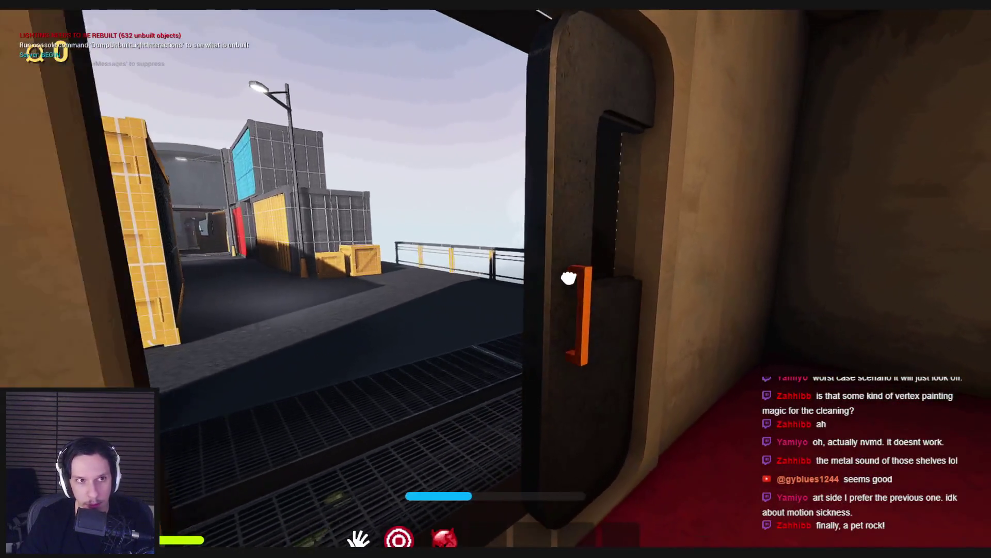
key(w)
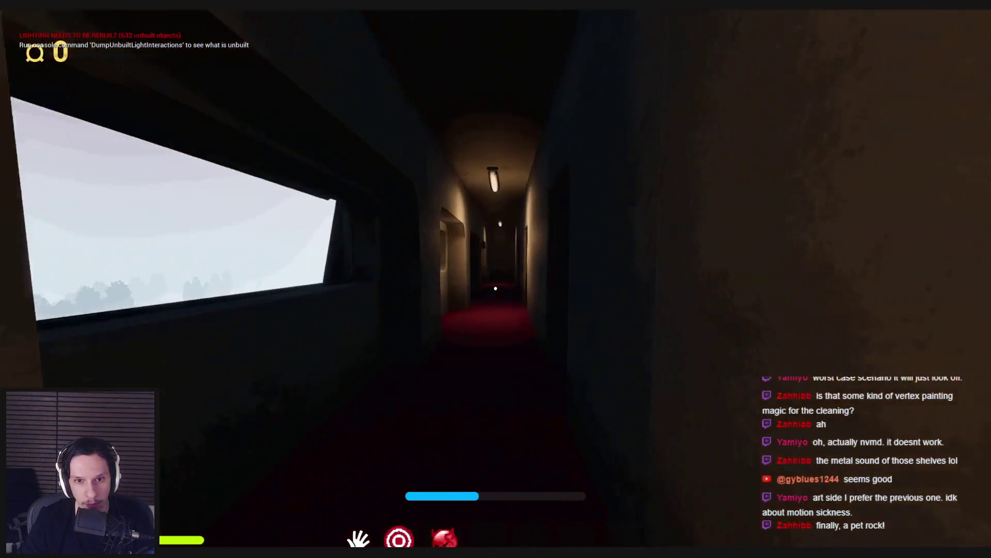
key(w)
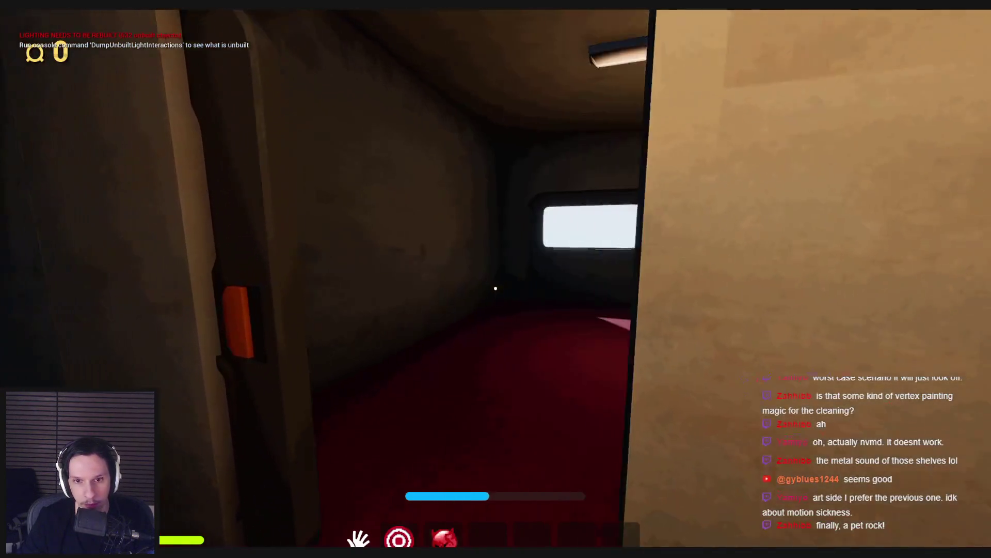
key(w)
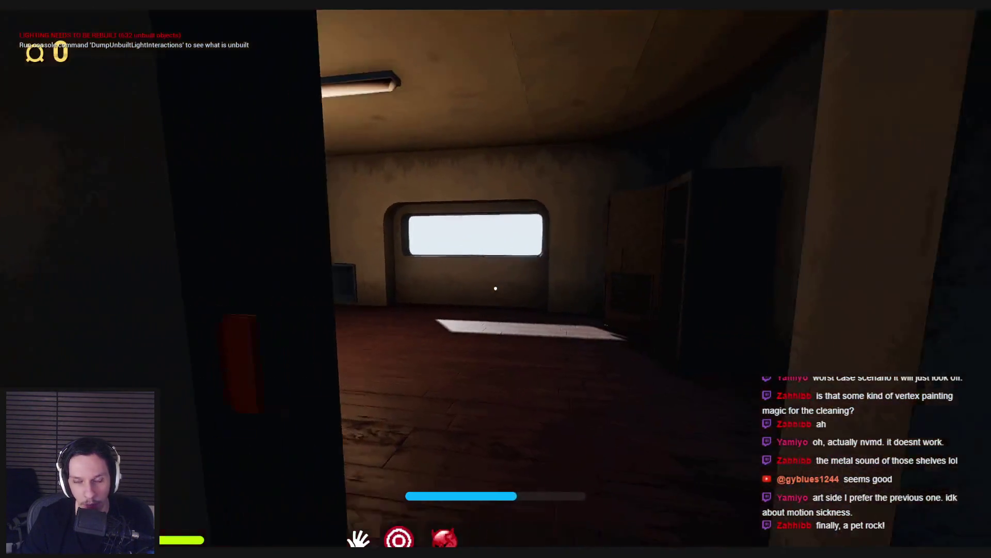
key(w)
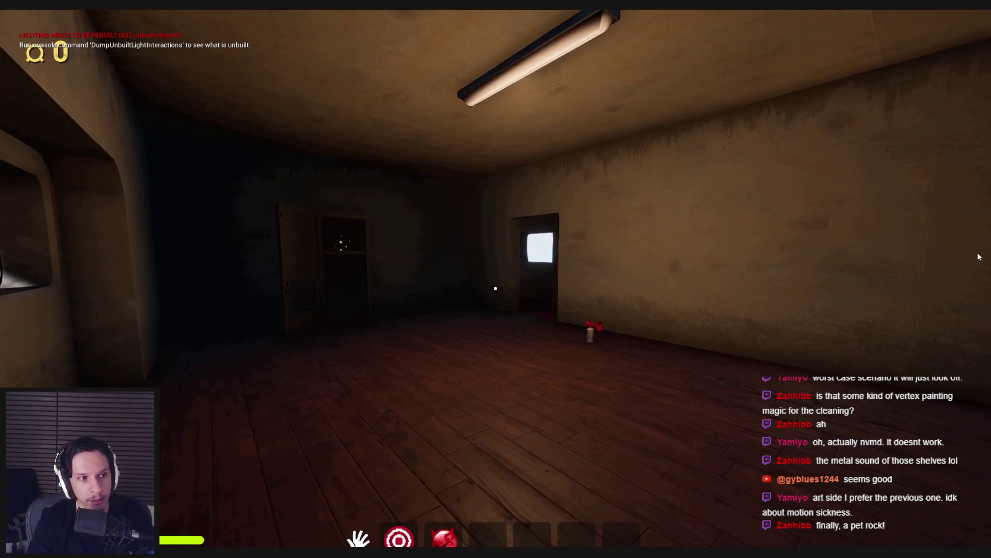
Step: Cross the red-floored corridor and open the outer door onto the walkway
key(w)
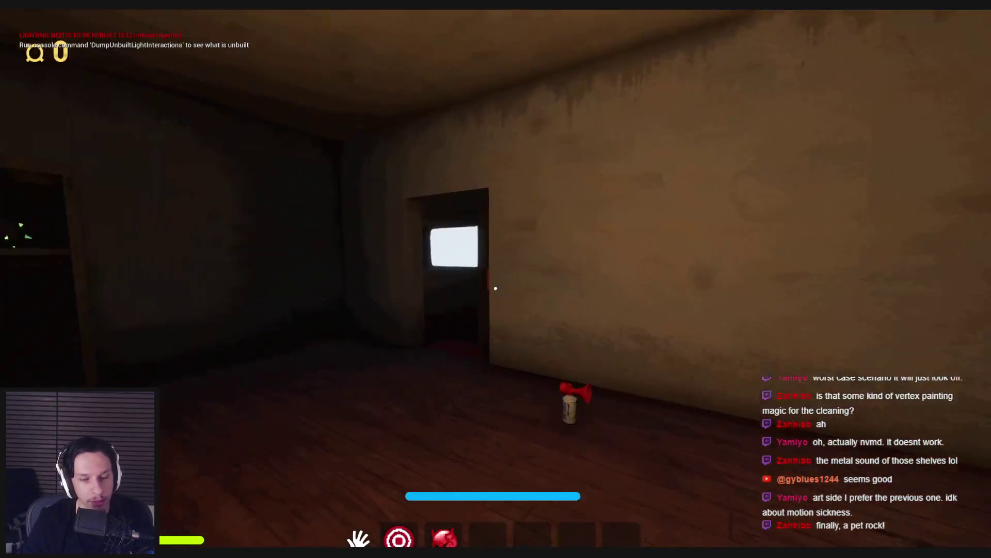
key(w)
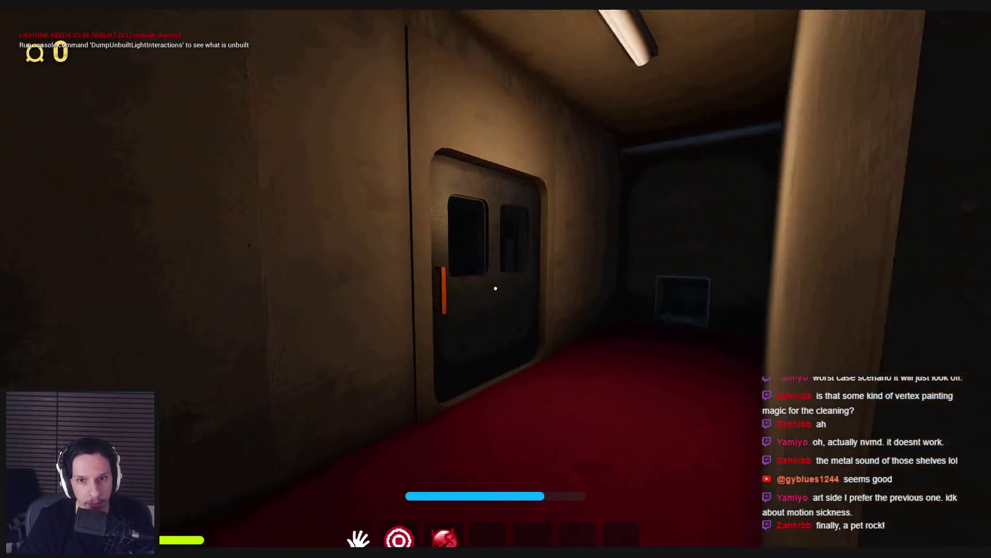
key(w)
click(495, 289)
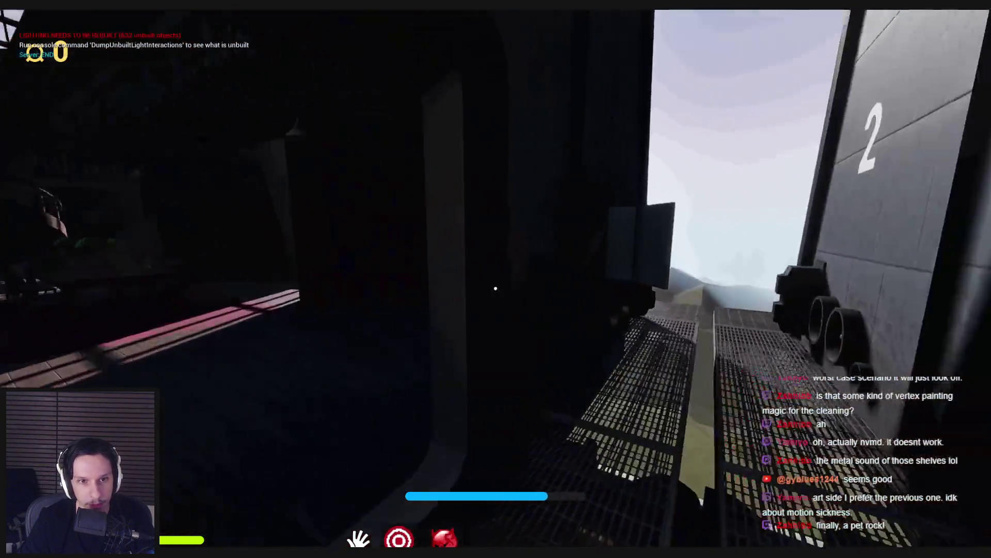
Step: Approach the rusty window, equip the sponge with 3, and scrub the glass
key(w)
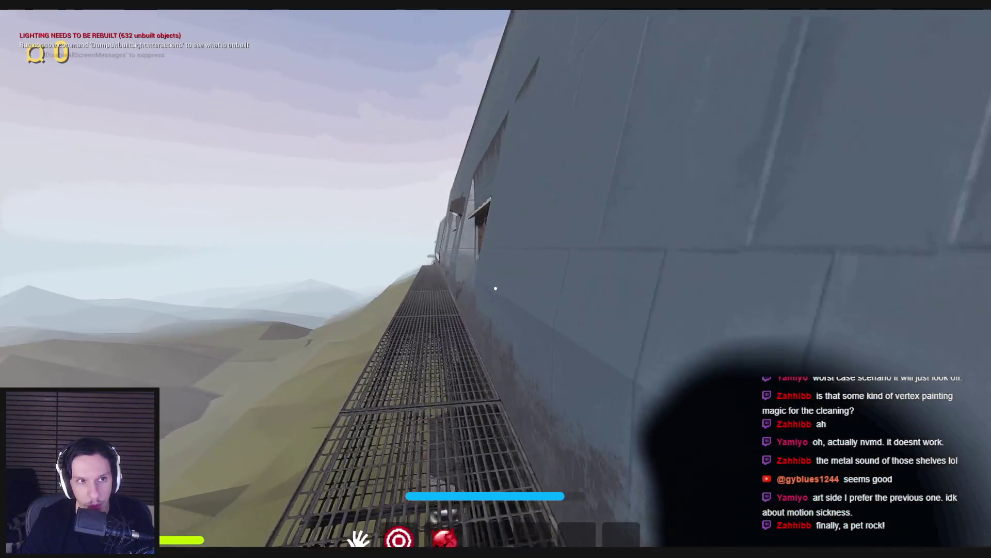
key(3)
key(w)
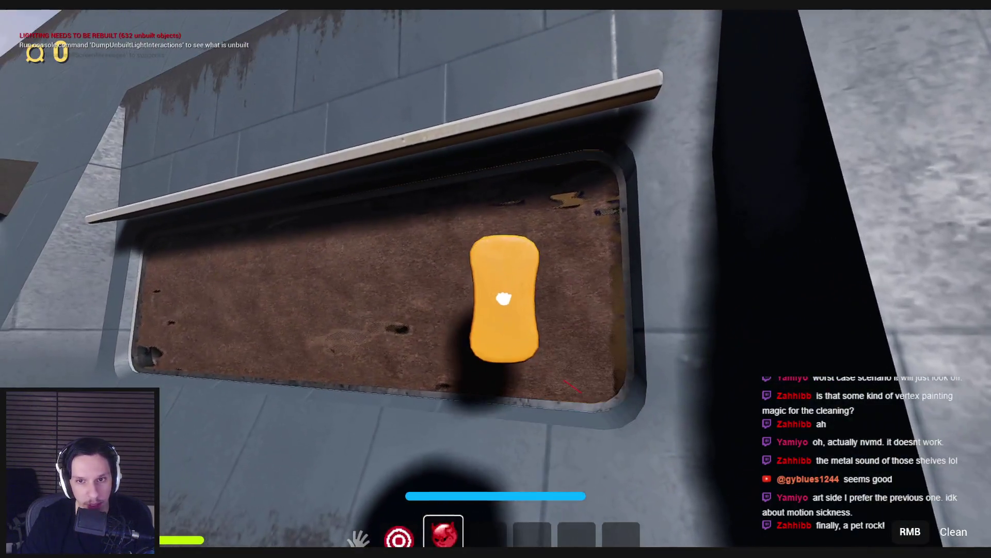
right_click(504, 298)
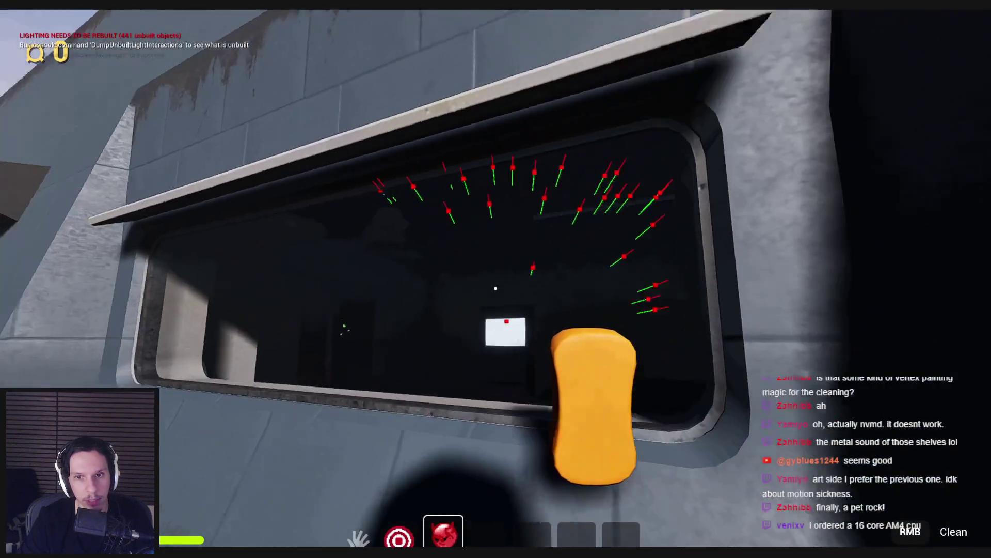
Step: Cycle the game view through wireframe, unlit and lit modes with F1–F3, then refocus the game
key(F1)
key(F2)
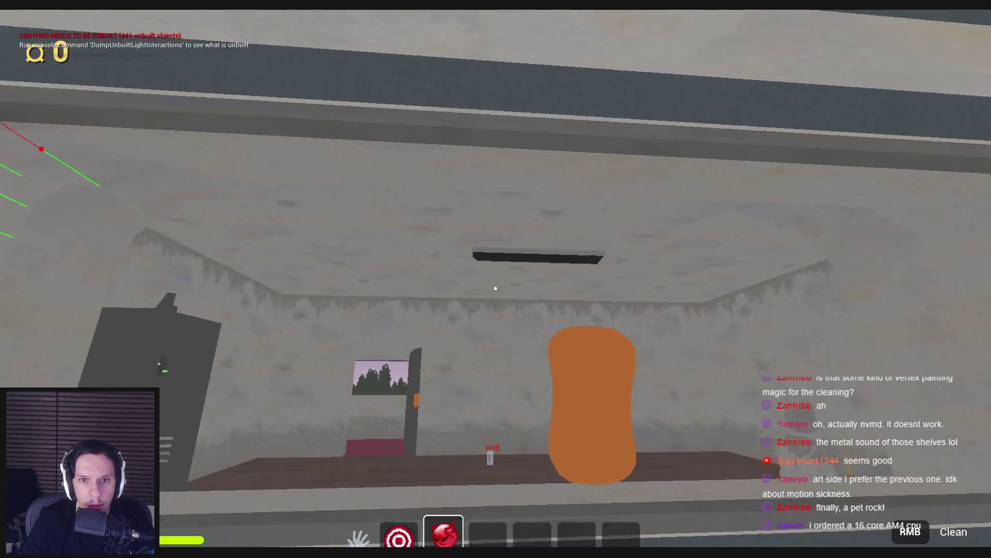
key(F3)
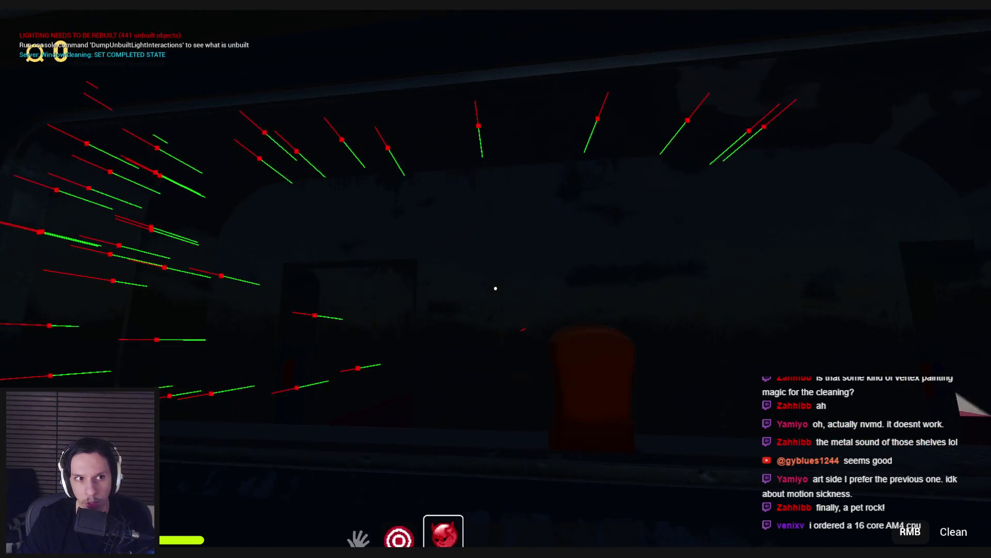
key(F1)
key(F2)
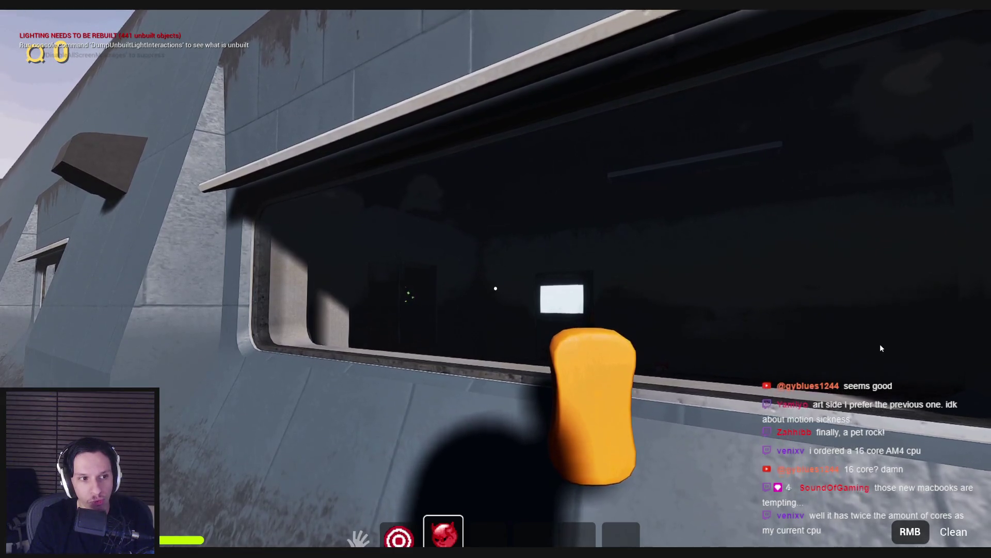
click(880, 348)
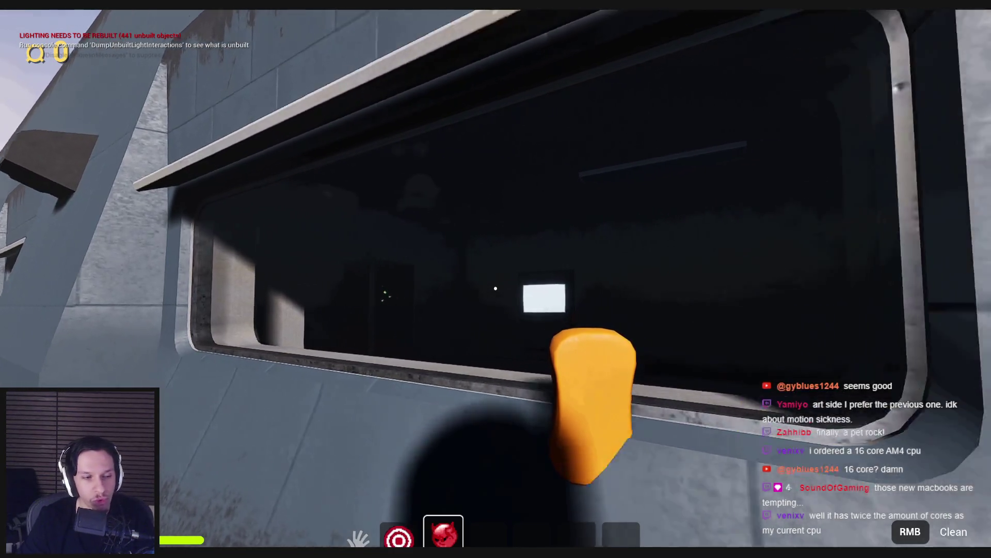
Step: Walk inside to the pipe valve, put the sponge away, and turn the valve
key(w)
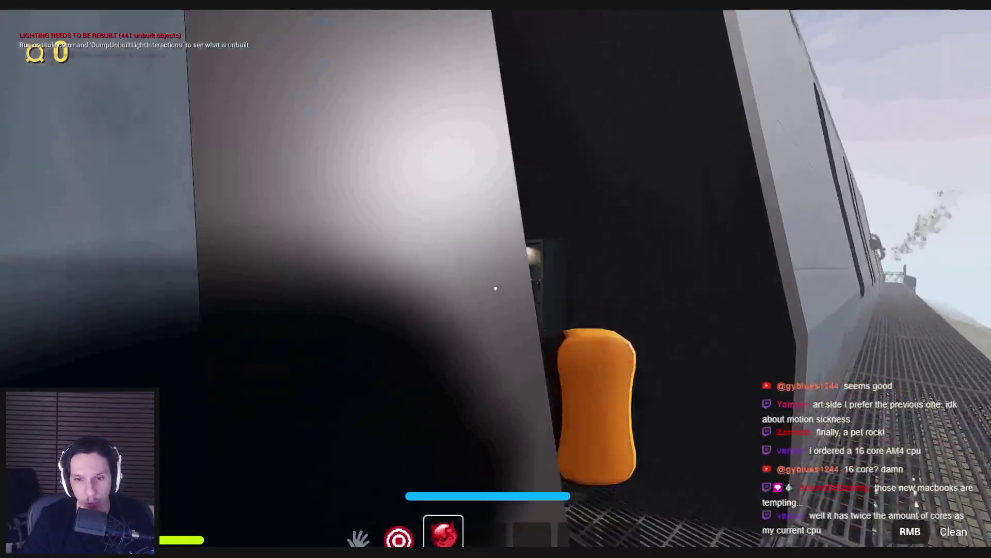
key(w)
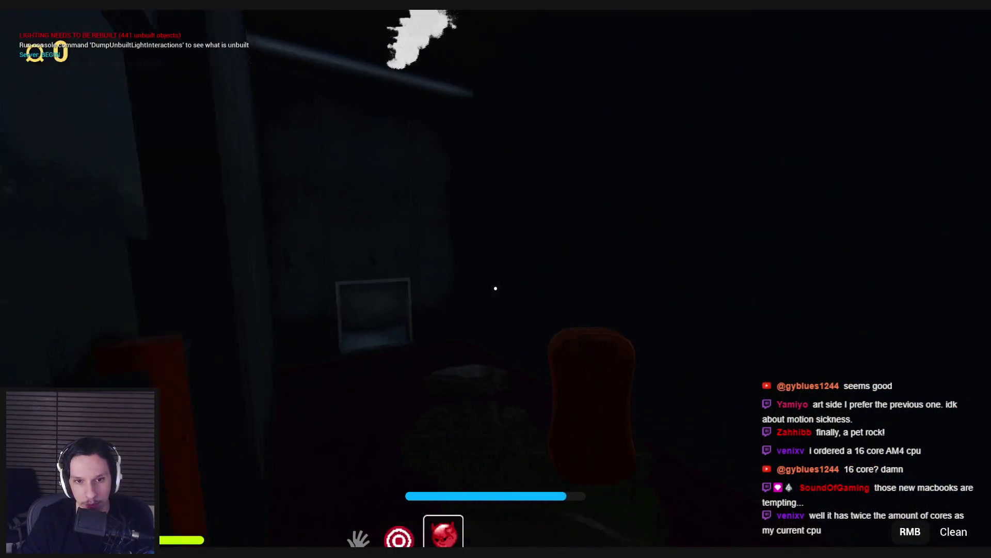
key(w)
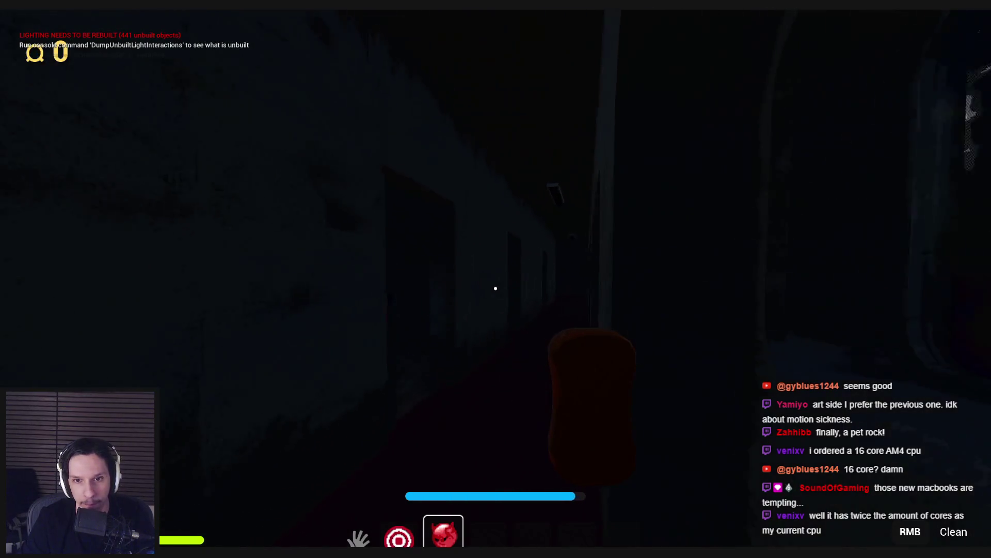
key(w)
key(3)
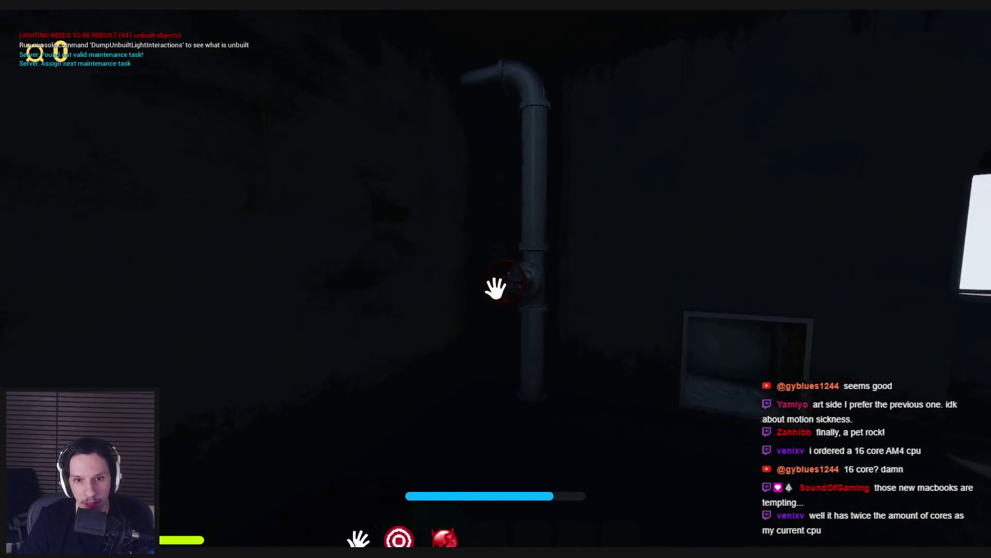
click(476, 287)
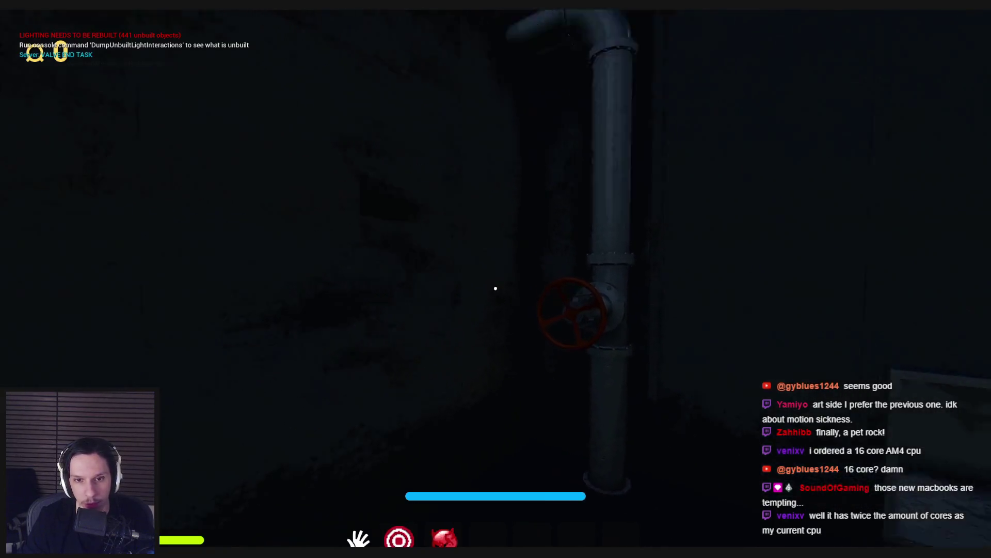
Step: Climb back out through the window and re-equip the sponge with 3
key(w)
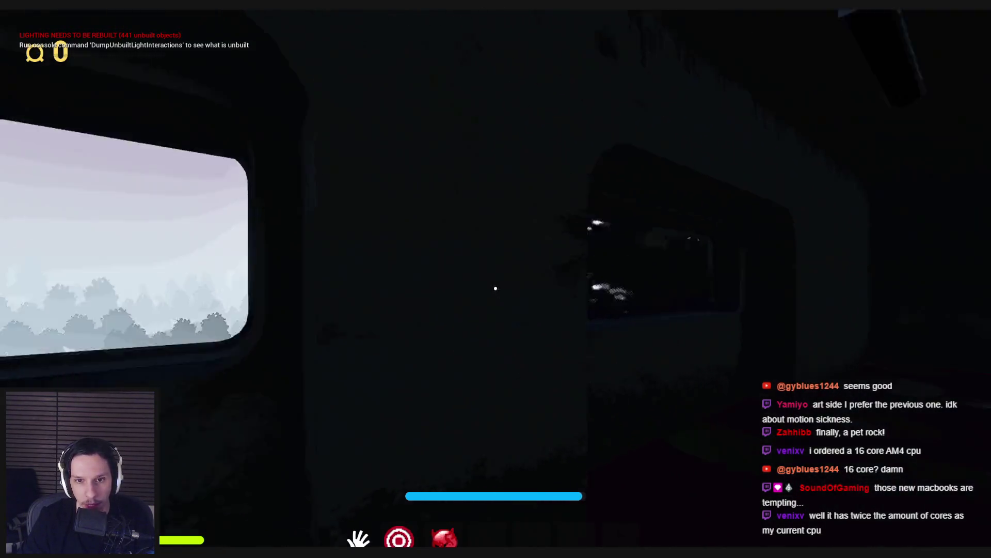
key(w)
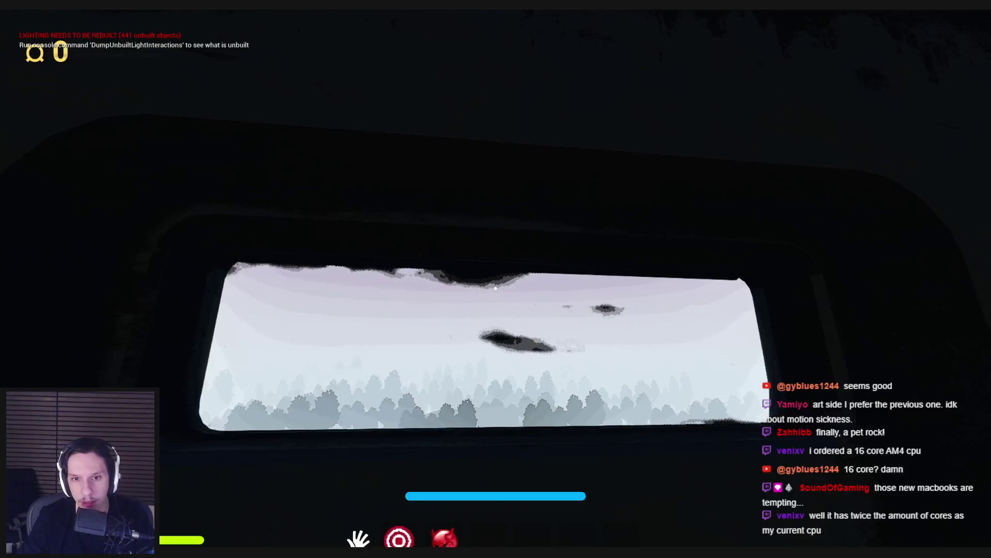
key(3)
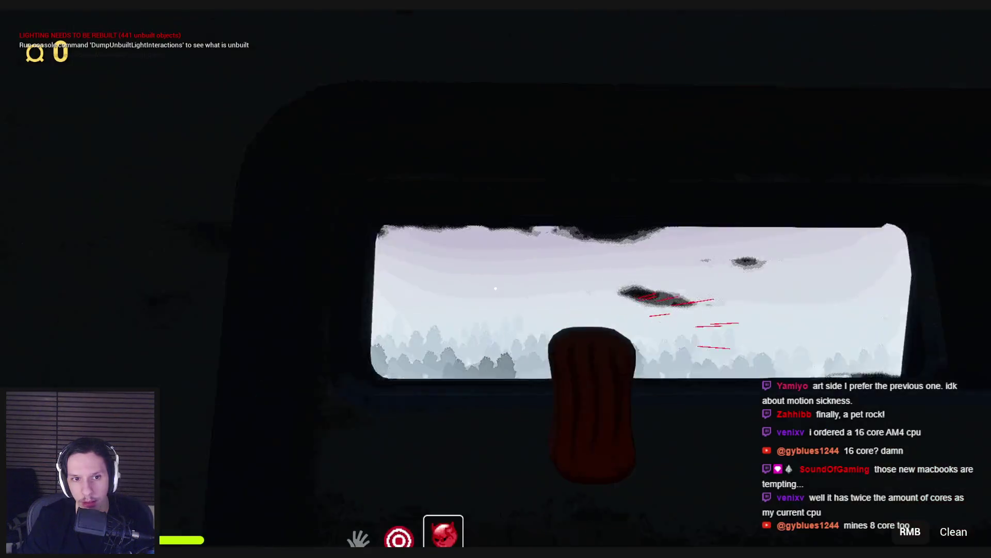
Step: Scrub the smudged window with two sponge wiping passes, then stop the play-test with Esc
right_click(496, 288)
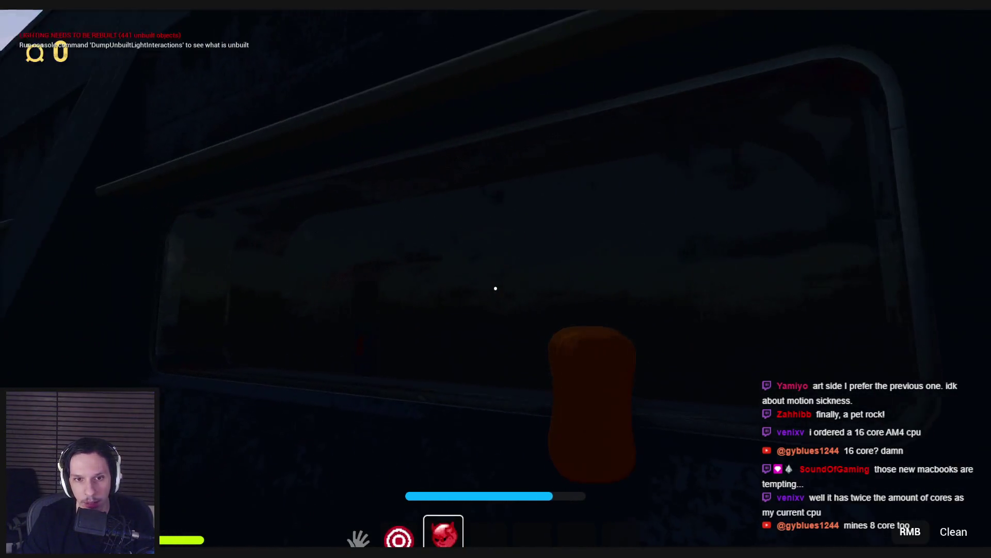
right_click(496, 288)
mouse_move(402, 207)
mouse_down()
mouse_move(363, 166)
mouse_move(544, 122)
mouse_move(754, 115)
mouse_move(870, 127)
mouse_move(930, 207)
mouse_move(759, 23)
mouse_move(491, 129)
mouse_move(289, 167)
mouse_move(277, 299)
mouse_move(287, 381)
mouse_move(516, 388)
mouse_move(495, 288)
mouse_move(516, 321)
mouse_move(115, 360)
mouse_up()
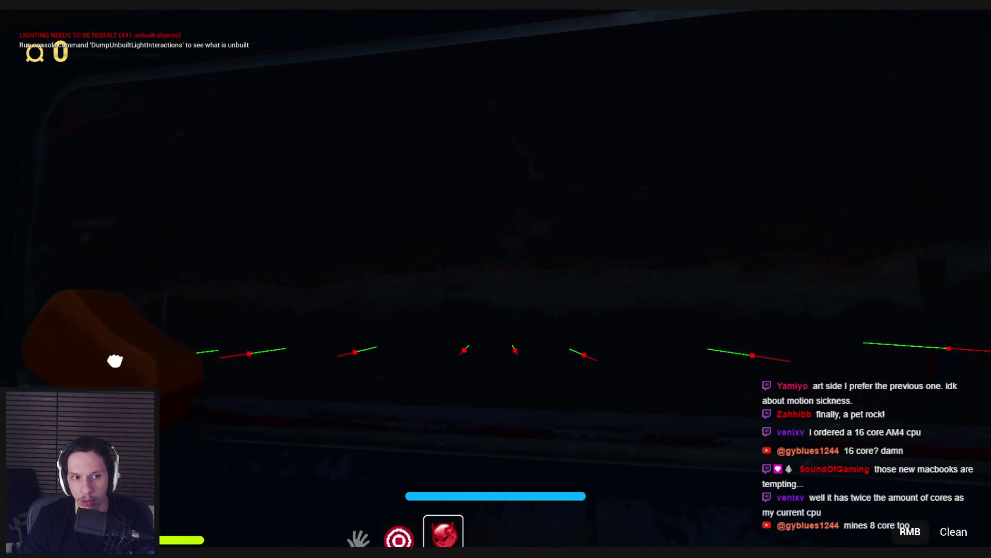
mouse_move(189, 396)
mouse_down()
mouse_move(549, 408)
mouse_move(814, 232)
mouse_move(814, 253)
mouse_move(544, 224)
mouse_move(179, 283)
mouse_move(129, 200)
mouse_move(542, 188)
mouse_move(845, 152)
mouse_move(691, 115)
mouse_move(221, 180)
mouse_move(139, 105)
mouse_move(303, 78)
mouse_move(531, 82)
mouse_up()
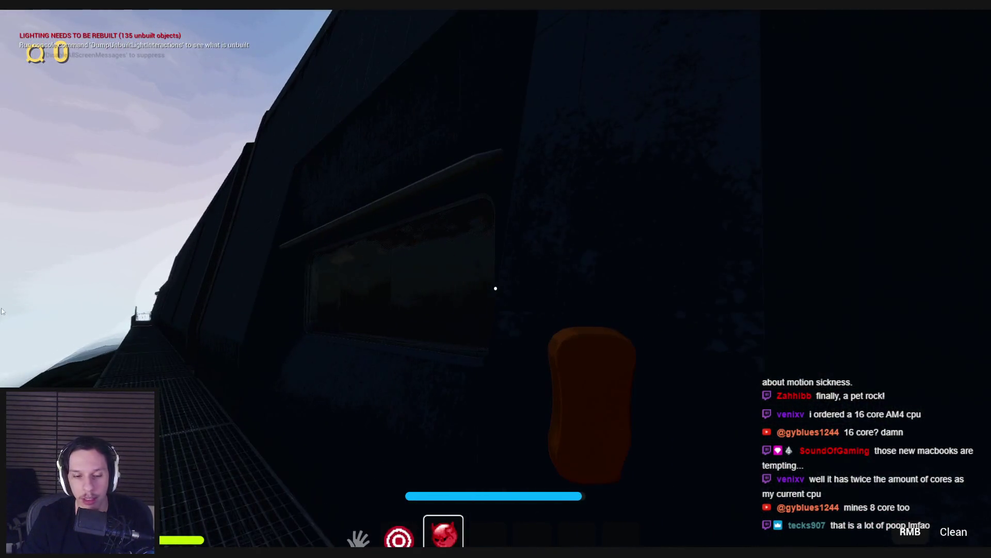
key(Escape)
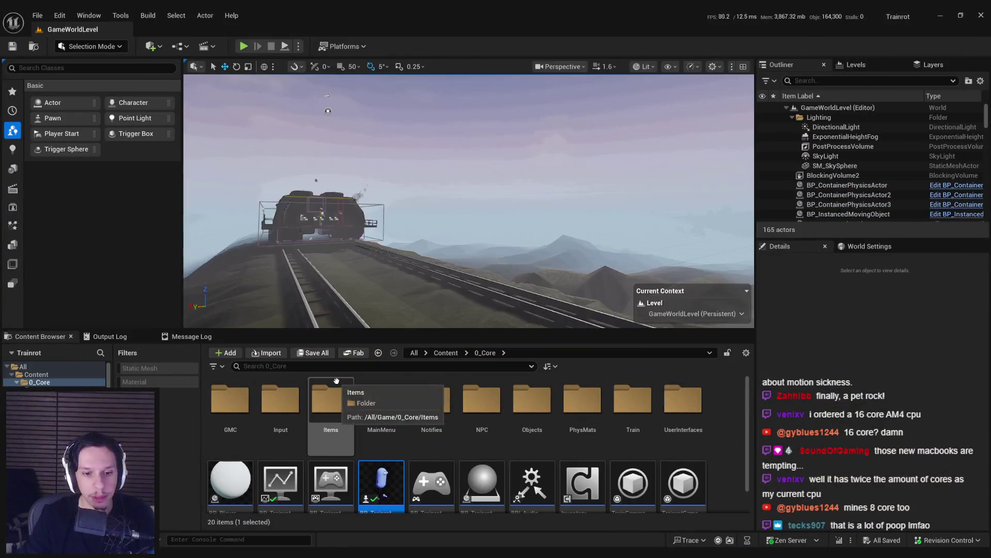
Step: Open the WindowCleaning blueprint and inspect, then close, the Create and Assign RenderTarget macro
double_click(381, 483)
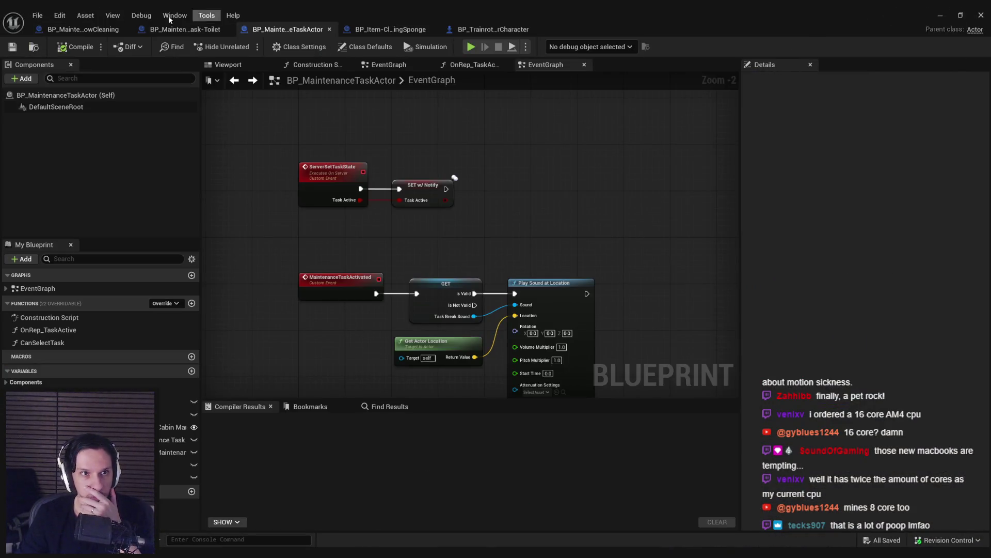
click(83, 28)
scroll(403, 187, down, 3)
scroll(502, 197, up, 5)
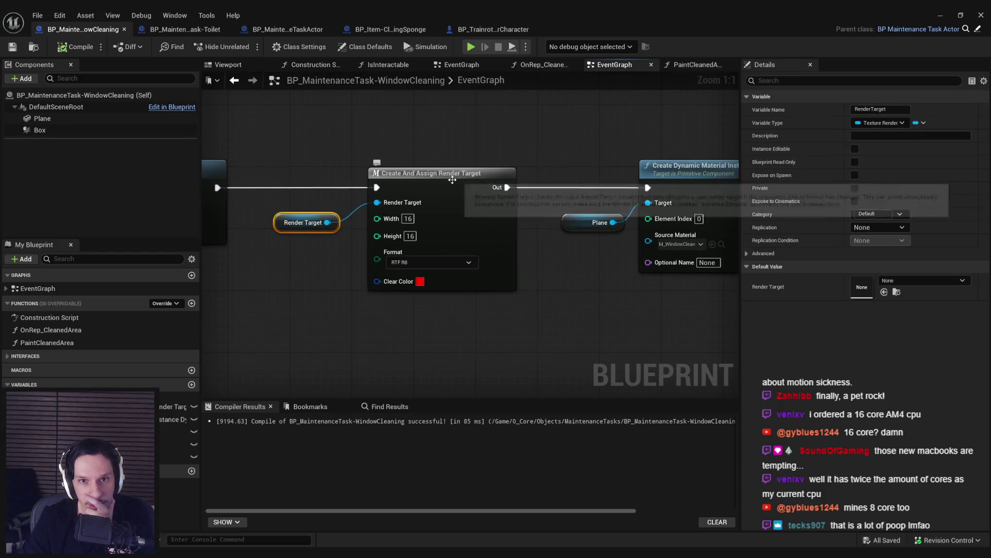
double_click(449, 182)
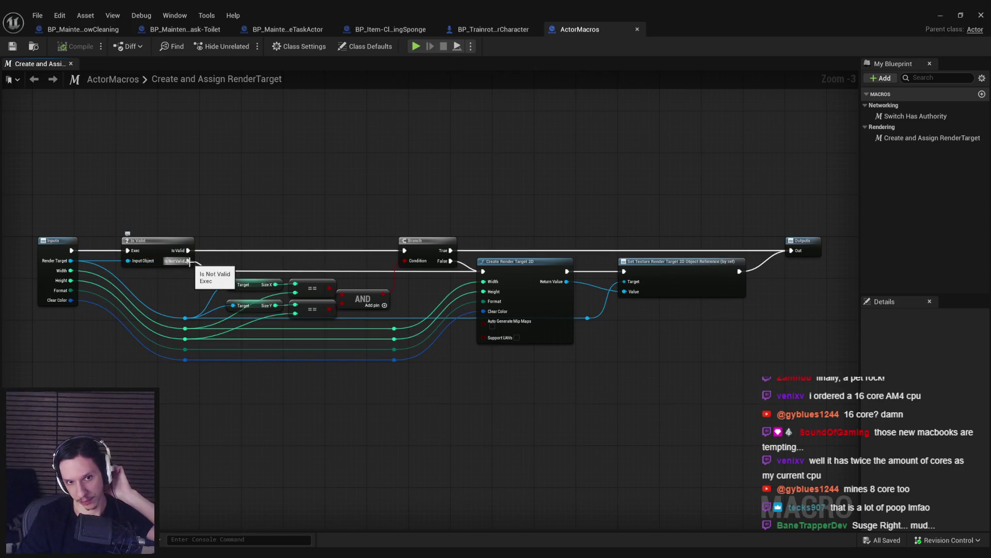
middle_click(596, 32)
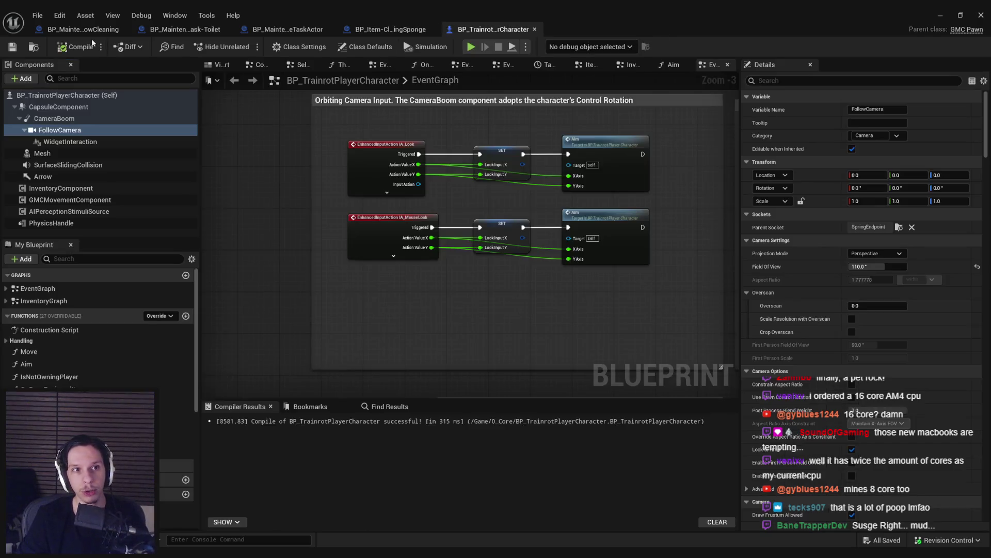
click(90, 34)
Step: Select the Render Target getter node and paste a copy of it
scroll(311, 265, down, 1)
click(323, 225)
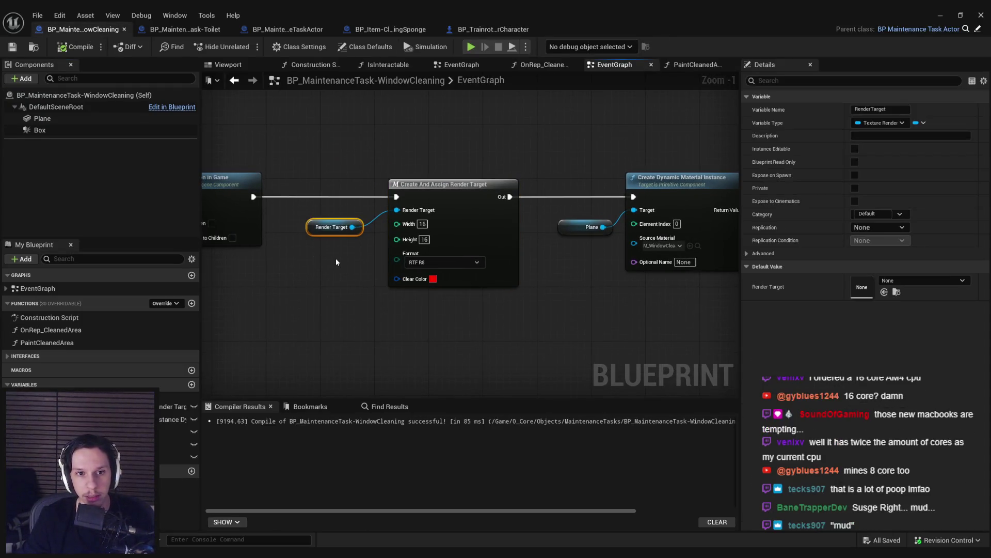
scroll(336, 258, down, 3)
scroll(433, 291, down, 2)
scroll(443, 233, up, 5)
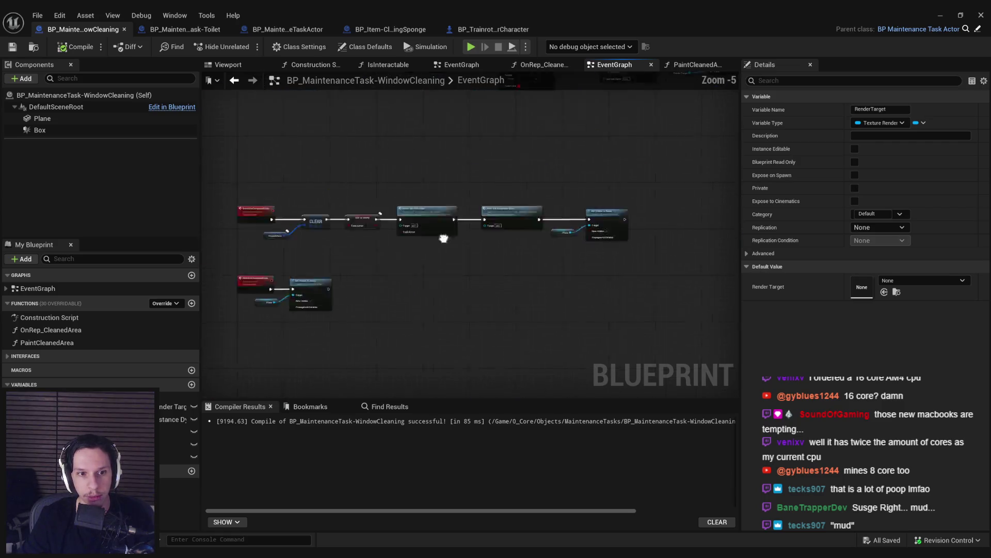
key(ctrl+v)
Step: Convert the pasted Render Target getter into a validated get aligned with the execution row
right_click(501, 292)
click(520, 391)
drag(529, 295, 521, 247)
Step: Add a Release Render Target 2D node off the getter's output, placed beside it
mouse_move(550, 284)
mouse_down()
mouse_move(587, 265)
mouse_move(620, 265)
mouse_up()
text(destroy)
key(BackSpace)
key(BackSpace)
key(BackSpace)
text(render tar)
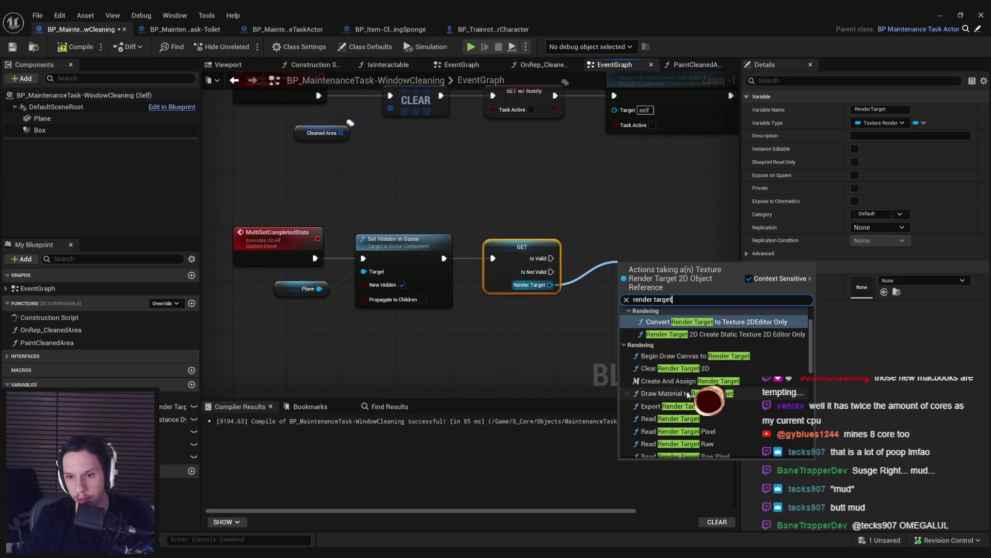
scroll(686, 377, down, 5)
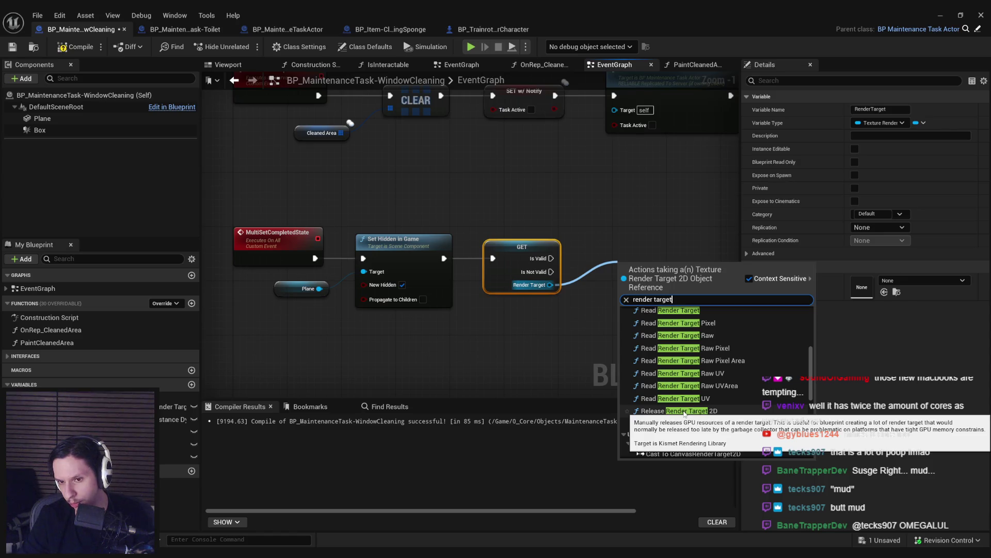
scroll(686, 416, up, 3)
scroll(685, 427, up, 1)
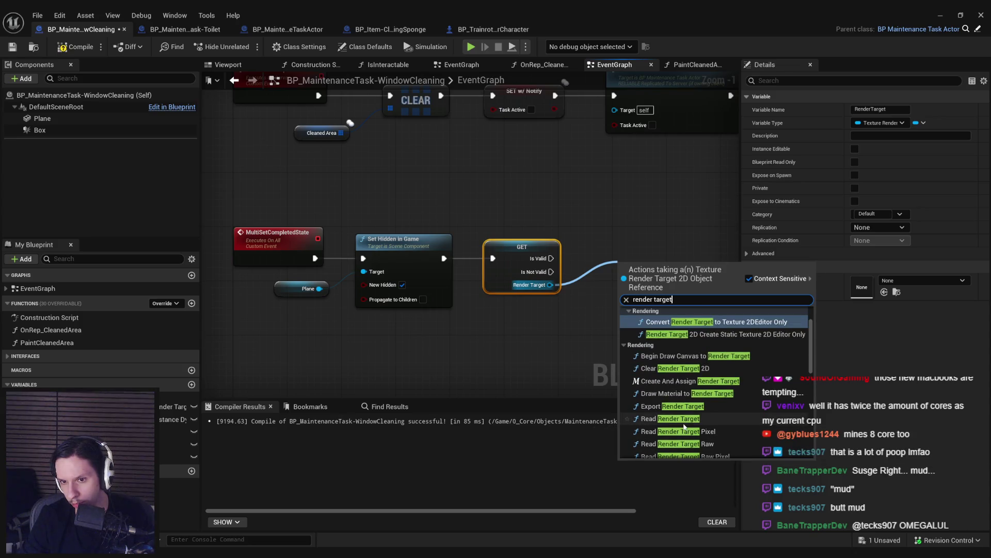
scroll(683, 383, down, 3)
click(680, 392)
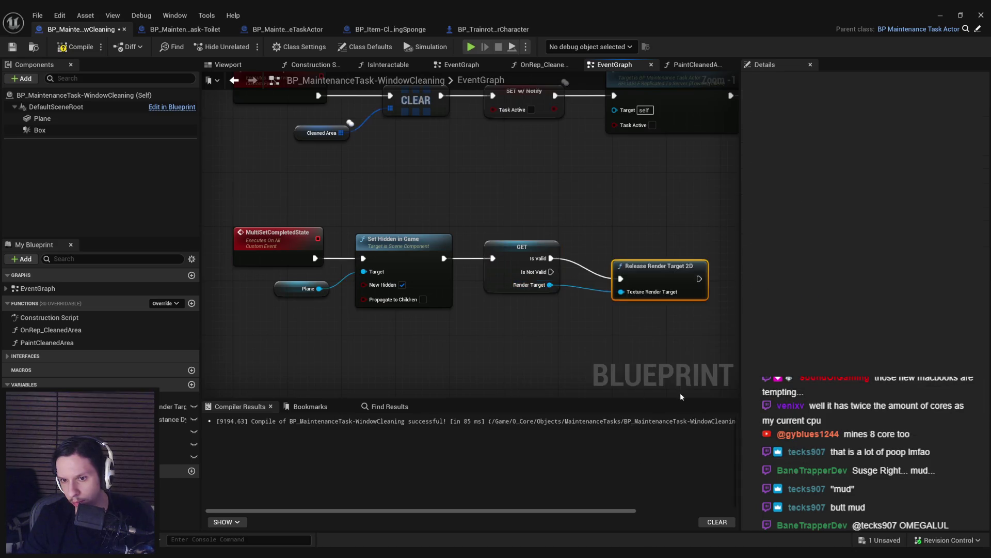
drag(680, 396, 592, 396)
drag(569, 282, 548, 264)
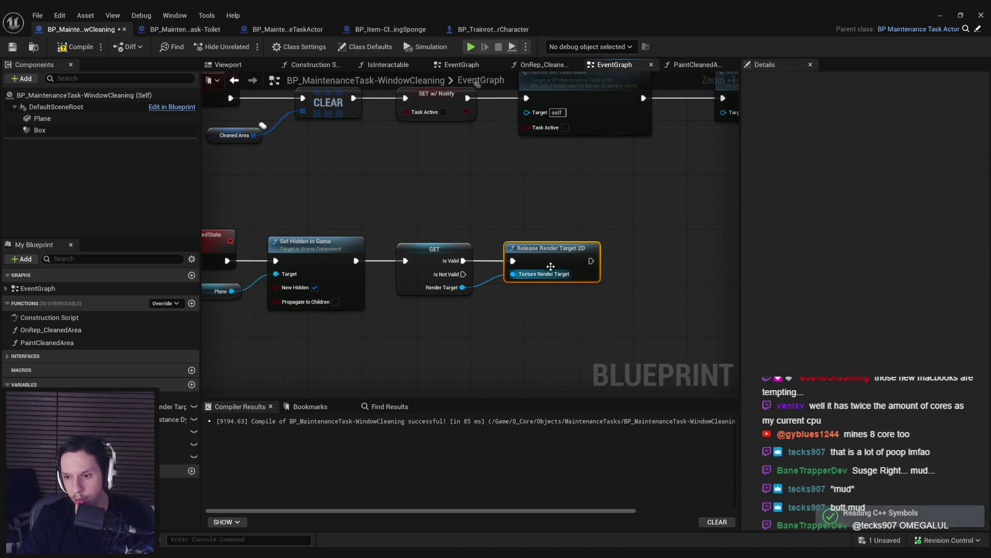
mouse_move(551, 266)
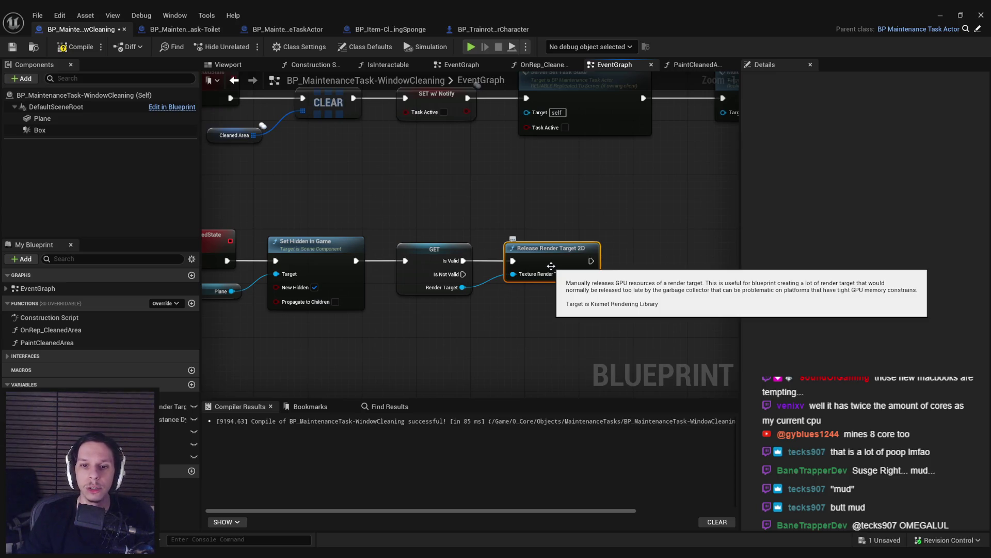
drag(551, 266, 544, 266)
Step: Add a SET RenderTarget node after the release, then collapse the three nodes into a function
click(459, 316)
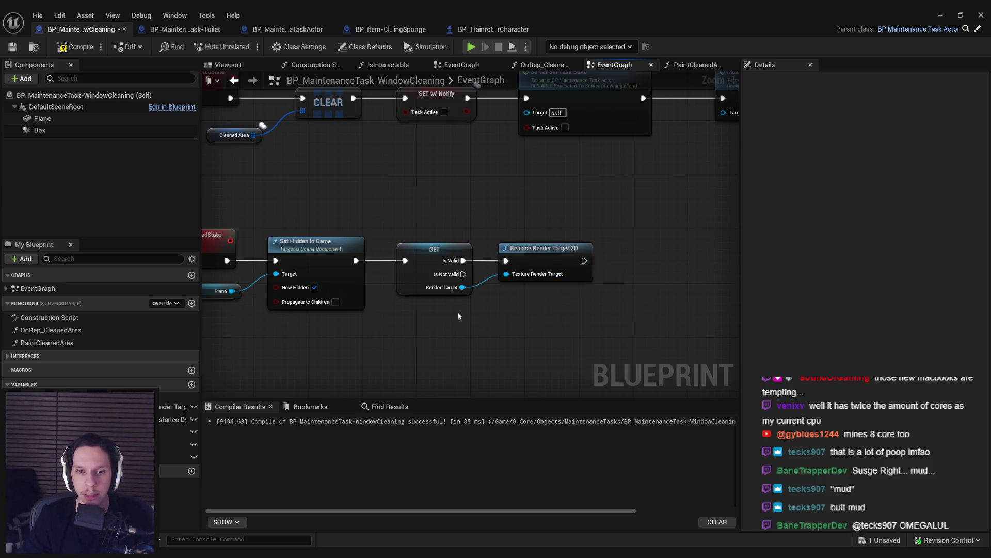
drag(458, 316, 424, 324)
drag(173, 406, 569, 287)
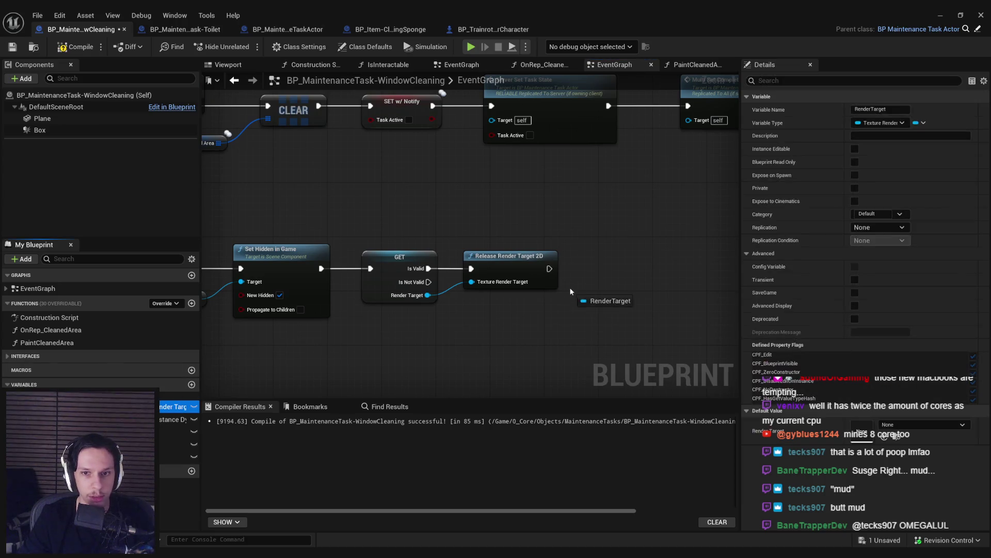
click(617, 294)
drag(673, 228, 368, 343)
right_click(380, 260)
click(416, 406)
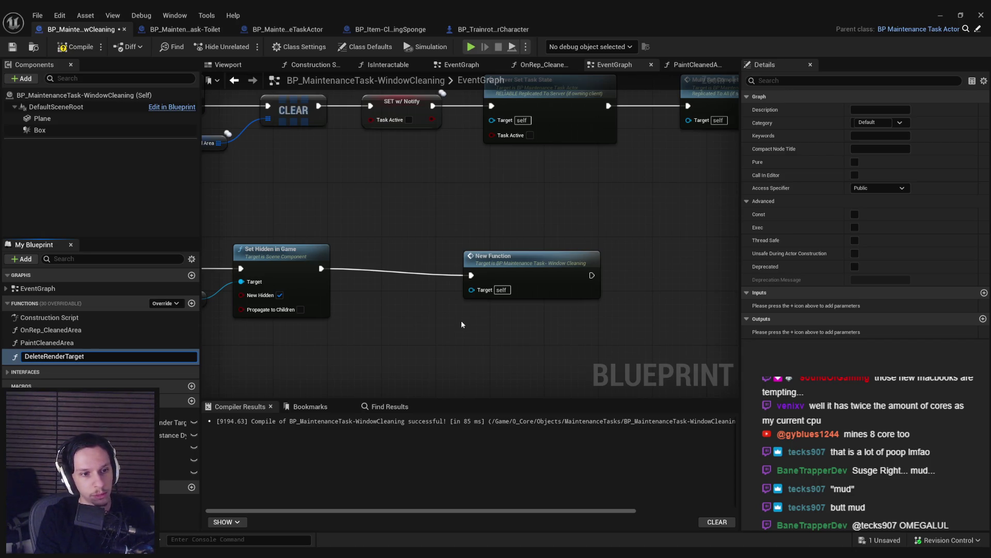
Step: Name the function RemoveRenderTarget, place its call beside Set Hidden in Game, and make it Private
text(emove)
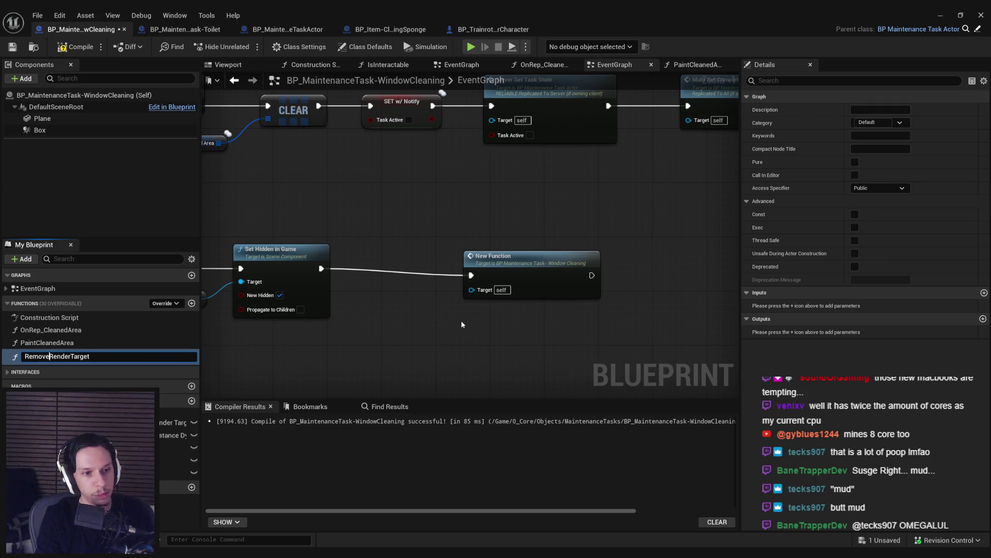
key(Return)
drag(522, 265, 427, 257)
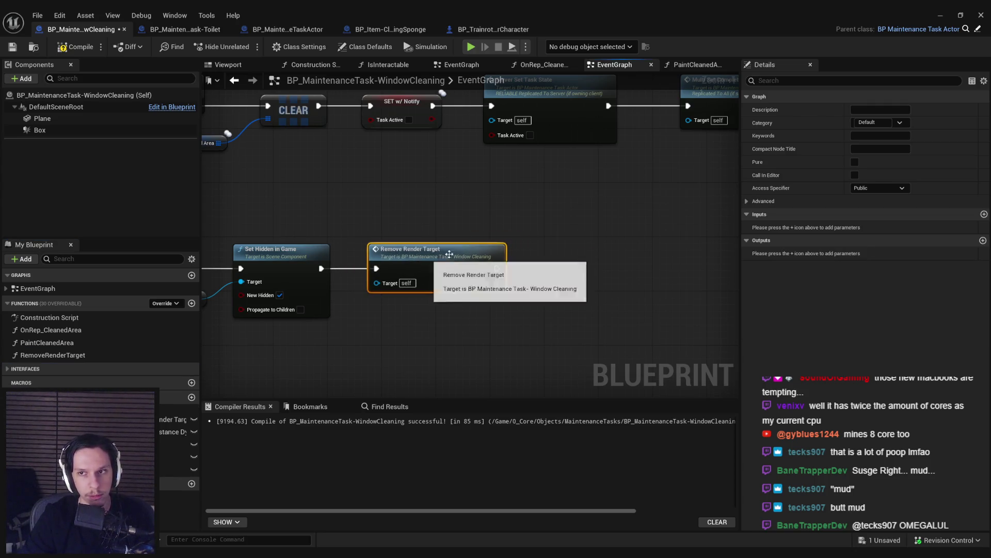
click(48, 356)
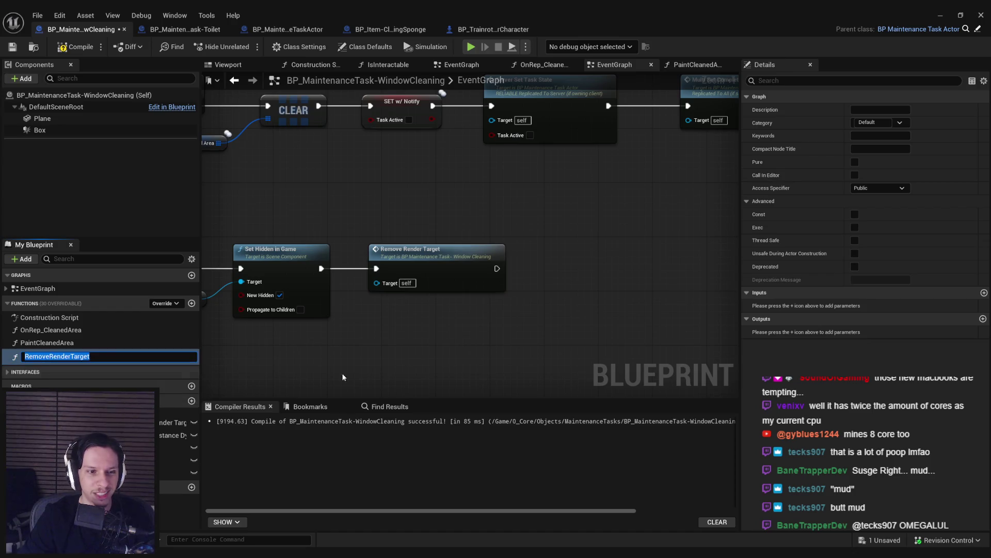
click(494, 278)
scroll(495, 281, down, 5)
click(883, 188)
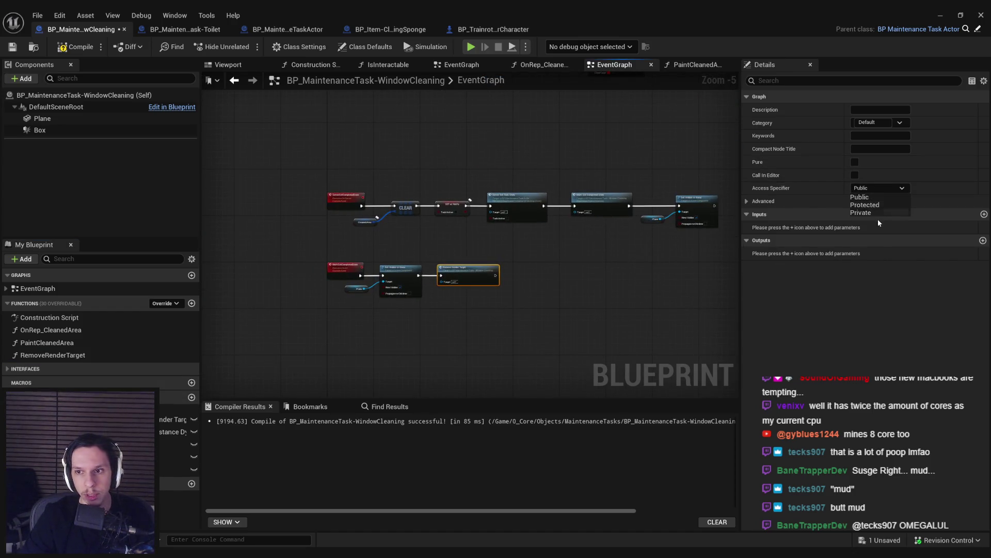
click(646, 242)
scroll(646, 243, up, 3)
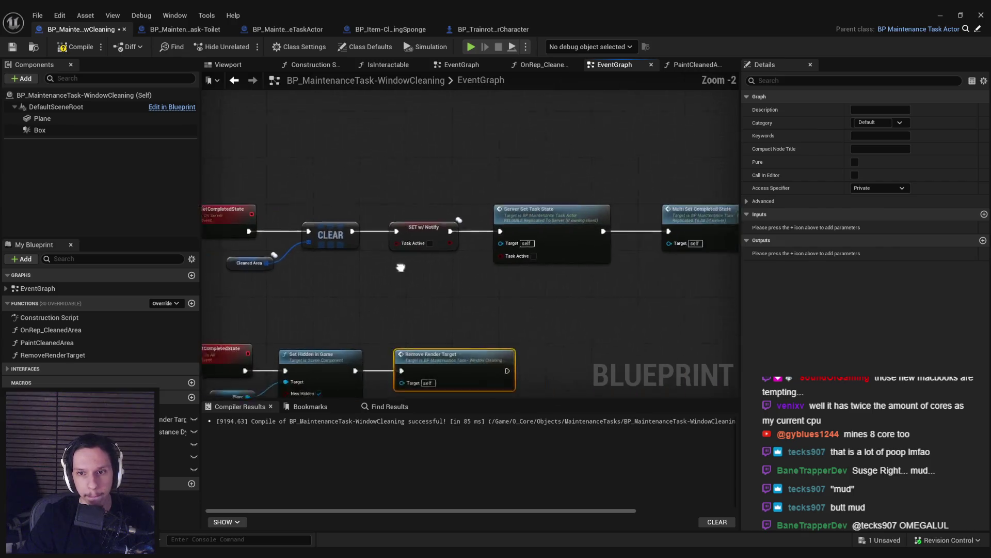
Step: Compile the blueprint, check the render-target setup row, and return to the level editor
drag(589, 295, 297, 313)
click(560, 242)
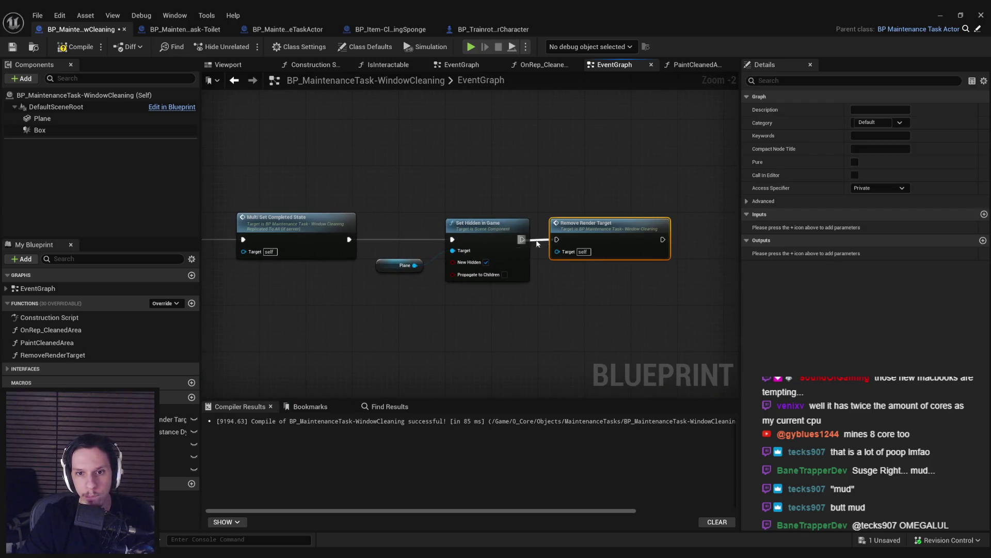
key(ctrl+z)
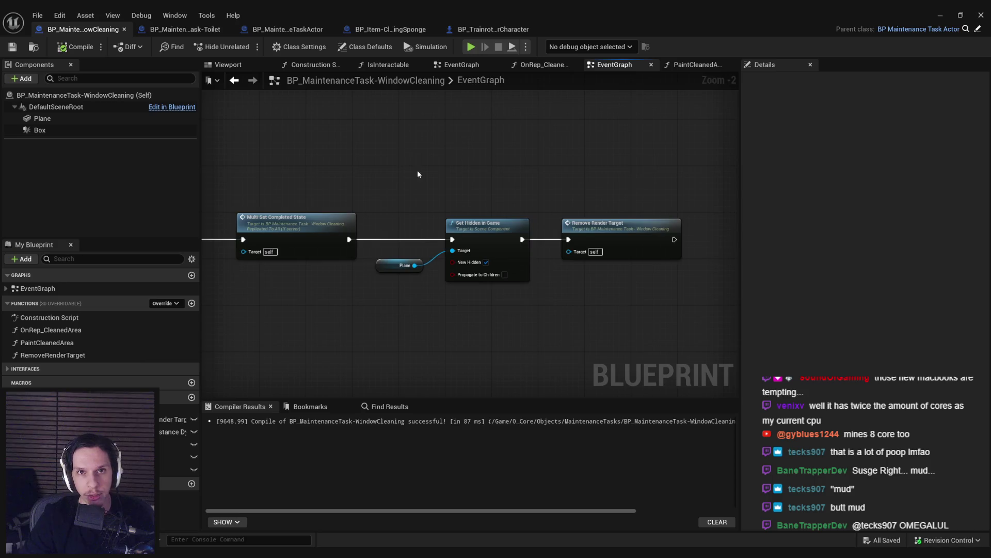
scroll(573, 172, down, 4)
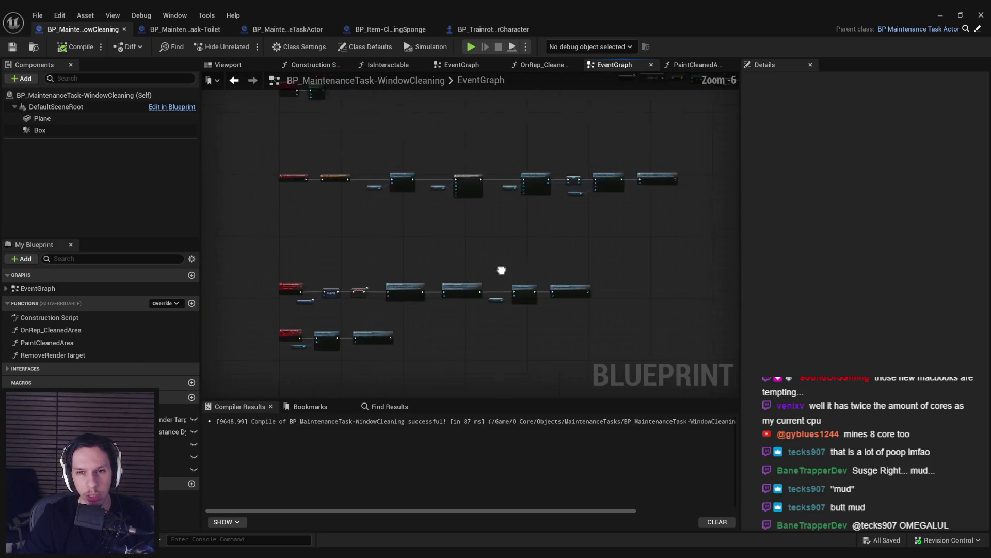
scroll(501, 270, up, 4)
scroll(410, 260, down, 2)
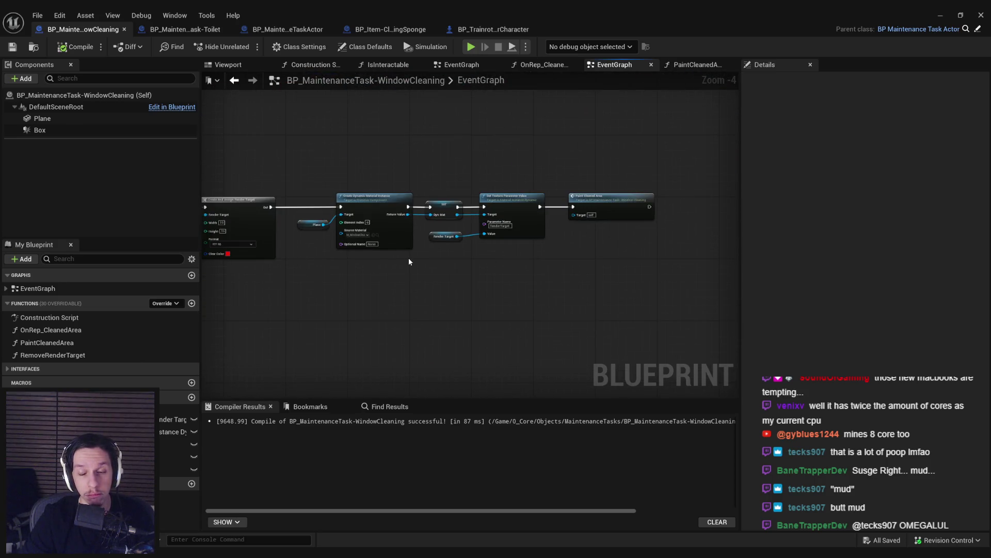
drag(245, 330, 615, 195)
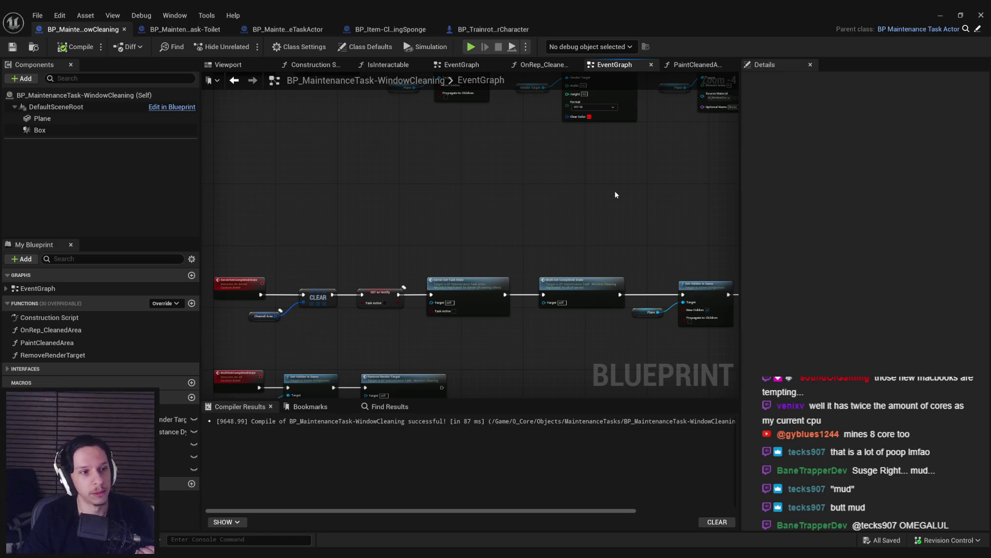
click(935, 19)
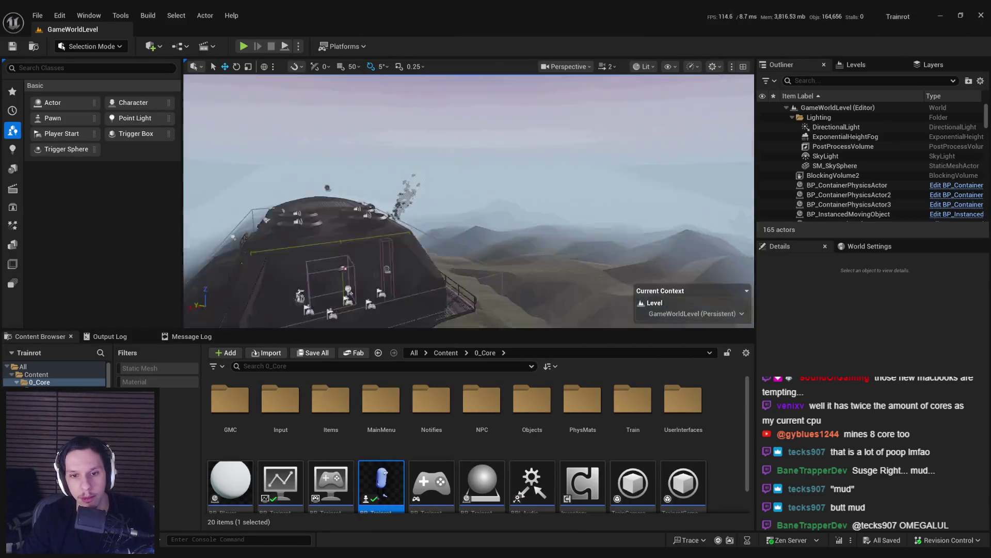
Step: Start a fullscreen play-in-editor session with Alt+P and F11
key(w)
scroll(468, 201, down, 1)
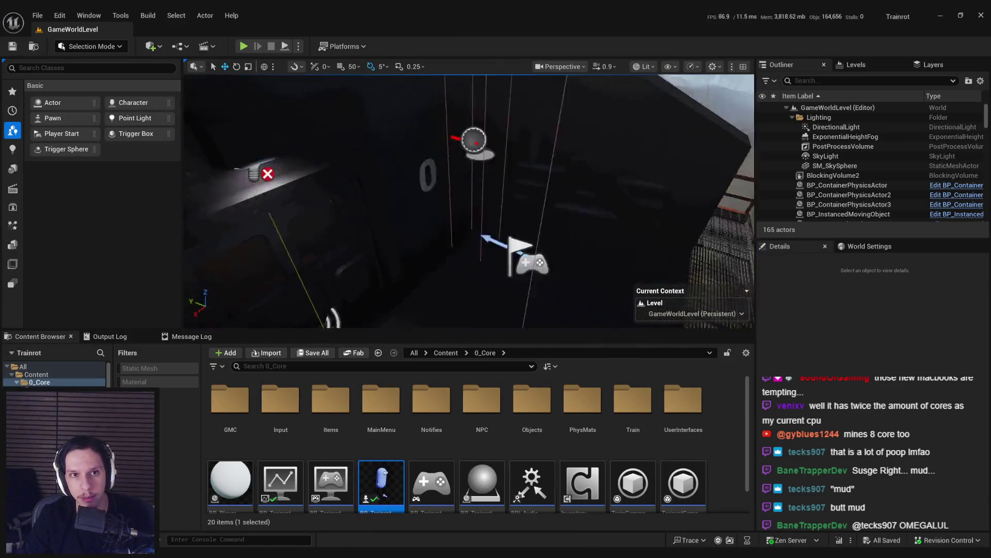
key(alt+p)
key(F11)
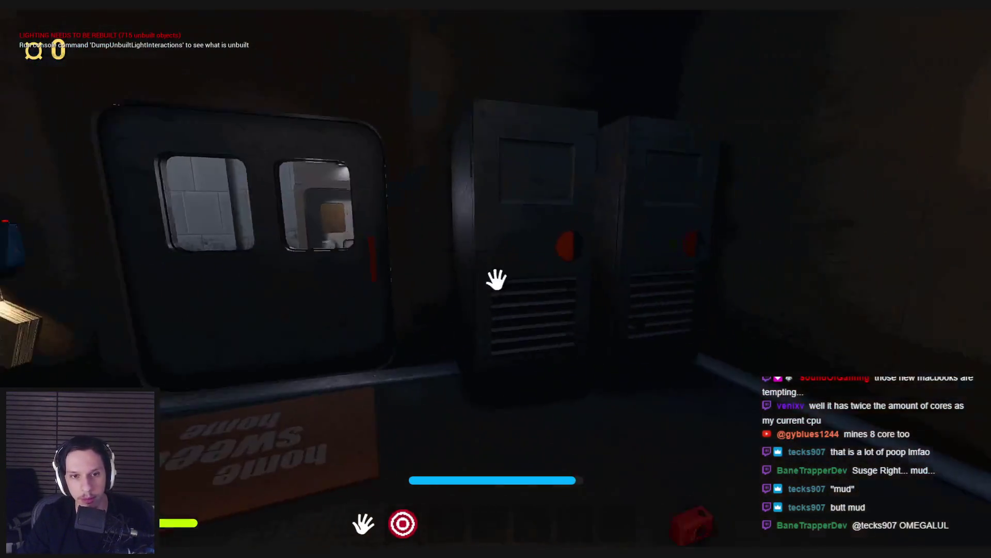
Step: Open both lockers, move the suitcases aside, and pick up the red item
click(496, 279)
click(495, 279)
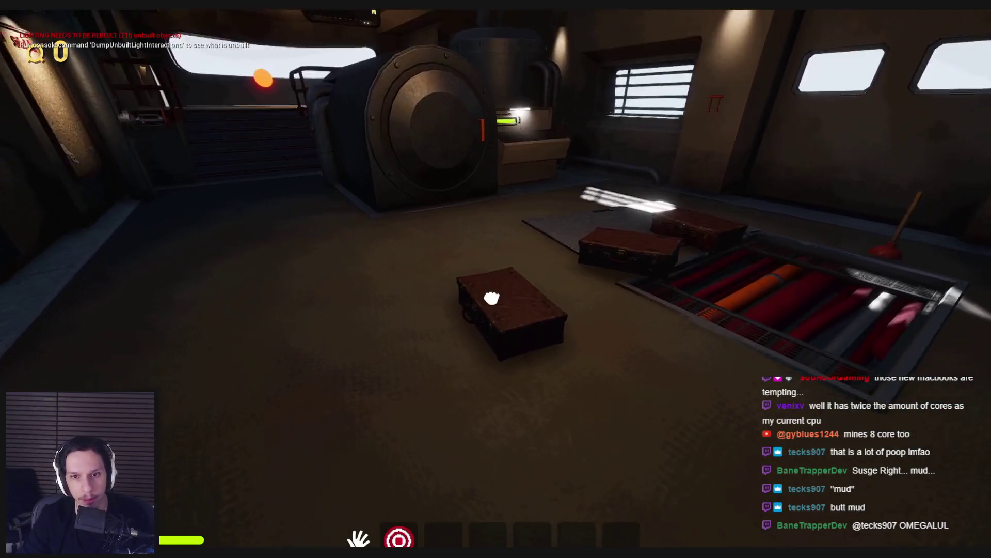
click(496, 288)
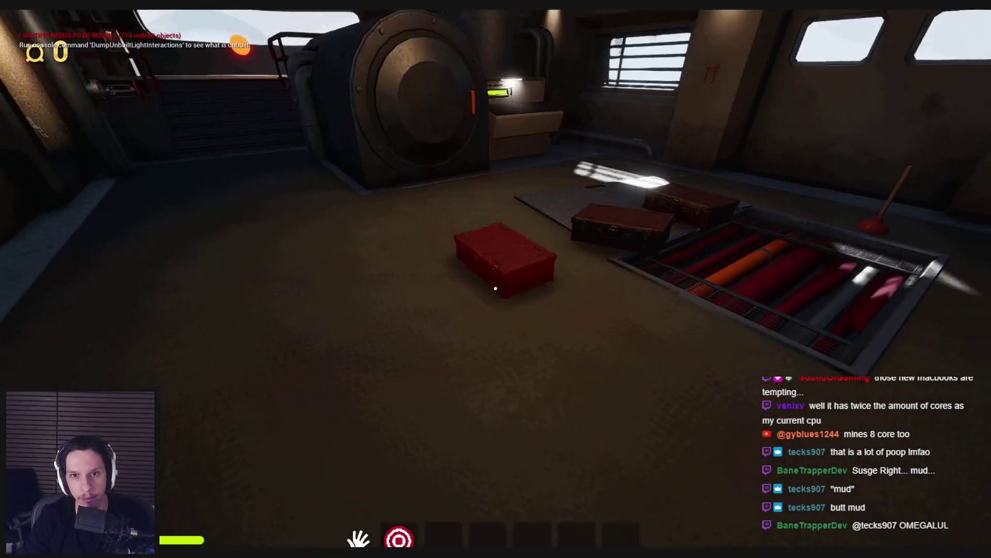
click(493, 363)
click(493, 363)
click(496, 288)
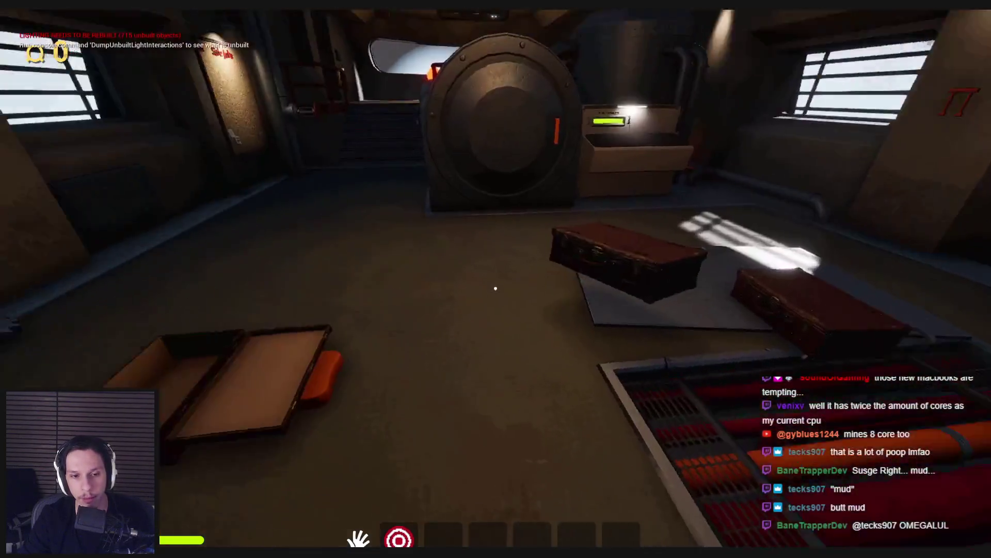
click(496, 288)
click(504, 289)
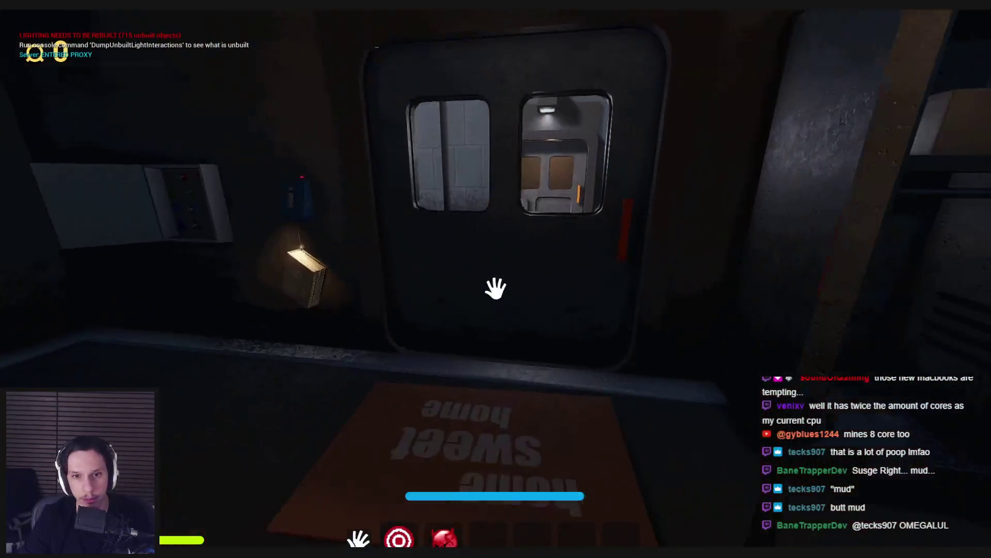
Step: Walk through the orange-handled door down the dark corridor, grabbing the red wall item, to the window
key(w)
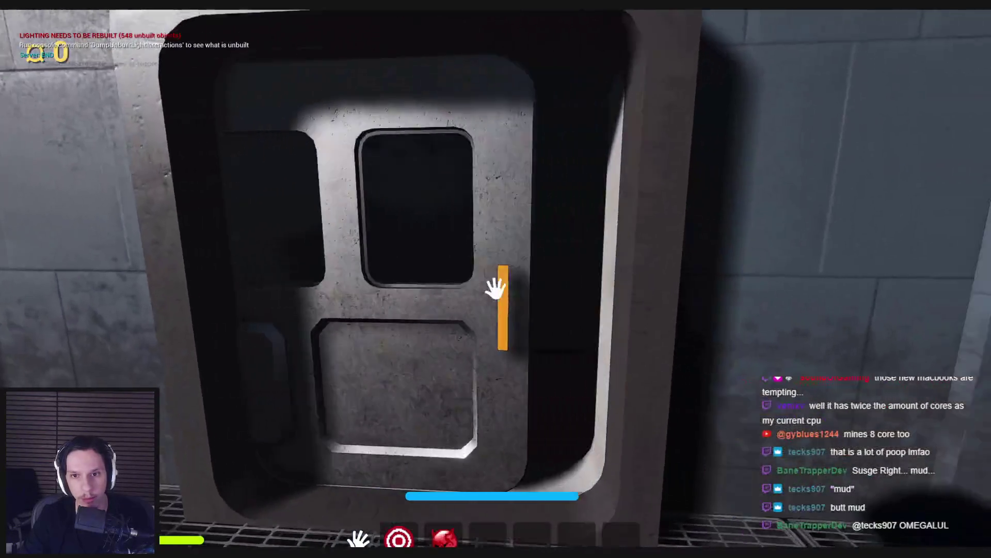
click(496, 288)
key(w)
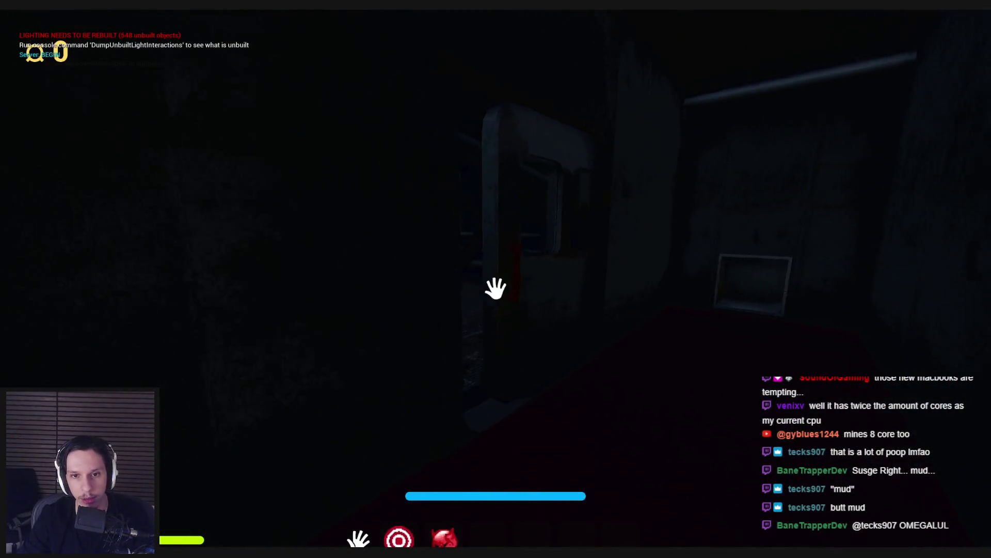
key(w)
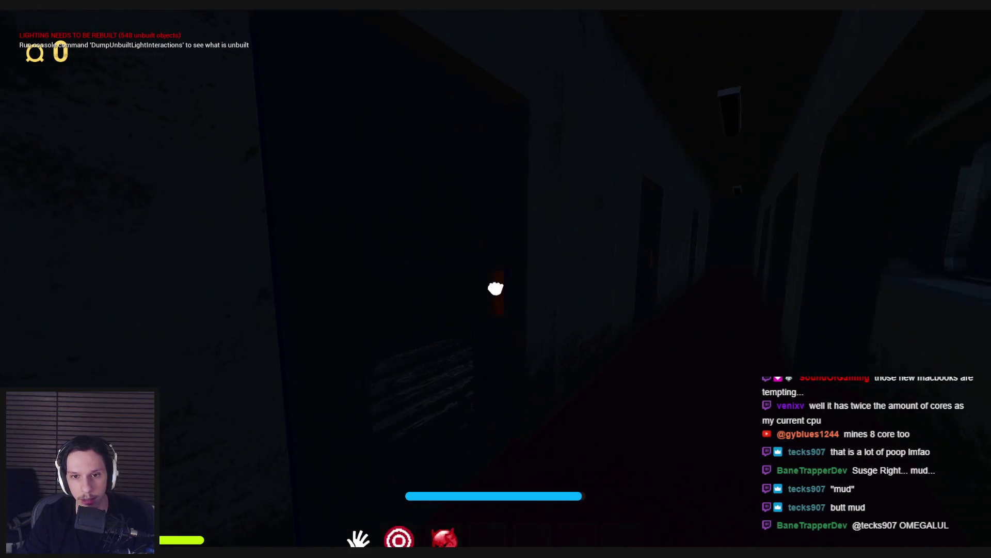
click(496, 288)
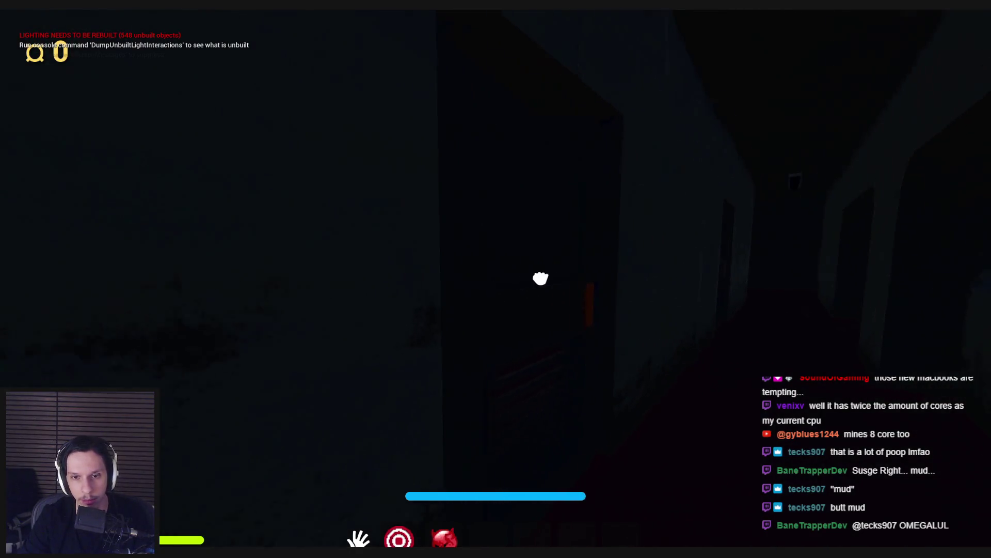
key(w)
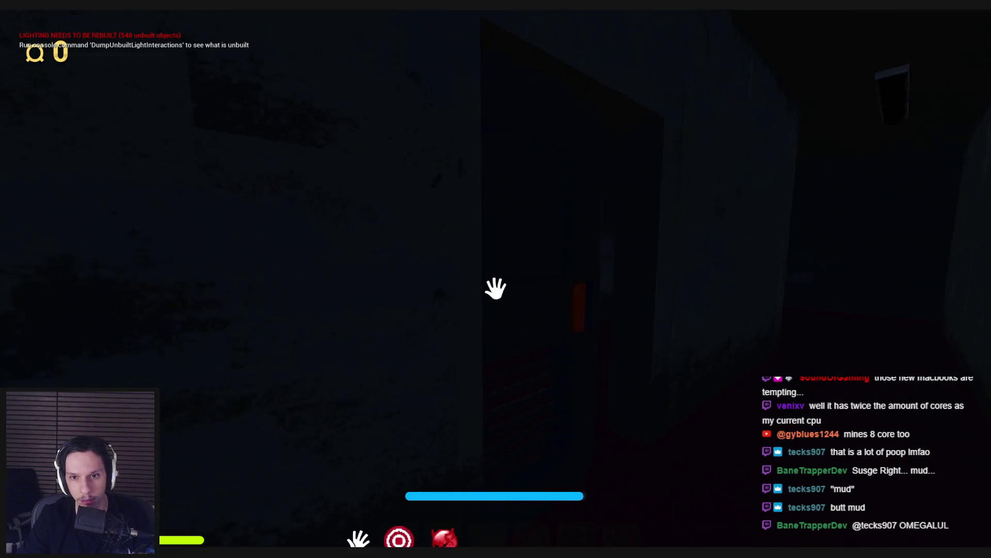
key(w)
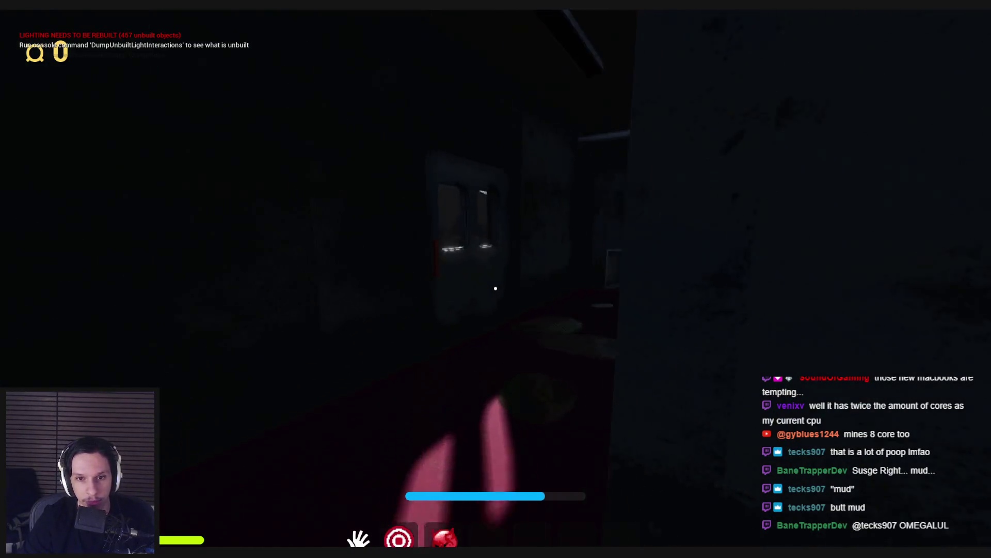
Step: Step outside, equip the sponge with 3, and scrub the first dirty window
click(496, 288)
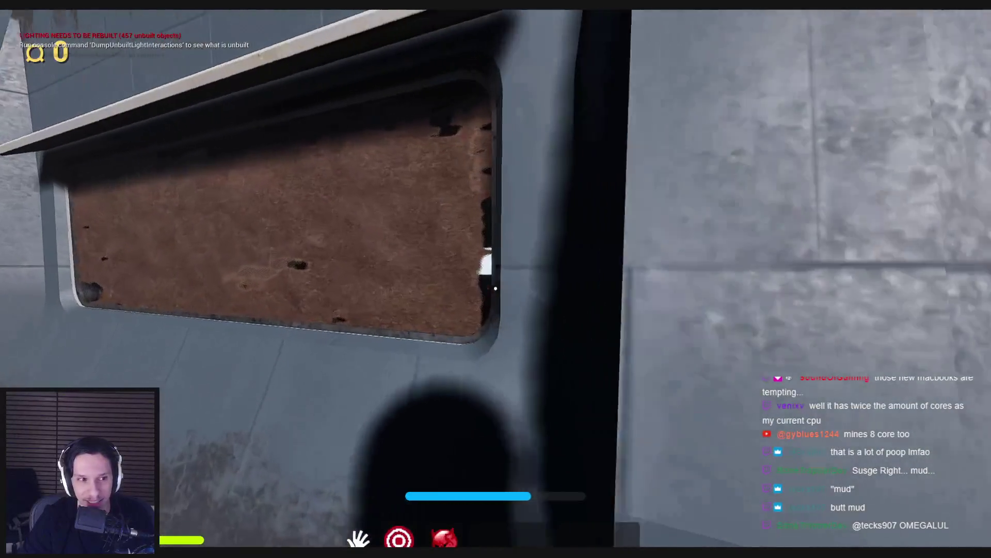
key(3)
right_click(563, 290)
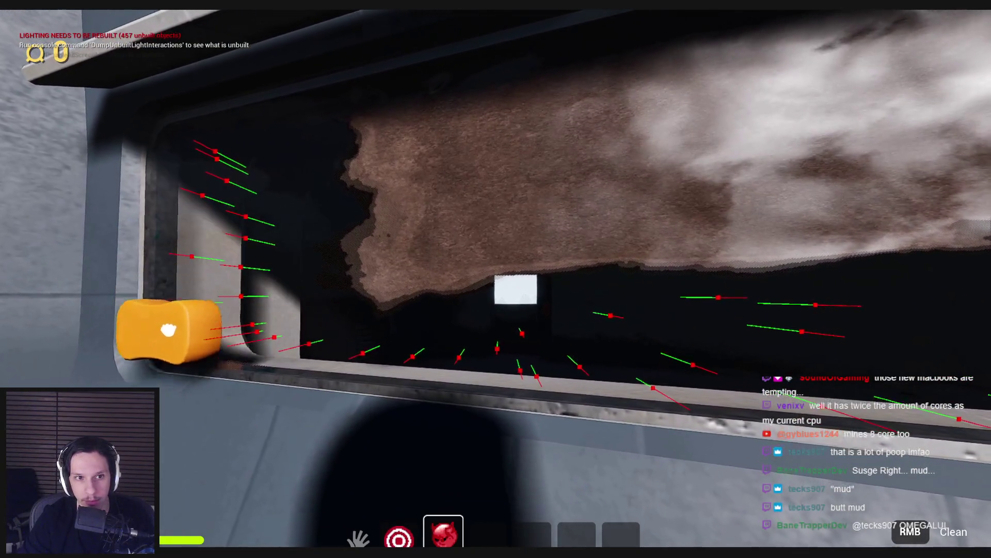
right_click(421, 300)
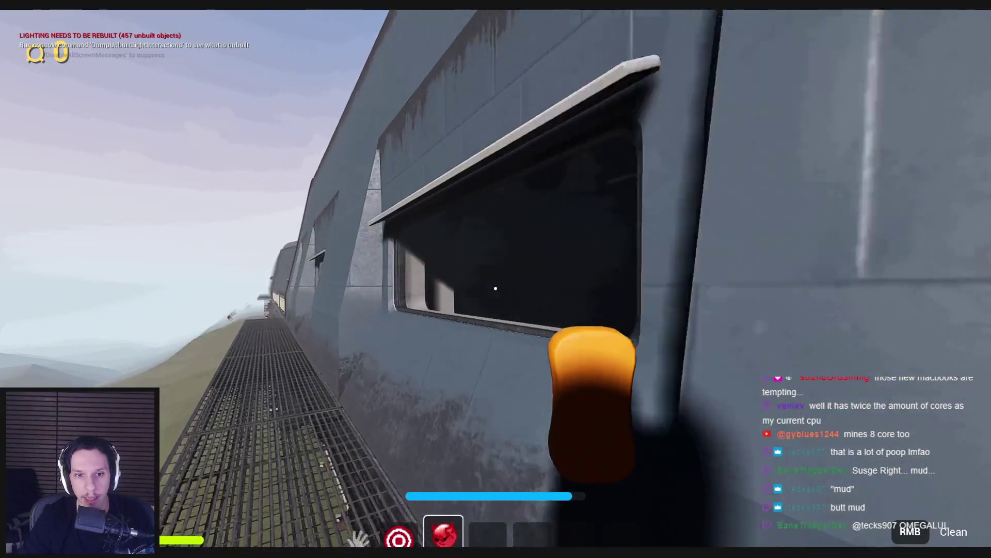
Step: Walk along the outdoor walkway to the next dirty window and scrub off its brown dirt
key(w)
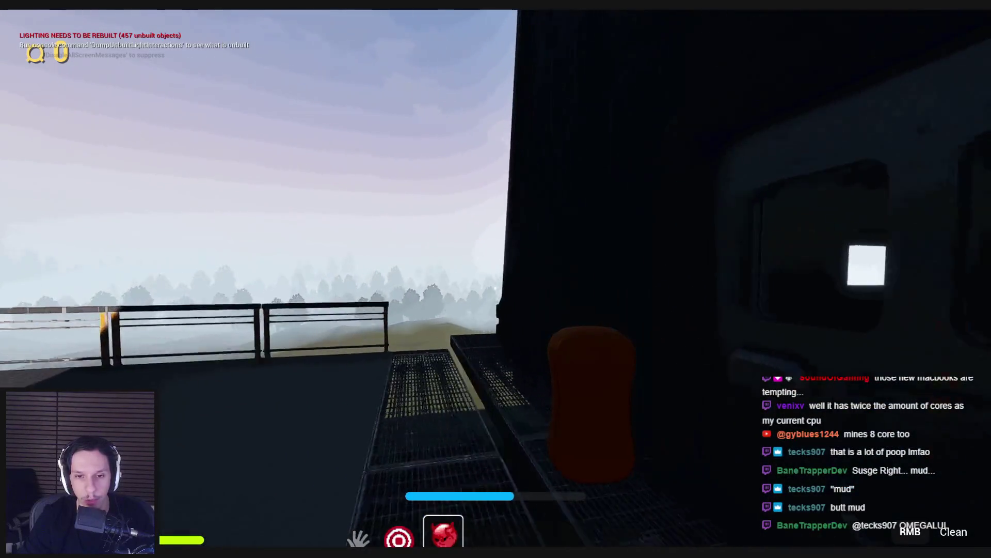
key(w)
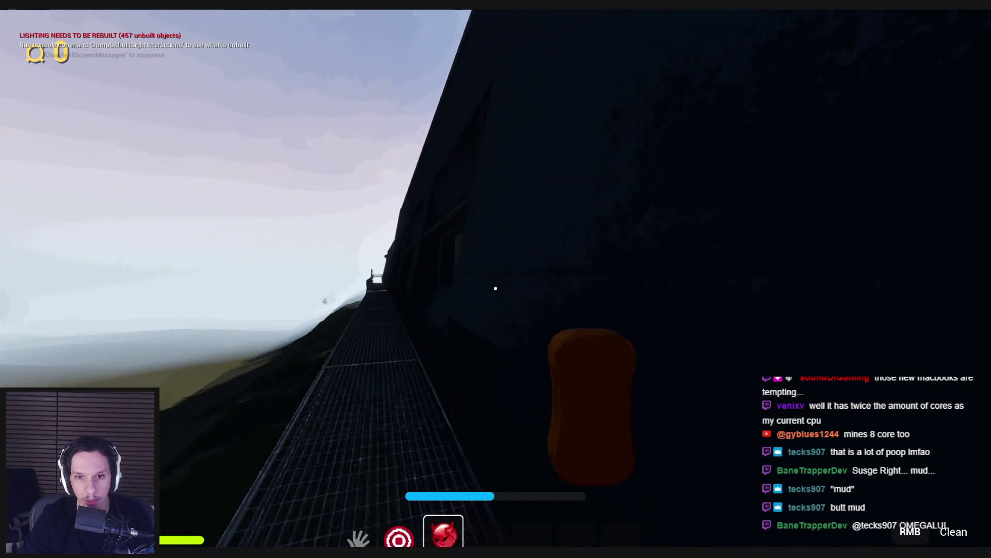
key(w)
key(w)
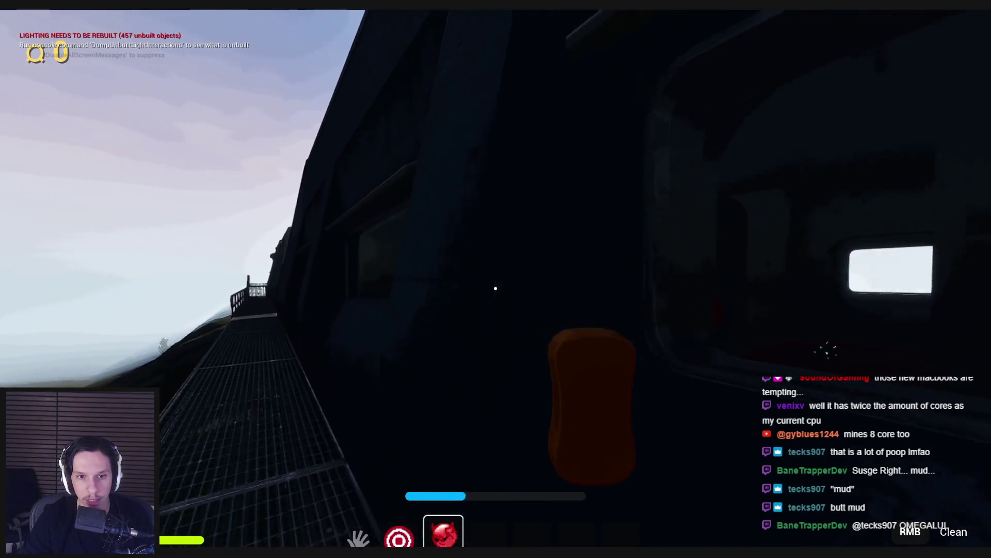
key(w)
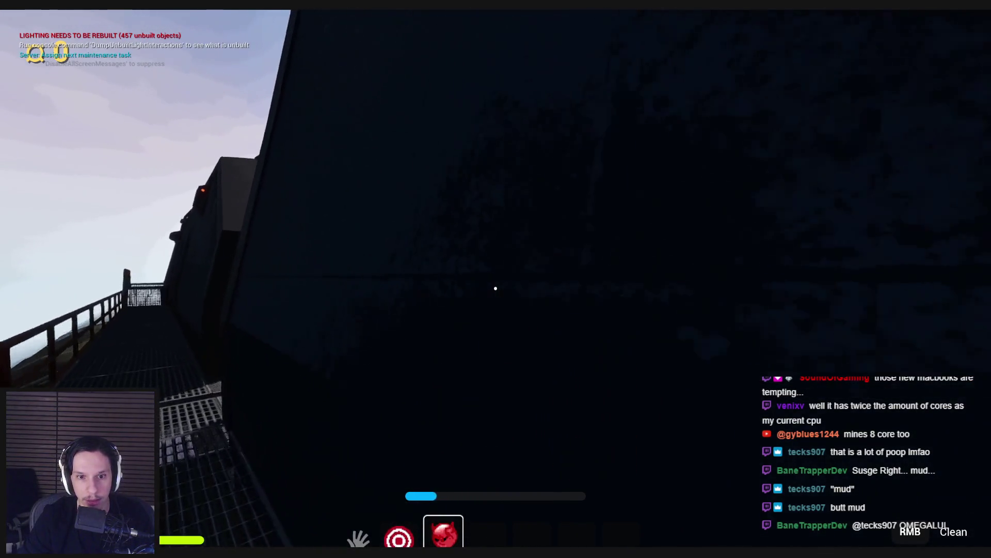
key(w)
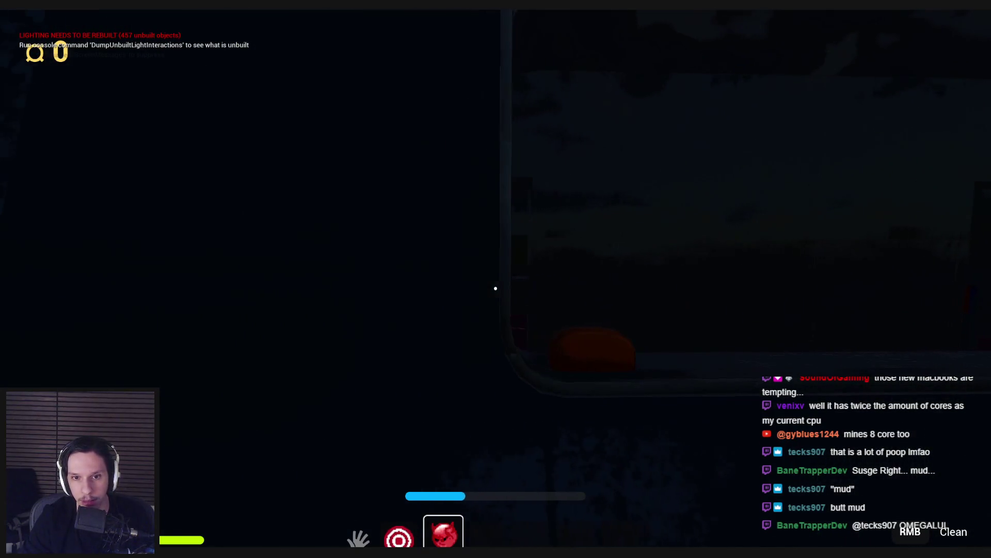
key(w)
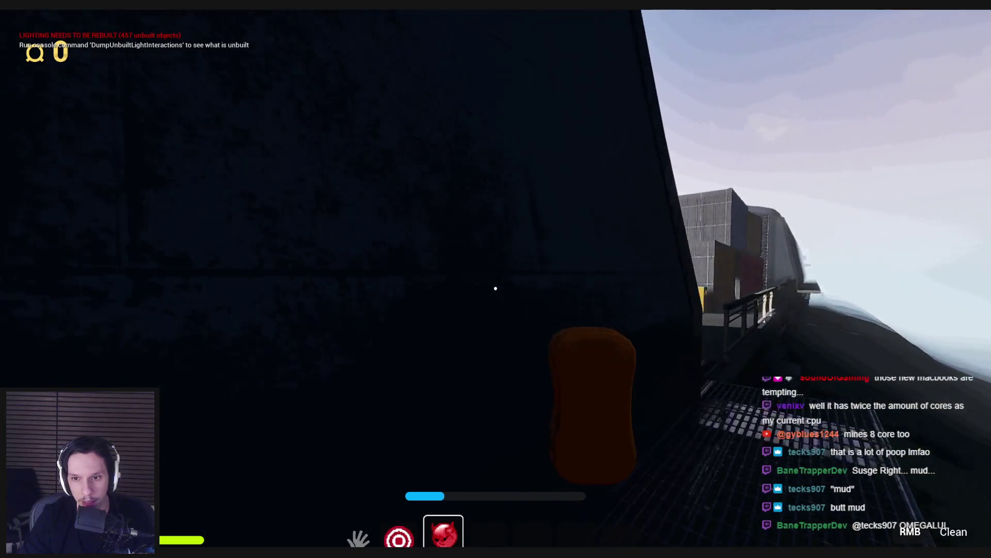
key(w)
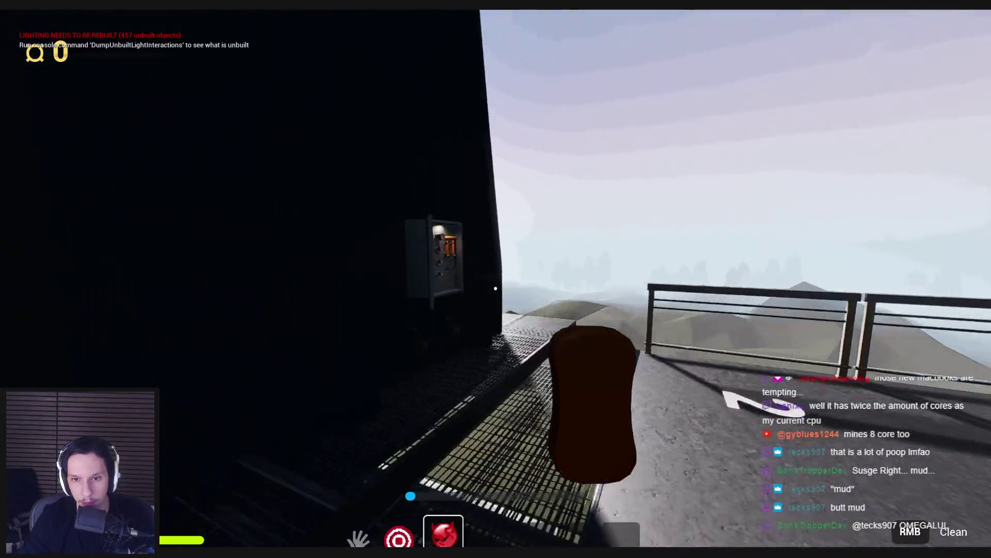
key(w)
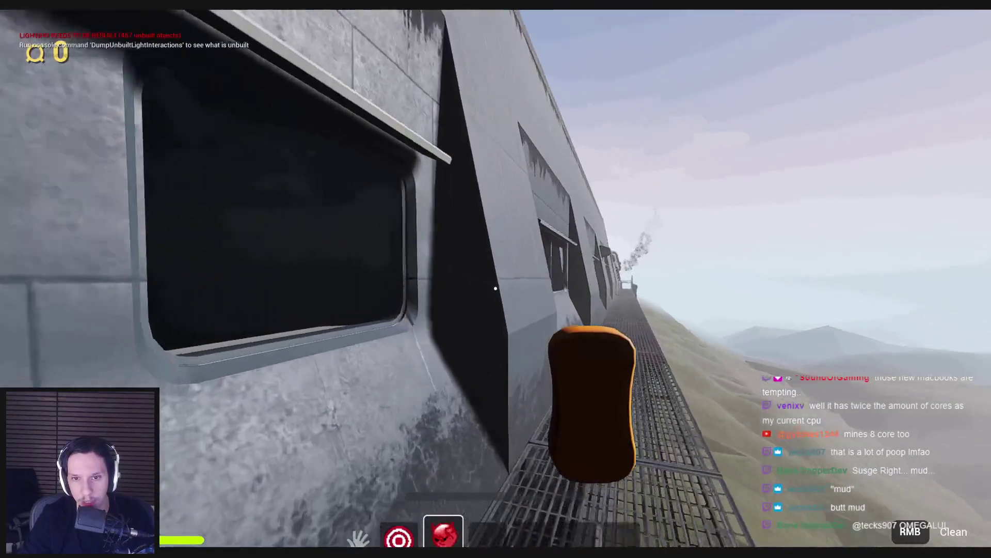
key(w)
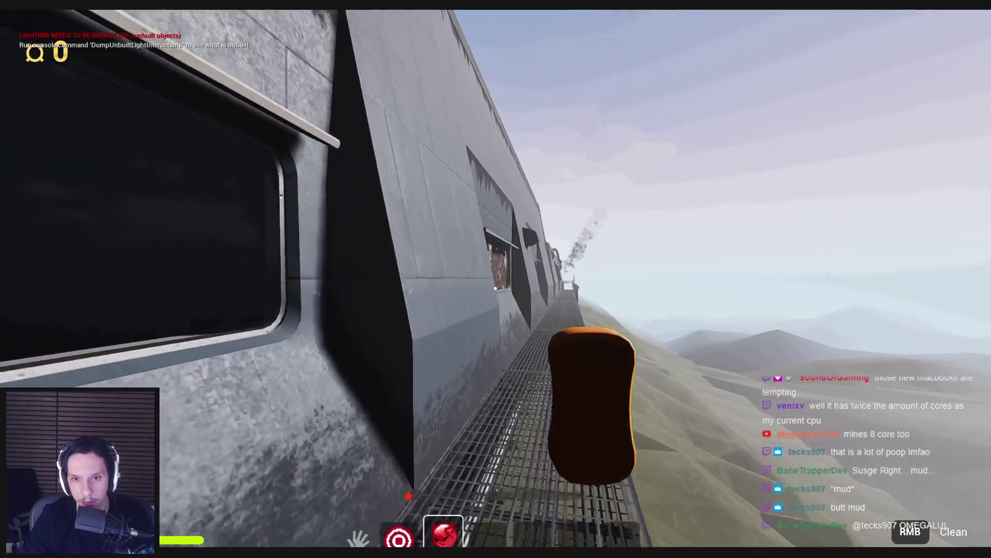
key(w)
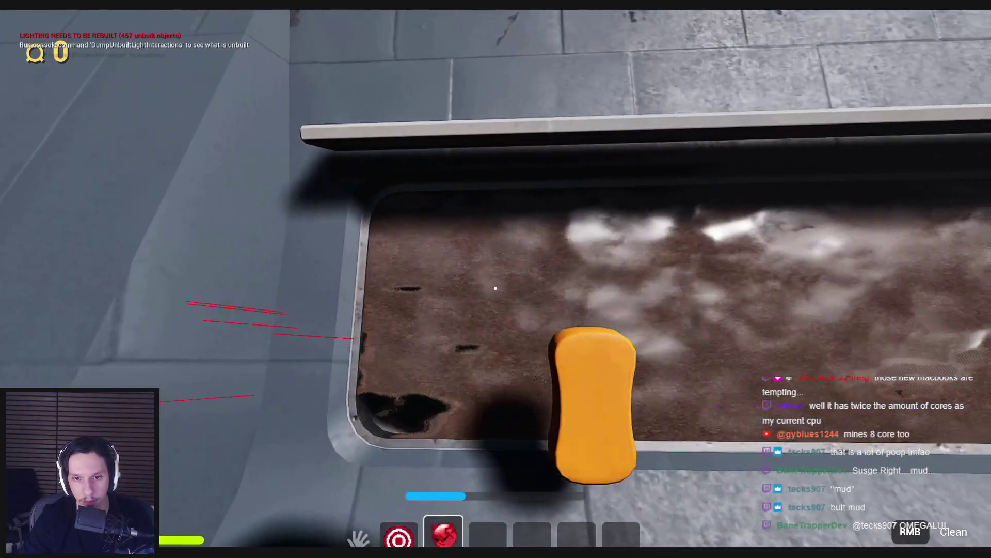
drag(495, 288, 476, 353)
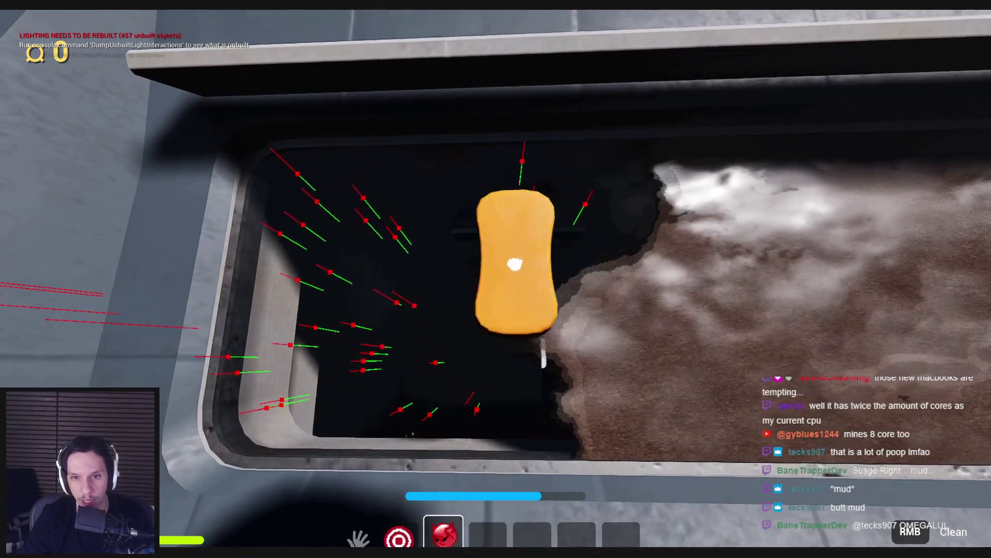
mouse_move(711, 432)
mouse_down()
mouse_move(602, 281)
mouse_move(535, 228)
mouse_move(675, 240)
mouse_move(625, 444)
mouse_move(549, 348)
mouse_move(559, 425)
mouse_up()
mouse_move(887, 418)
mouse_down()
mouse_move(894, 258)
mouse_move(865, 329)
mouse_up()
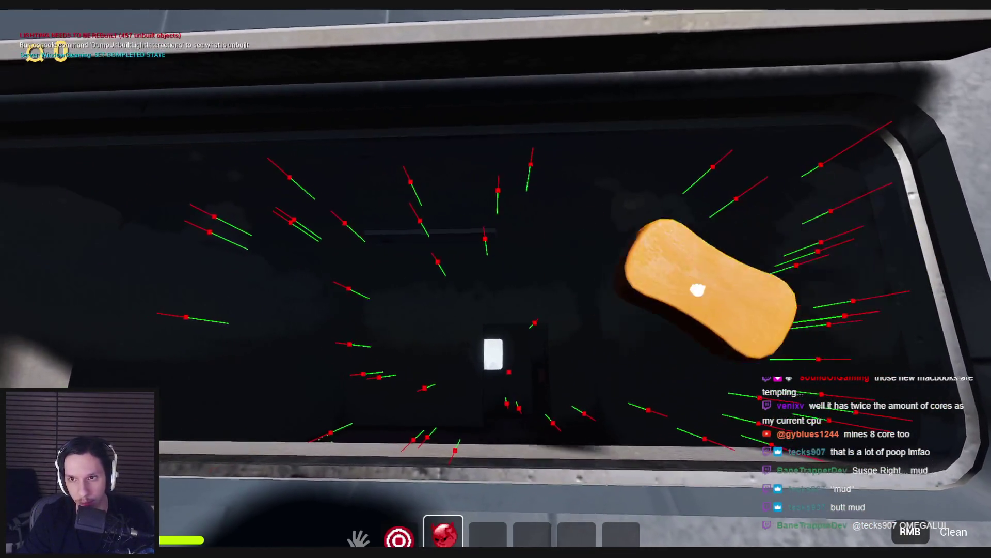
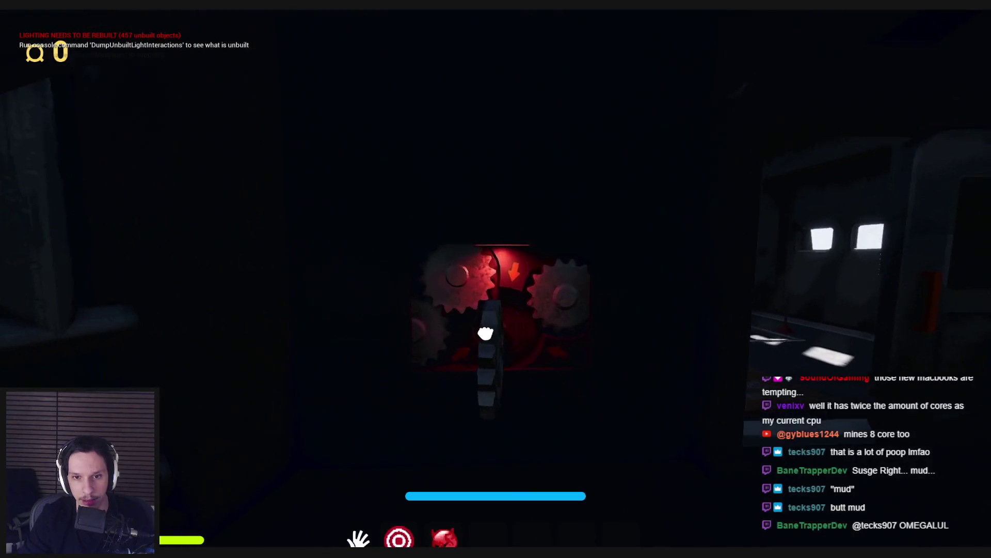
Step: Start the gear task, insert the green fuse into the empty socket, and pull the lever down
click(485, 333)
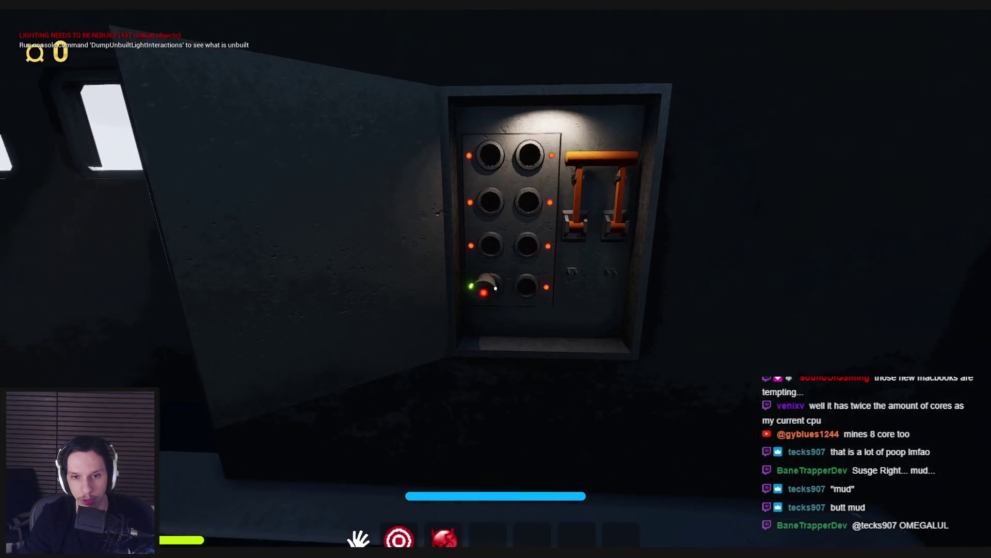
click(492, 288)
click(496, 288)
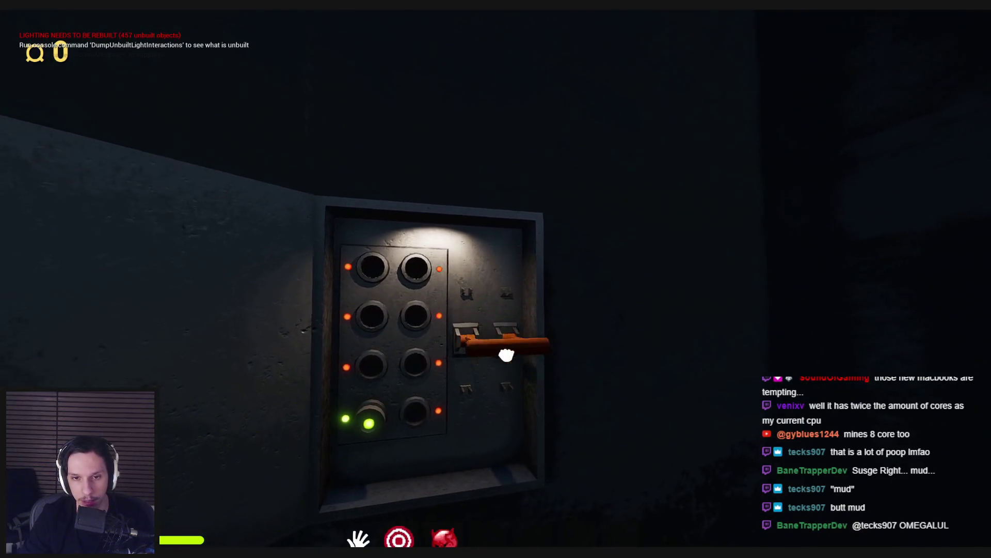
Step: Walk along the outside catwalk past the train window toward the doorway
key(w)
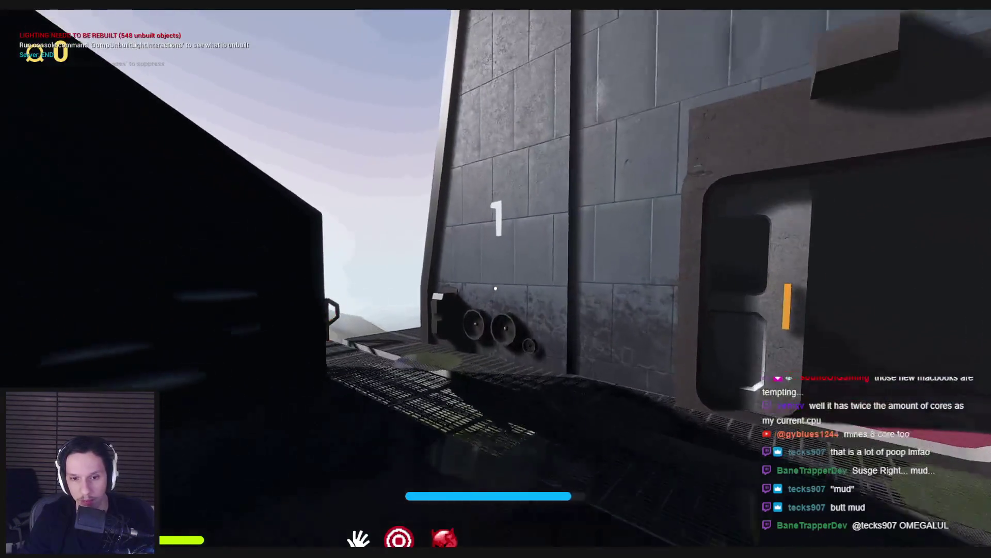
key(w)
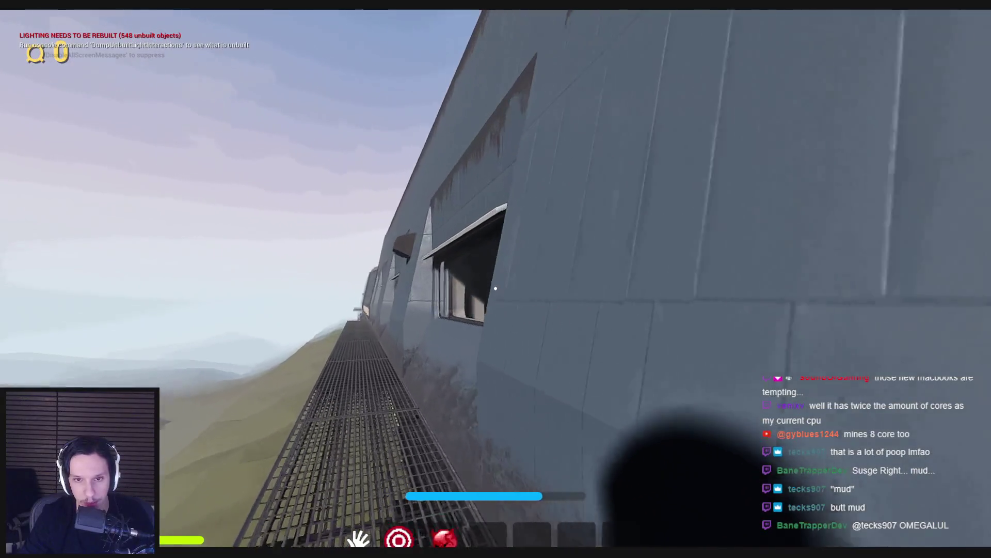
key(w)
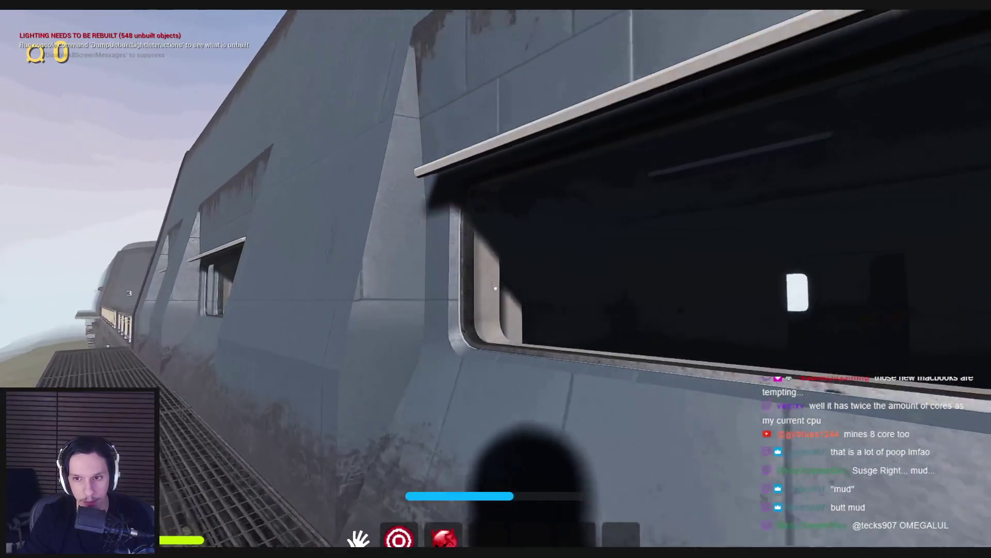
key(w)
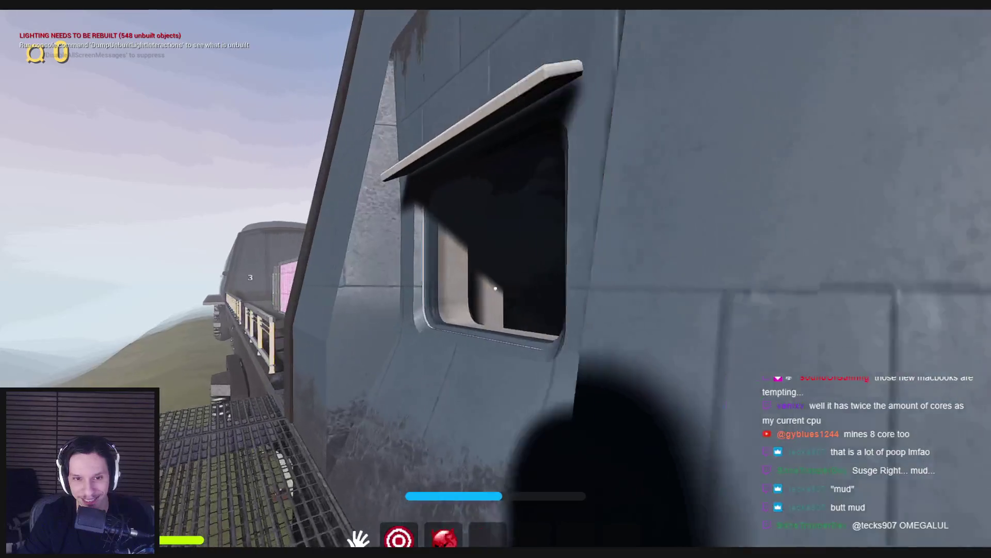
key(w)
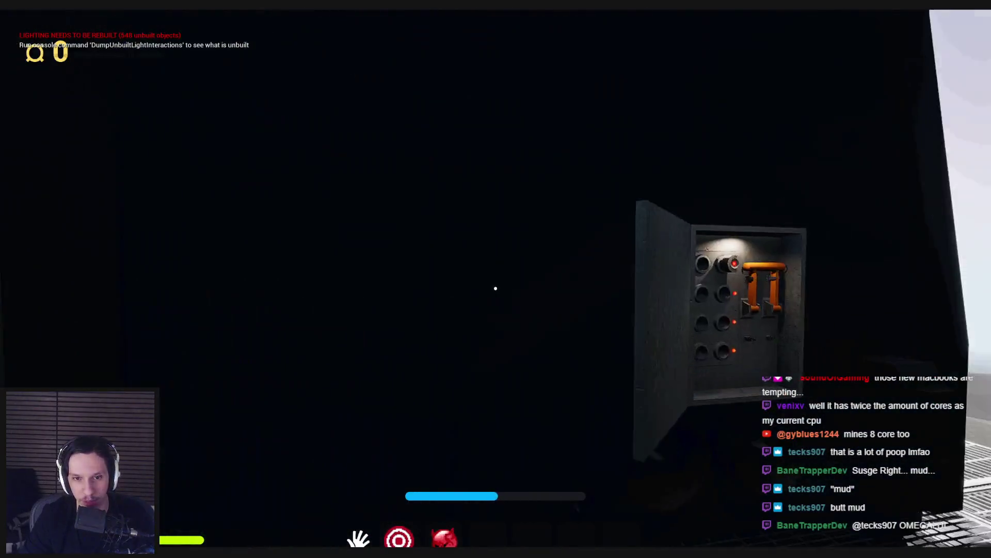
key(w)
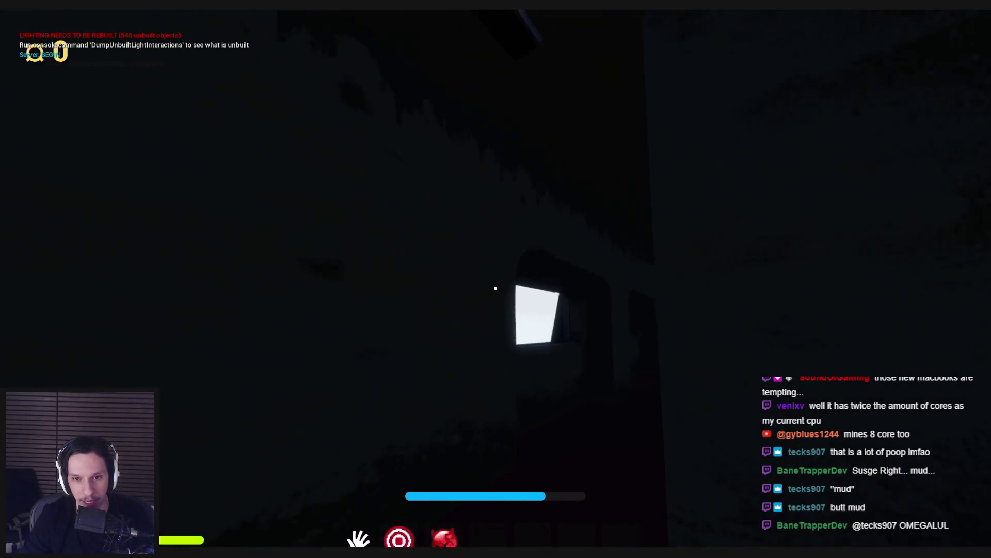
Step: Re-enter the carriage and walk into the dark room, ending facing the grimy window
key(w)
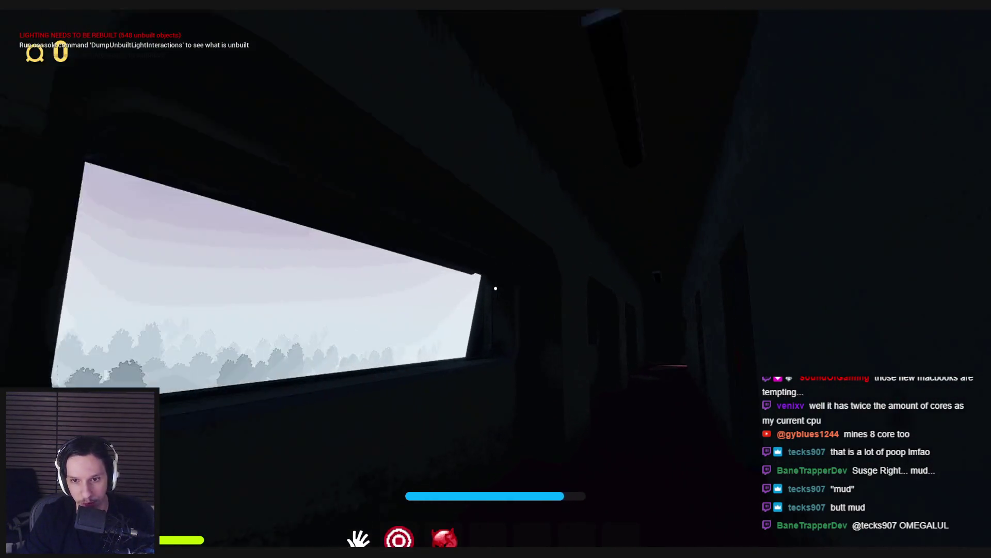
key(w)
key(w)
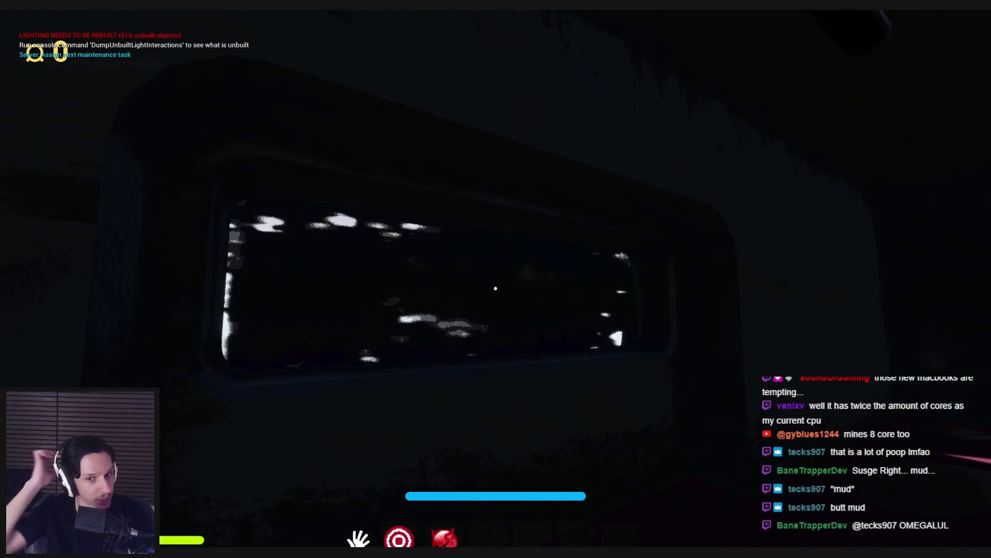
key(w)
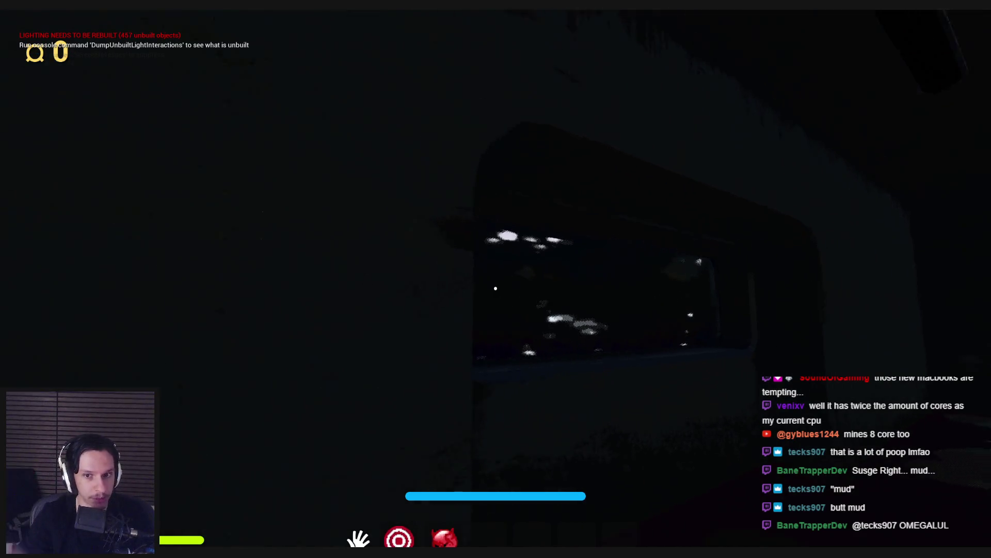
key(w)
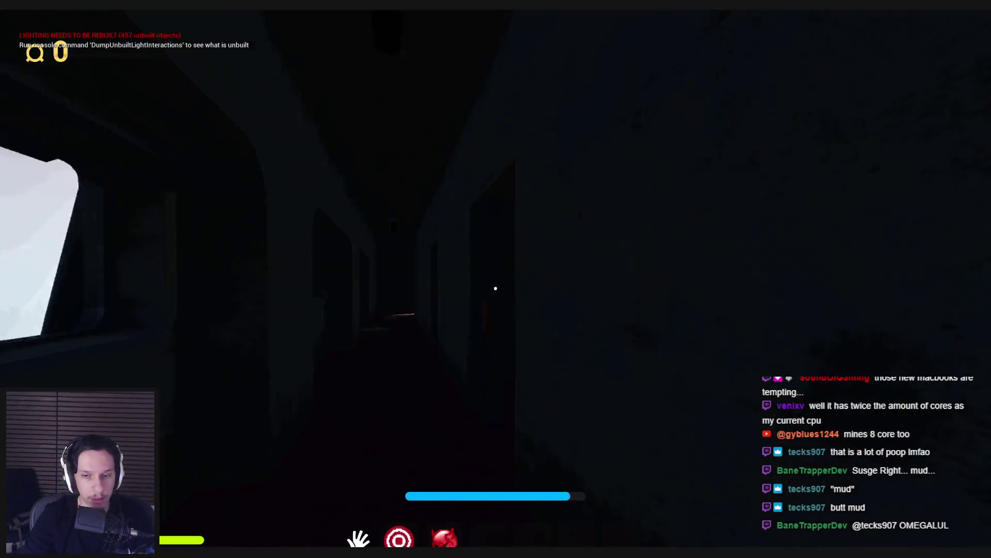
key(w)
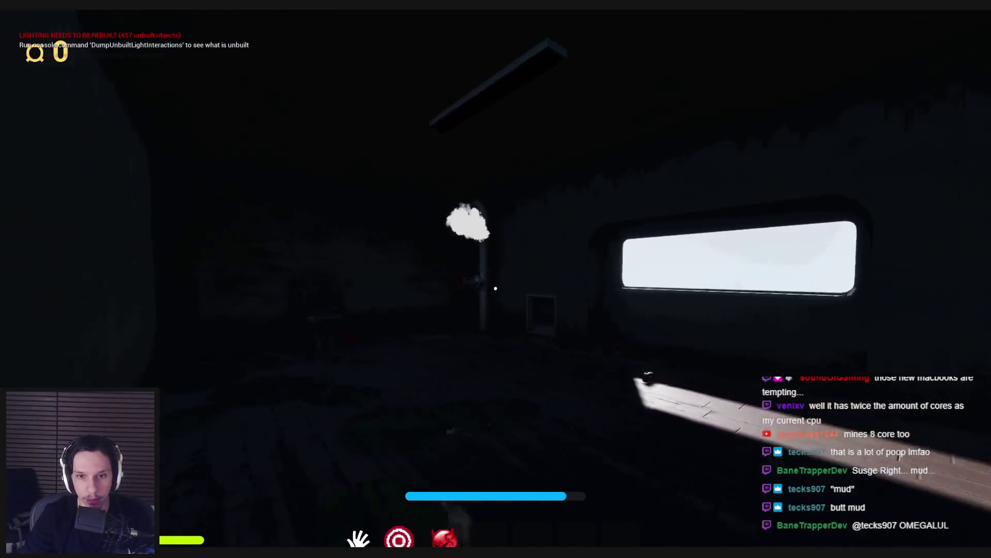
key(w)
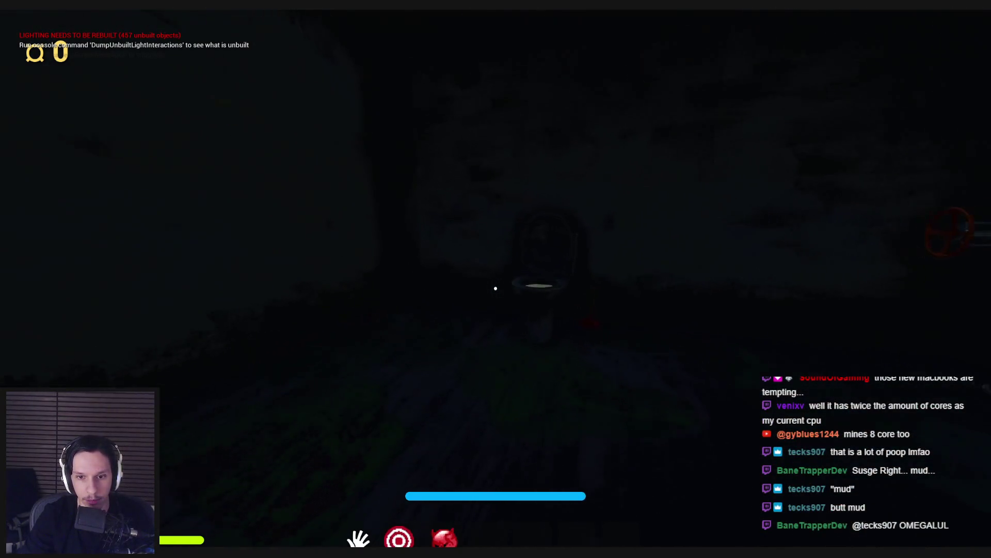
key(w)
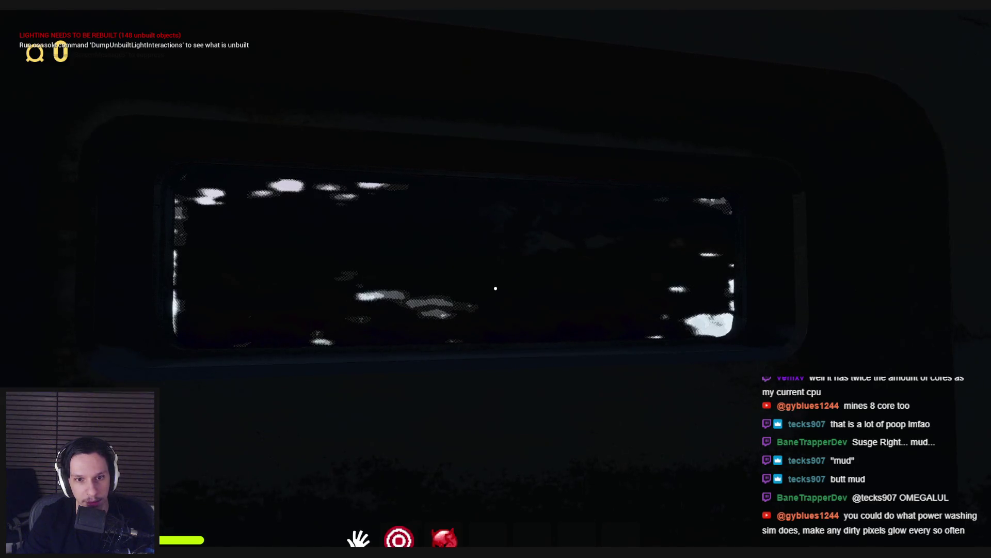
key(shift)
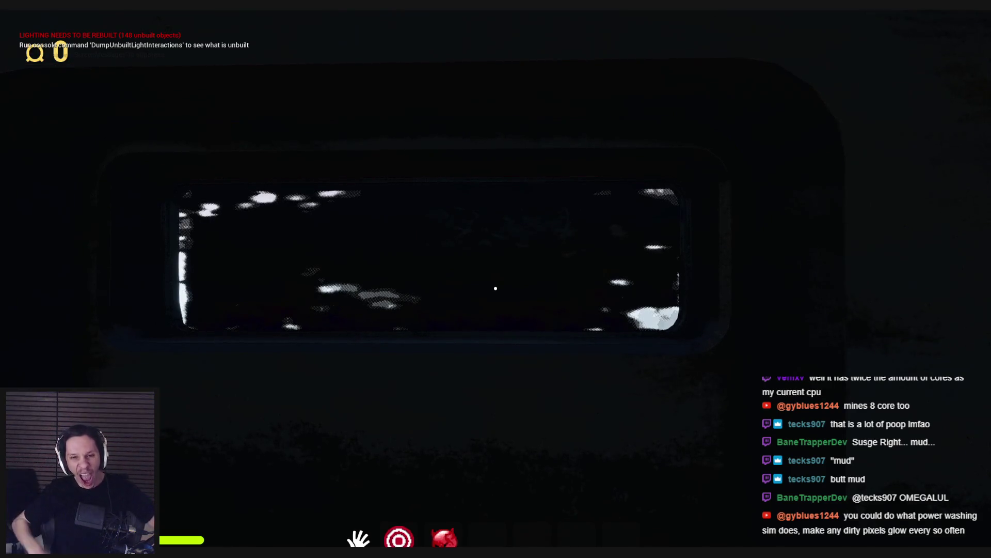
key(shift+w)
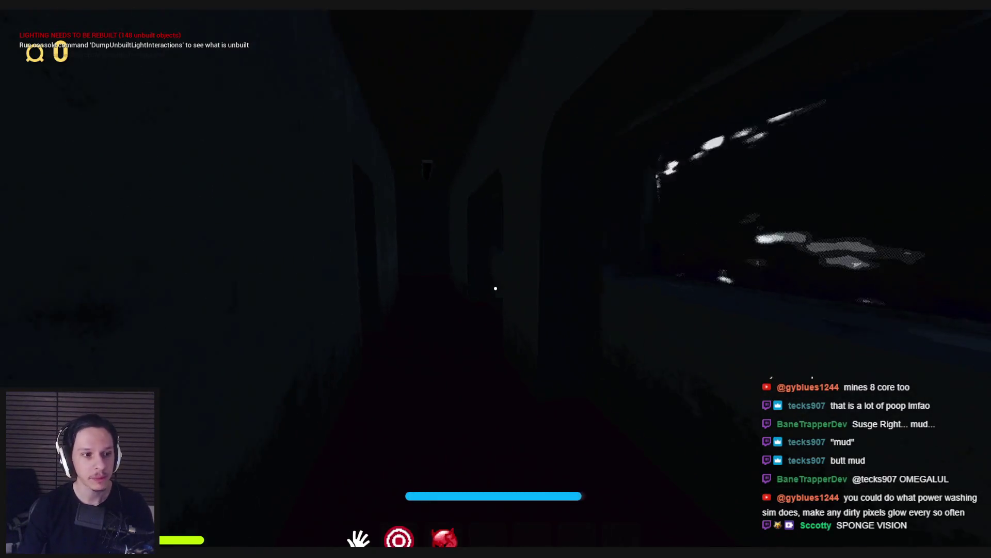
Step: Walk out to the fuse panel and pull its lever to turn the lights green
key(shift+w)
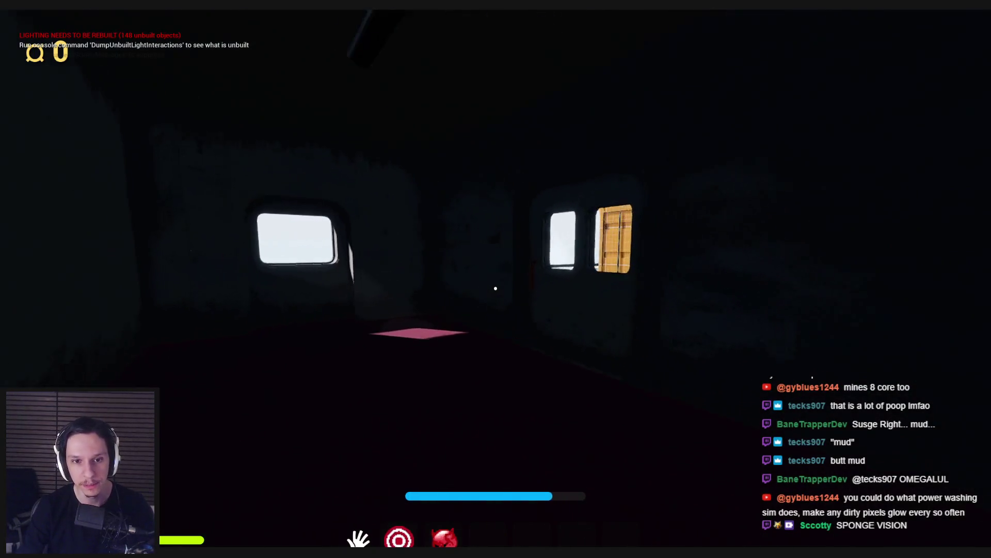
key(w)
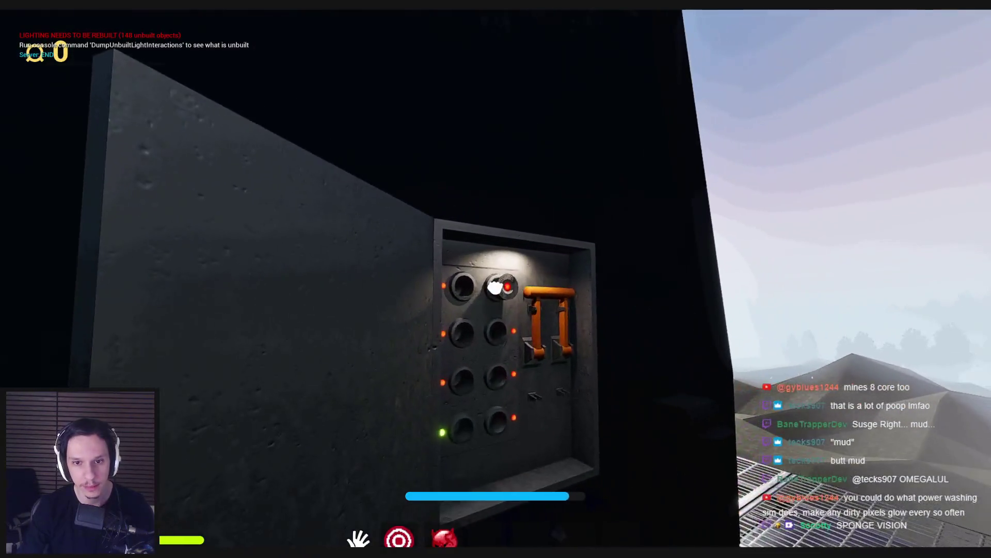
click(495, 288)
click(496, 288)
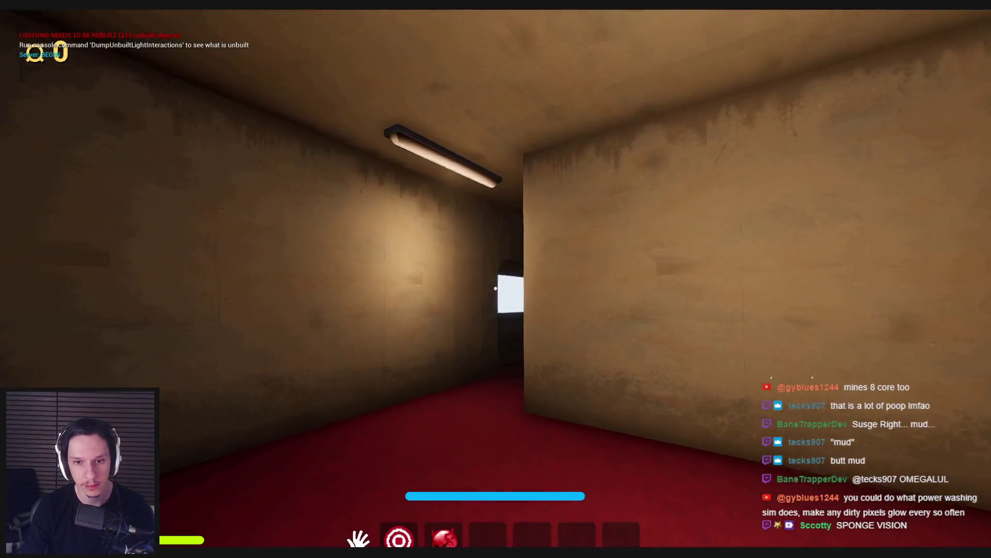
Step: Walk down the corridor past the windows to the toilet and through the door
key(w)
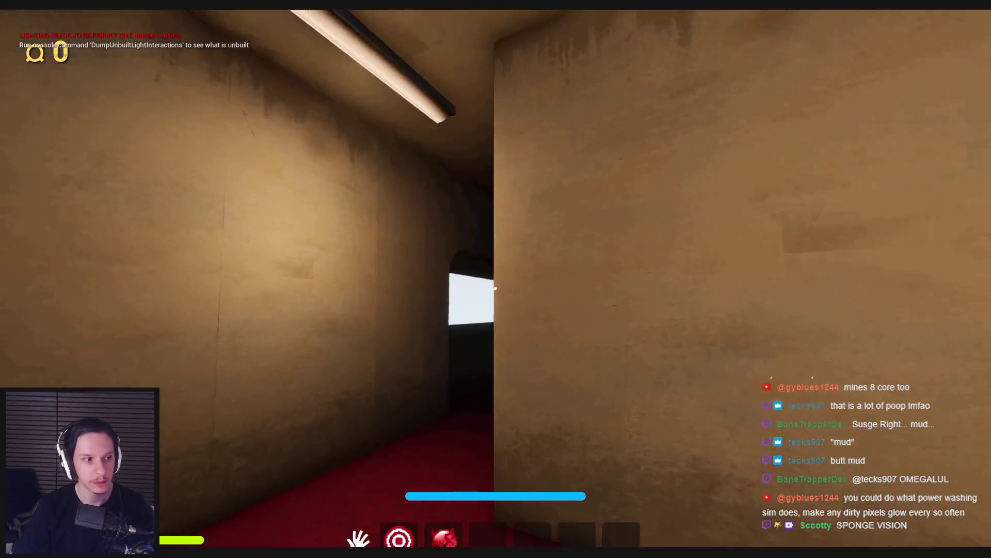
key(w)
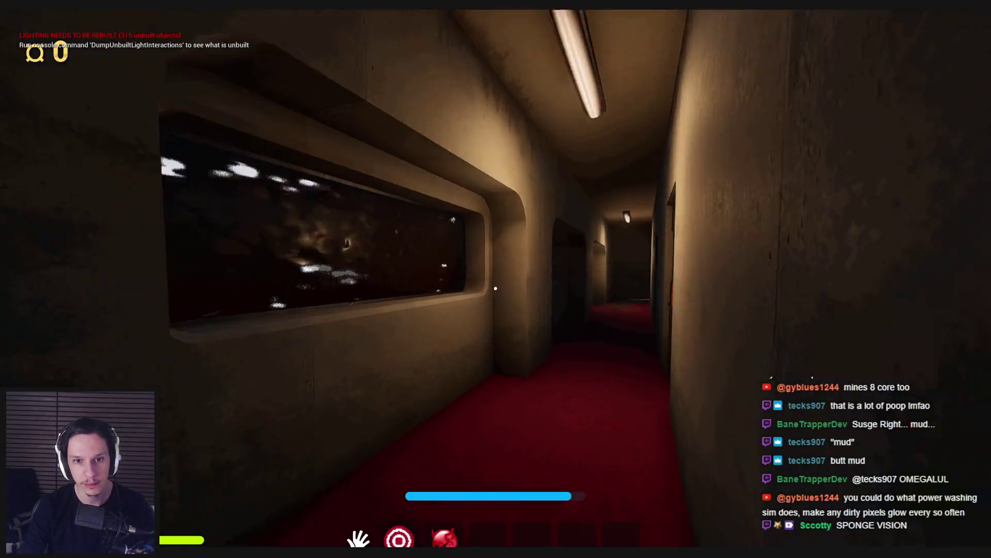
key(s)
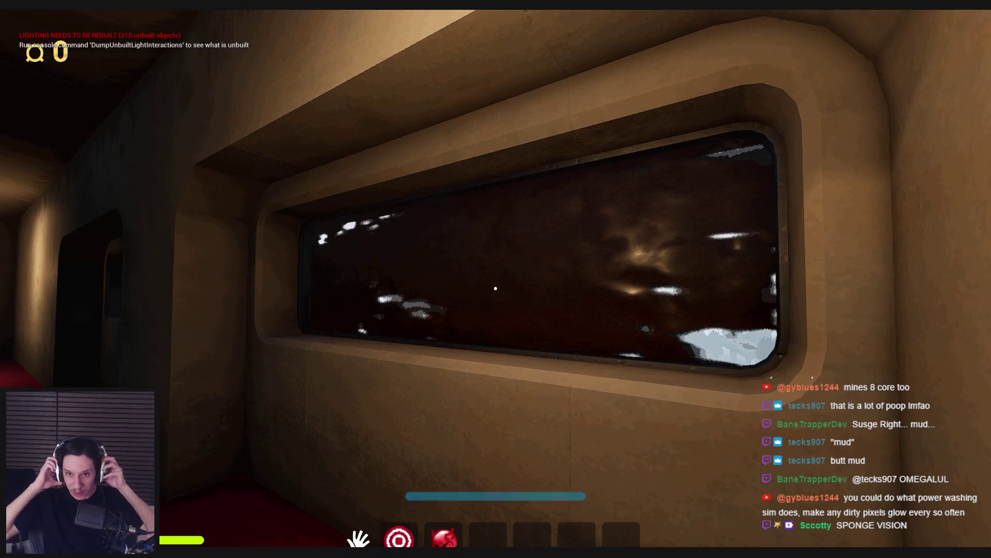
key(w)
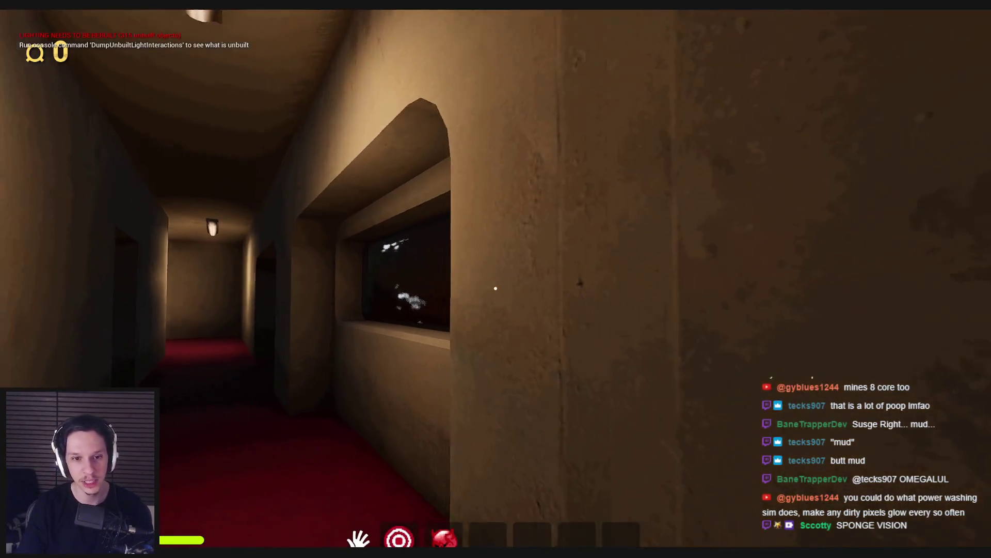
key(w)
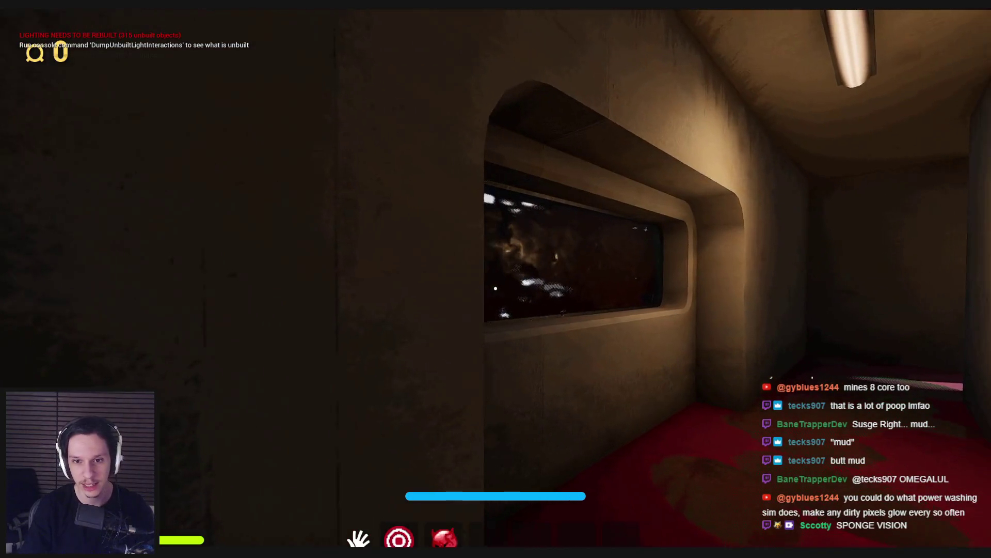
key(w)
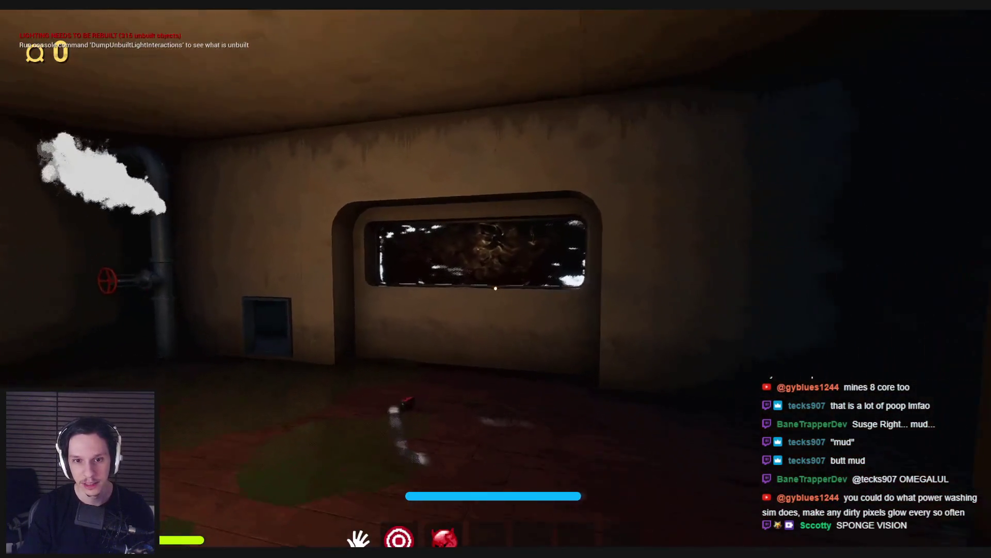
key(s)
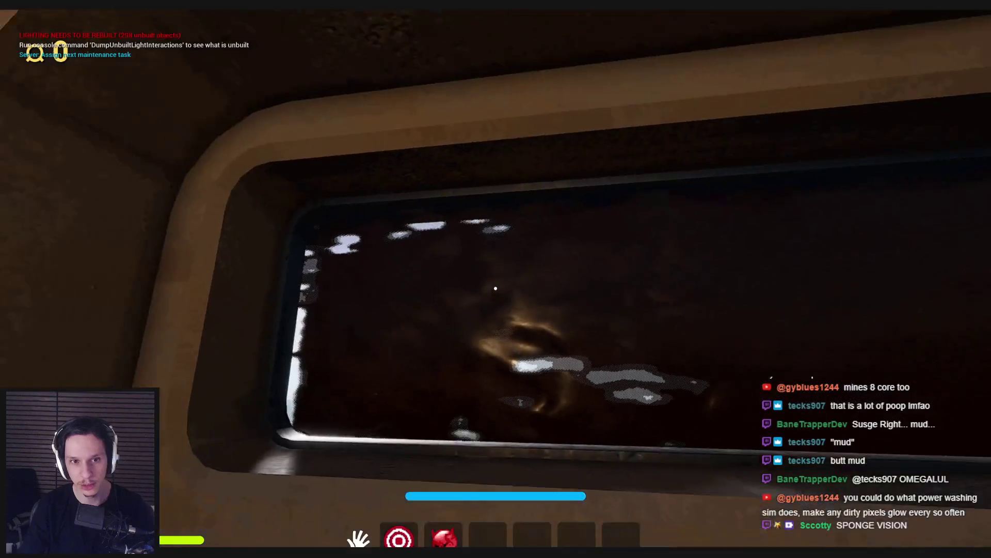
key(w)
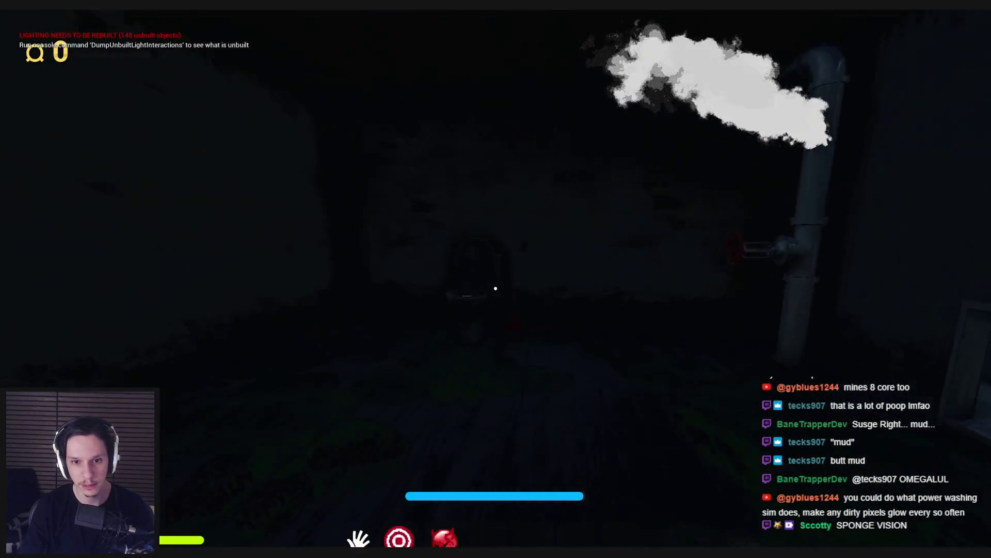
key(s)
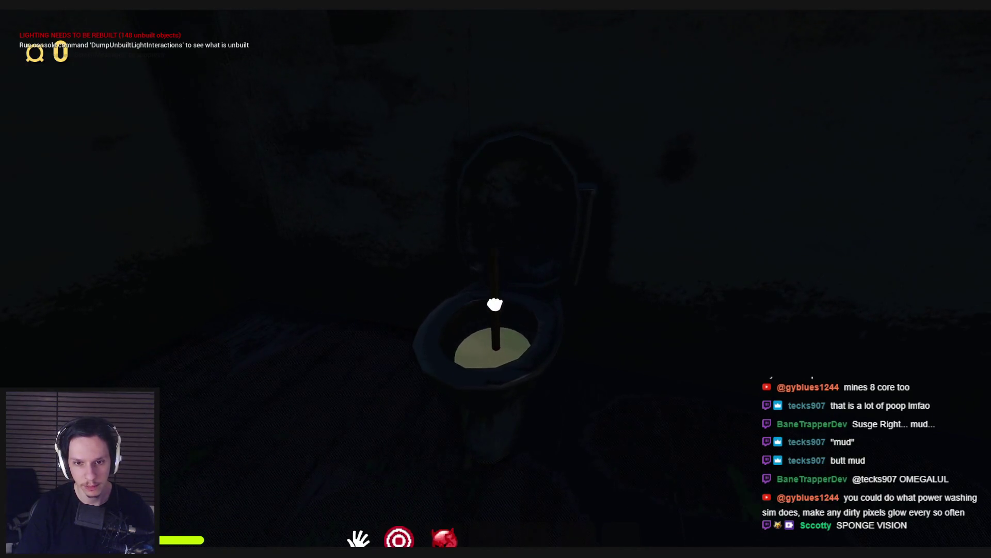
key(w)
key(w)
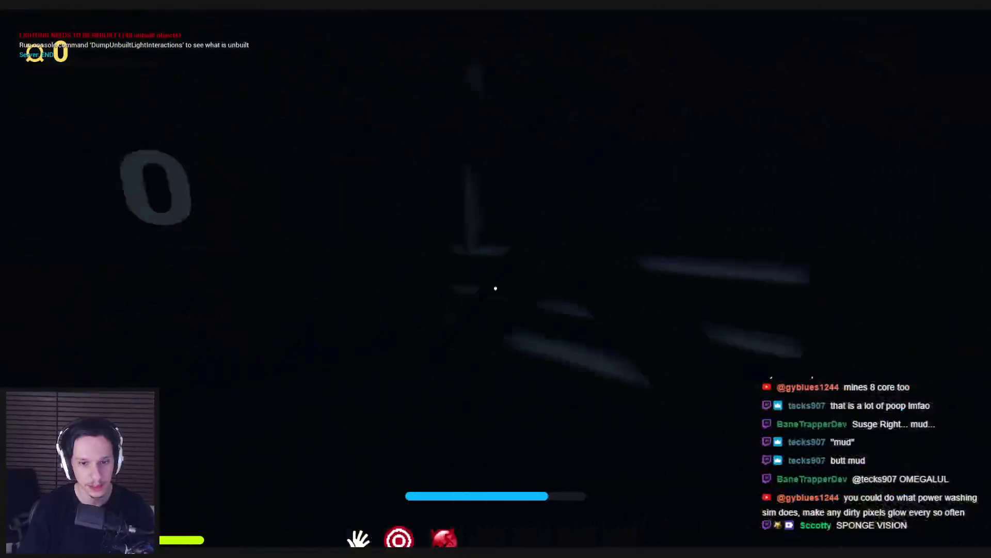
Step: Leave the red gear panel, carry an object over the floor hatch, and swing the furnace door open
key(e)
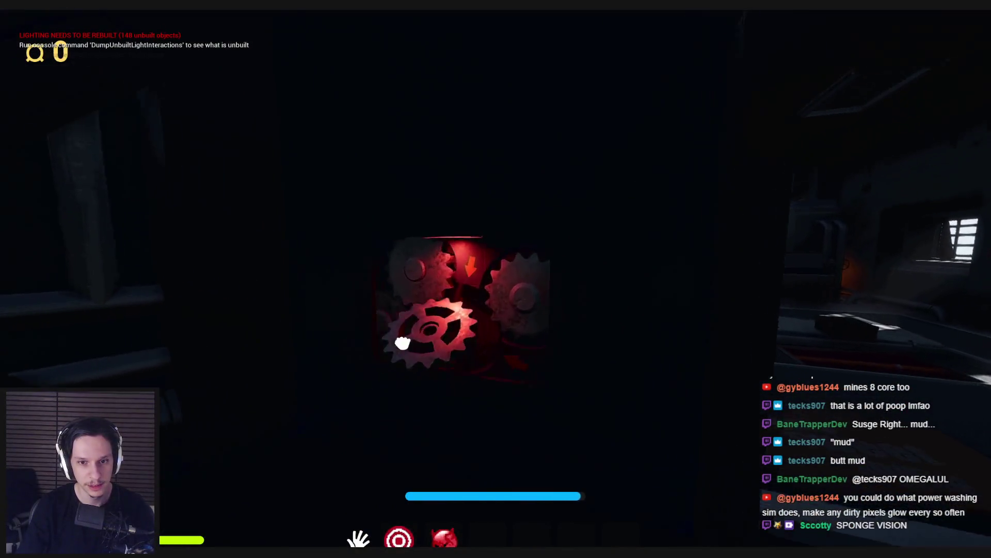
key(e)
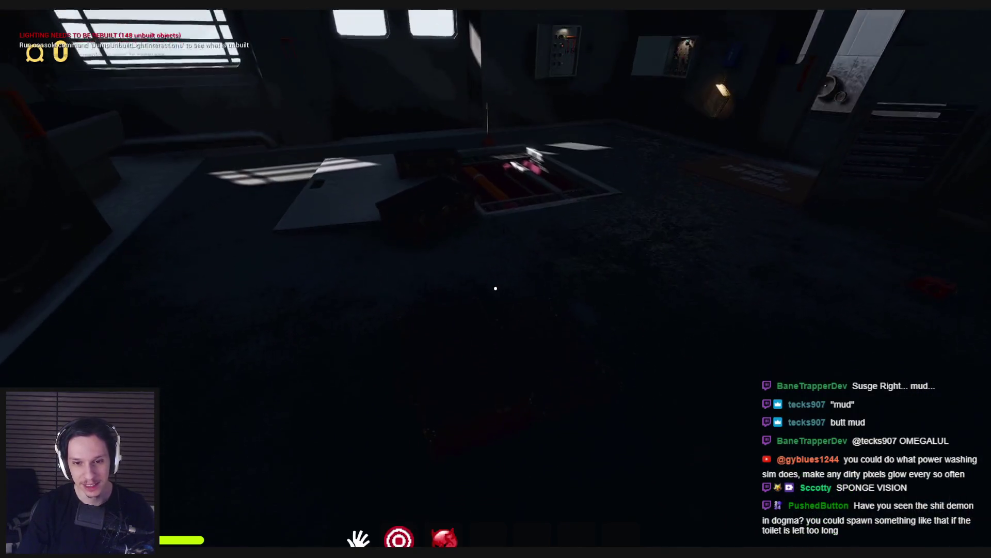
drag(491, 350, 496, 289)
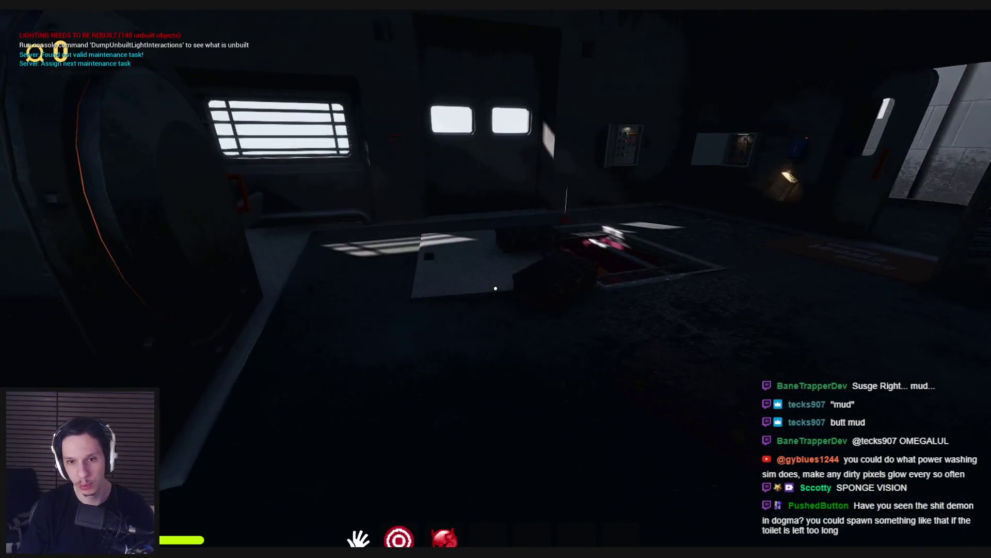
mouse_move(504, 338)
mouse_down()
mouse_move(284, 319)
mouse_move(495, 288)
mouse_up()
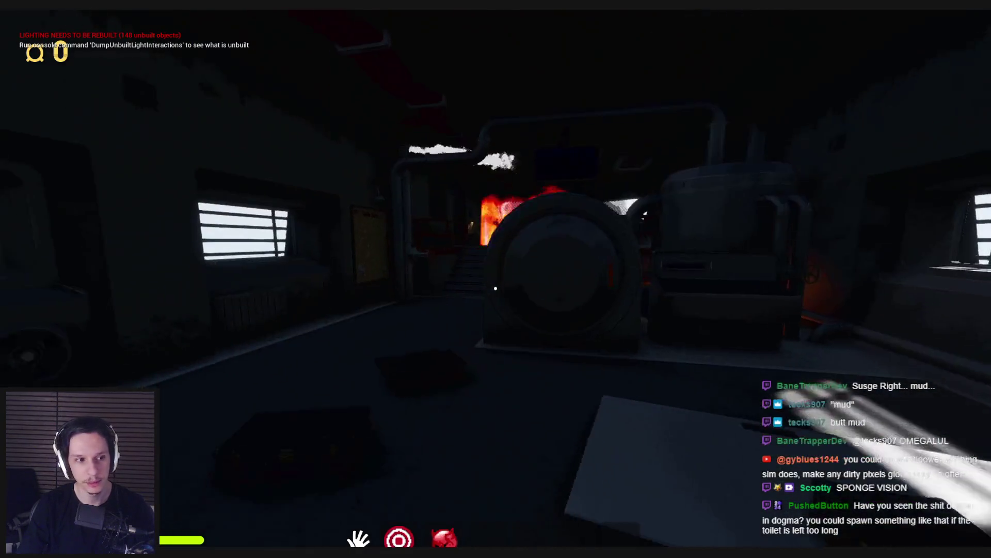
drag(495, 288, 429, 275)
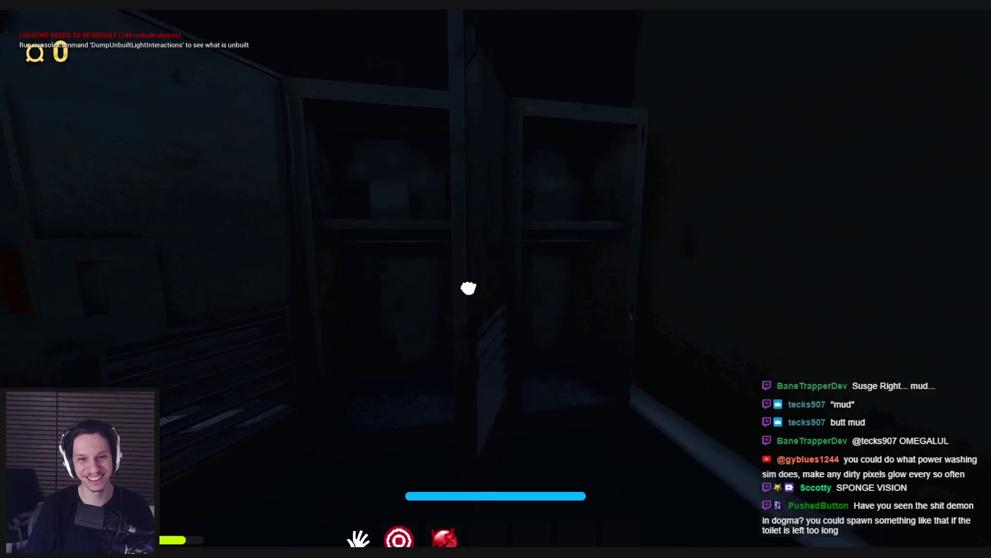
Step: Shut both open lockers, step onto the balcony, and toggle the debug camera on and off
click(496, 288)
click(496, 288)
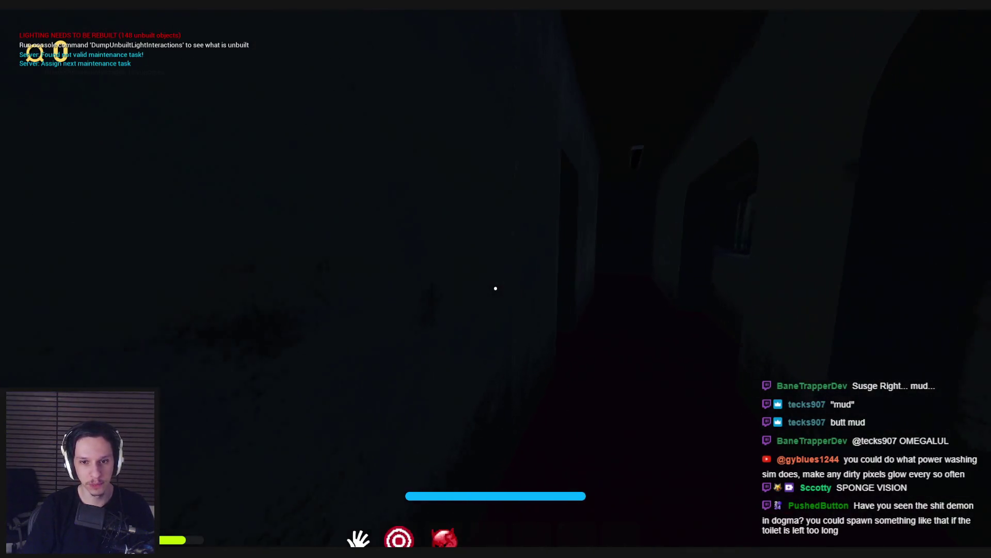
key(w)
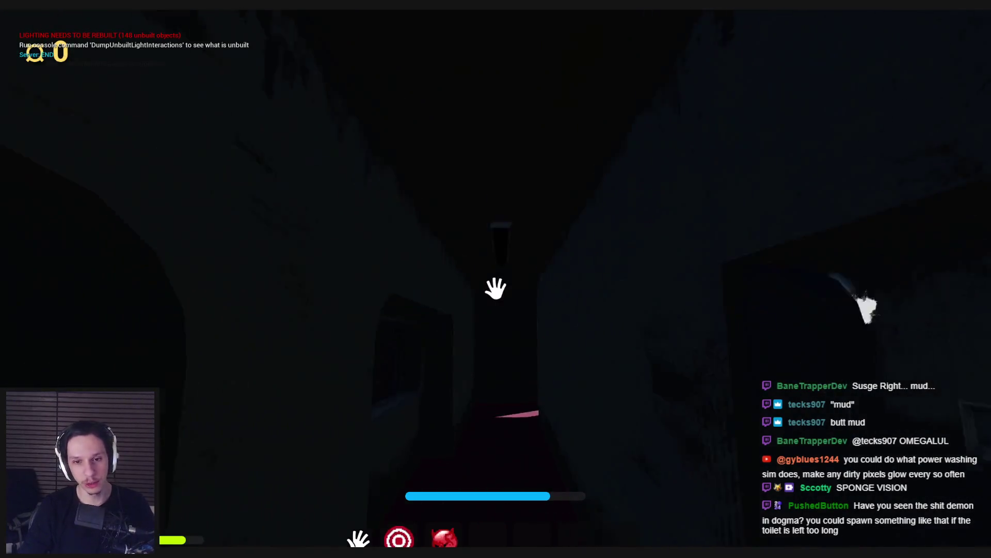
key(semicolon)
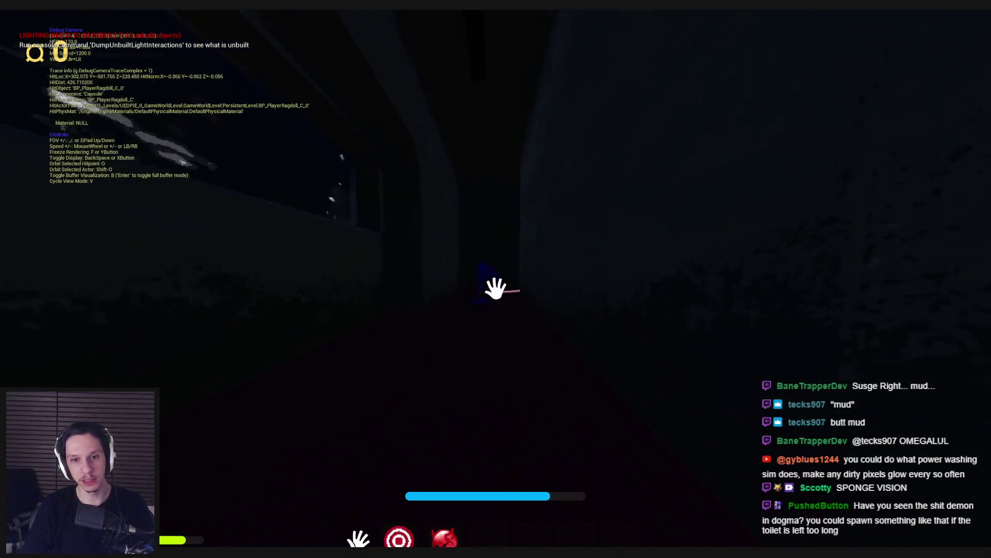
key(semicolon)
Step: Climb the ladder and follow the catwalk to inspect the mud-covered window
key(w)
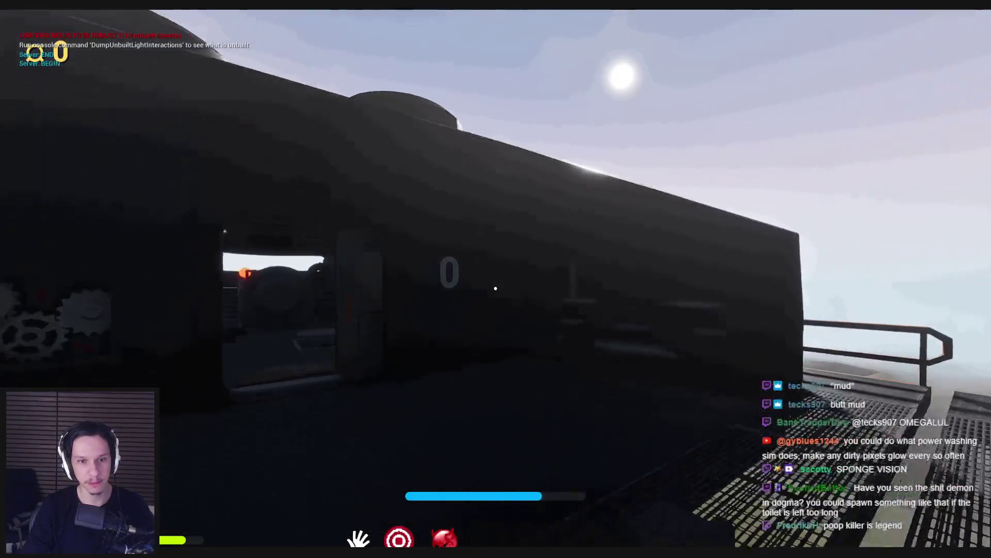
key(w)
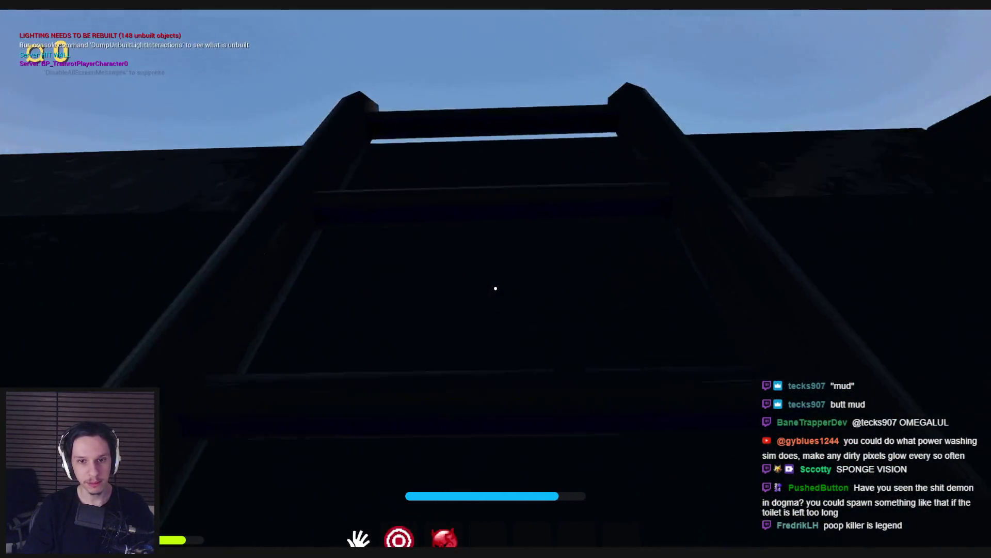
key(w)
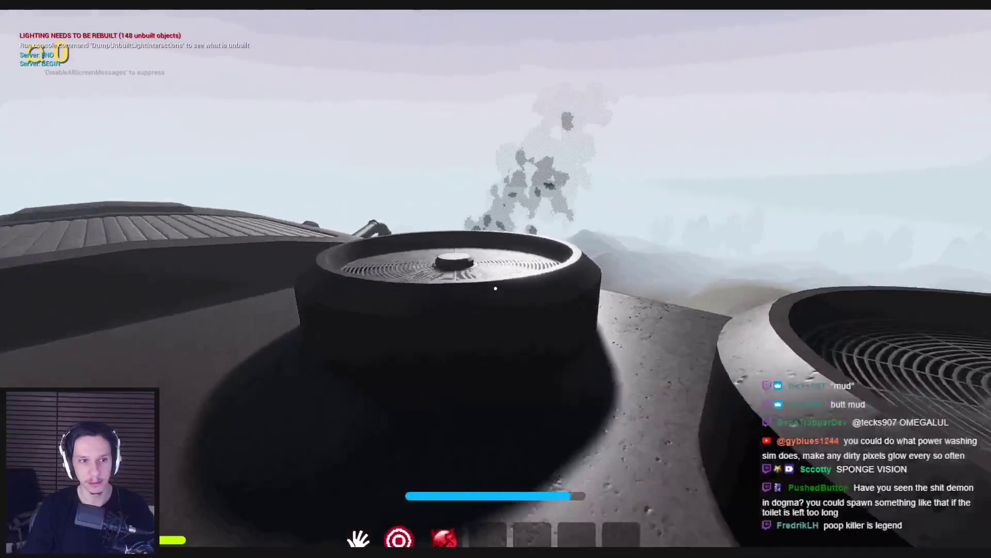
key(w)
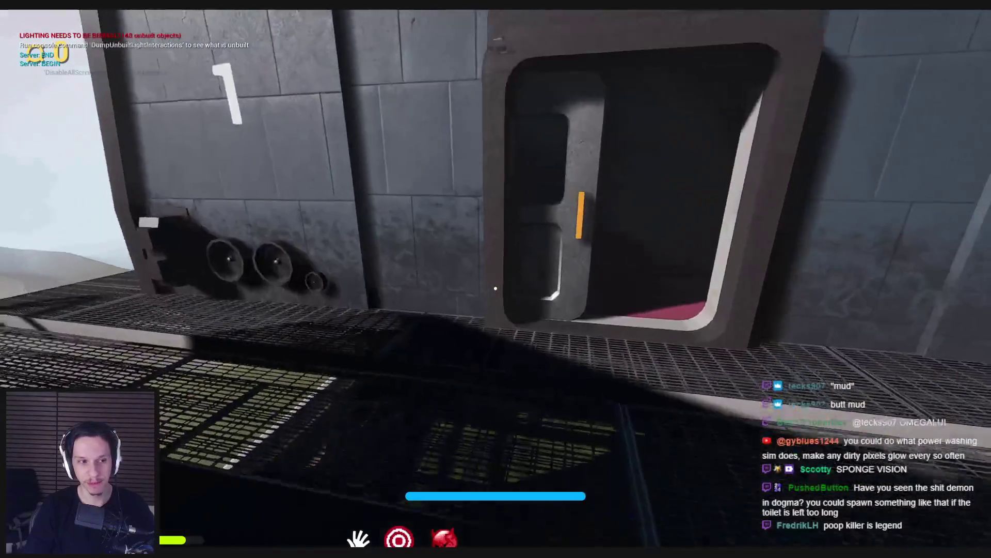
key(w)
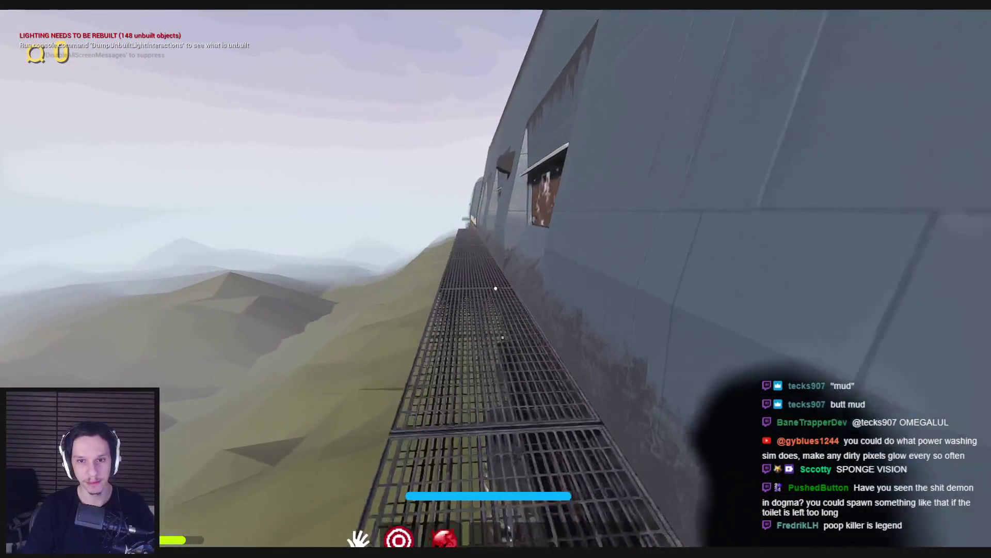
key(w)
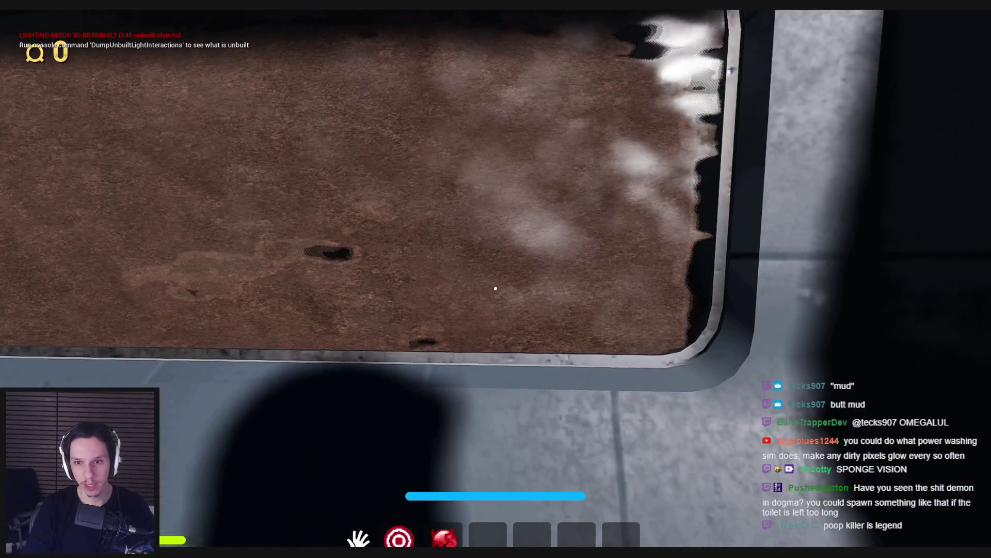
key(a)
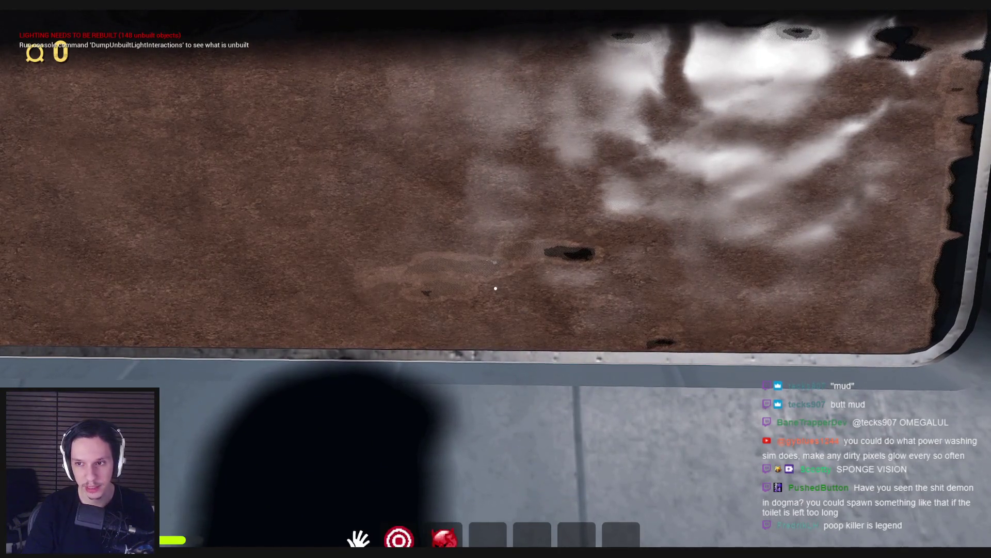
key(a)
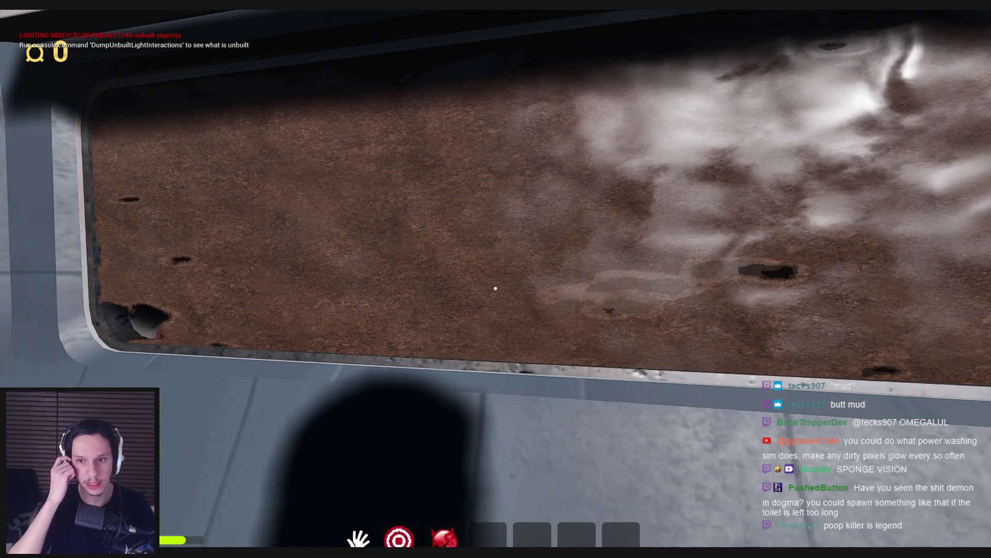
Step: Cycle through wireframe, unlit and lit view modes, then stop the playtest
key(F1)
key(F2)
key(F3)
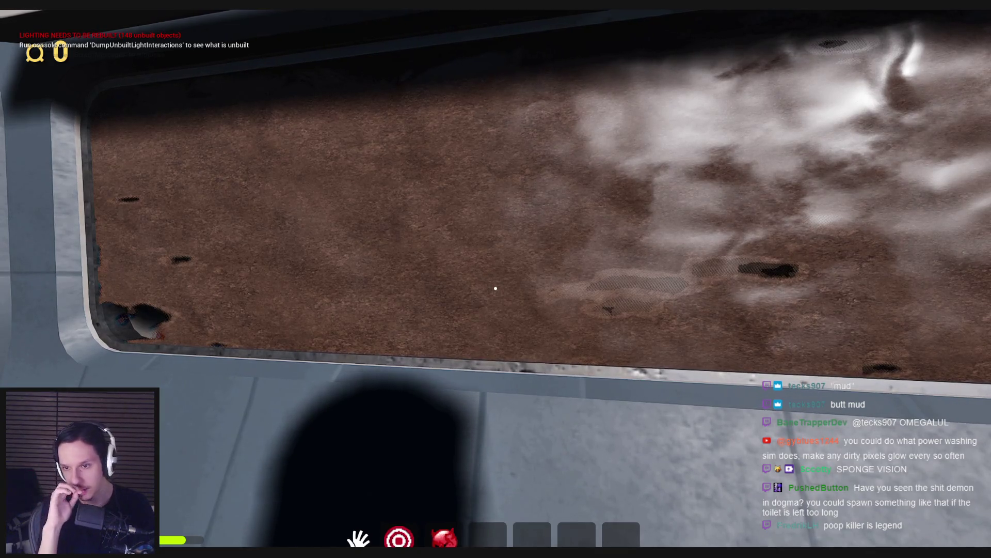
key(Escape)
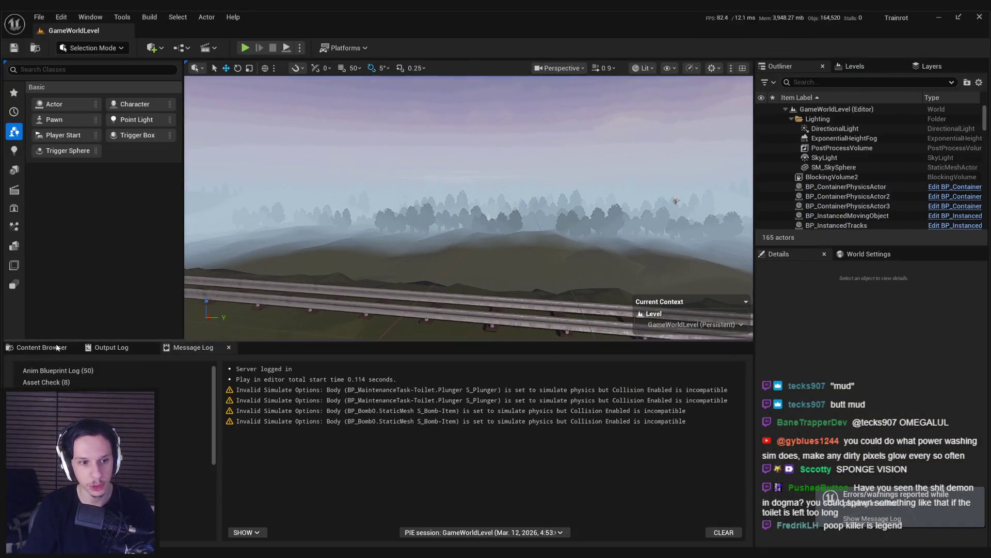
Step: Open the window-cleaning task blueprint and its Plane component's window cleaning material
key(ctrl+space)
mouse_move(357, 543)
click(385, 525)
click(78, 119)
click(866, 320)
Step: Set the rust texture's maximum size to 256 and save it
scroll(410, 207, down, 3)
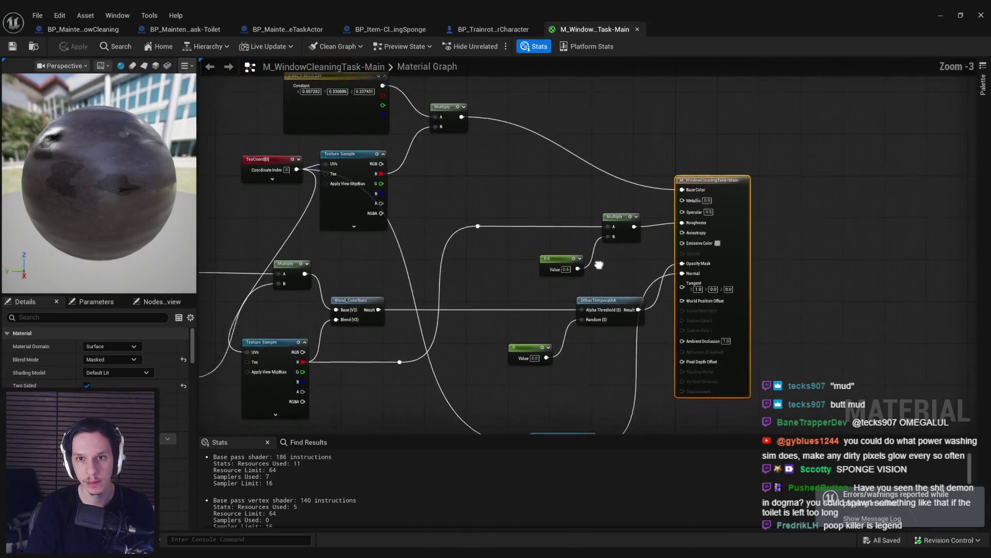
scroll(461, 289, up, 3)
click(461, 288)
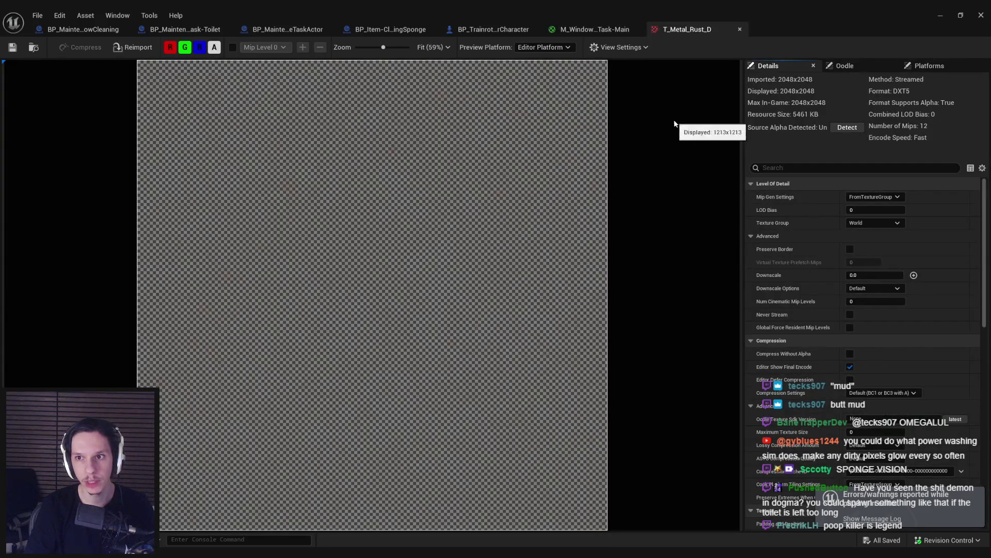
scroll(850, 417, down, 1)
click(850, 416)
text(256)
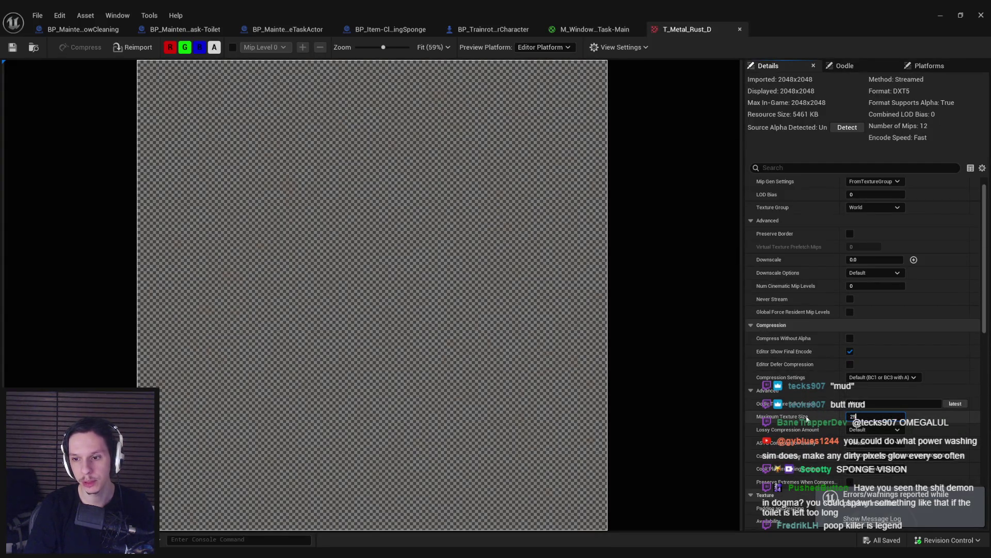
key(Return)
click(549, 391)
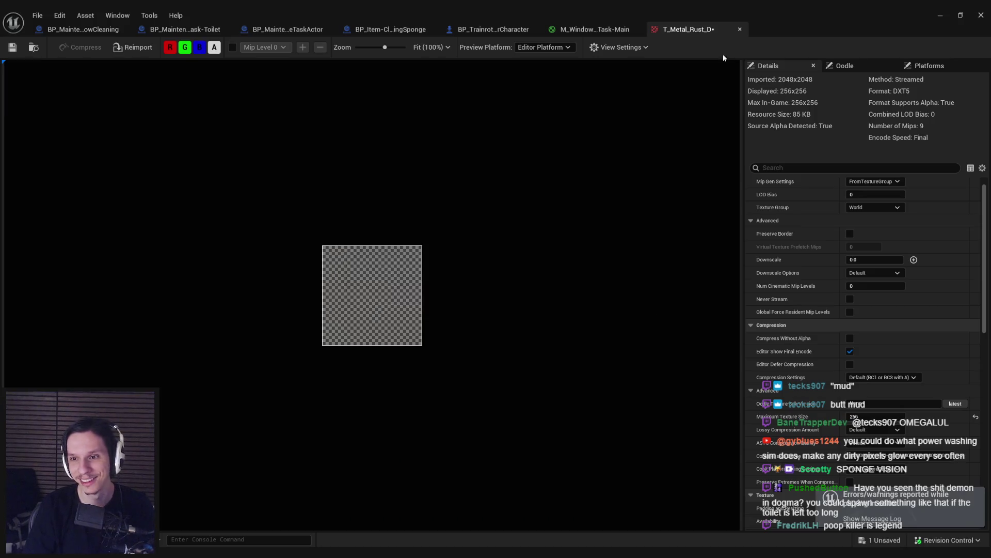
click(740, 29)
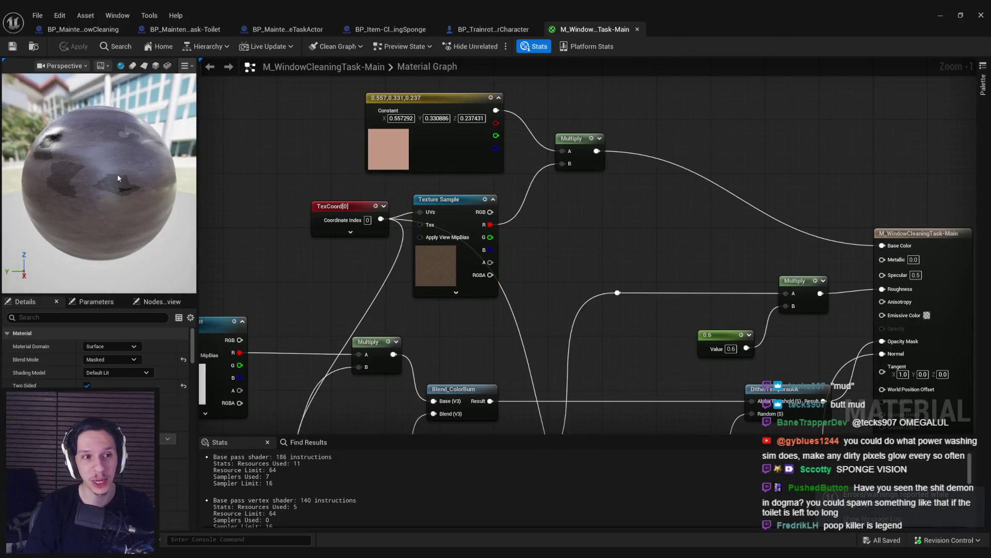
Step: Inspect the material properties, the TexCoord node and the lower texture sample's settings
click(514, 280)
mouse_move(313, 286)
mouse_down()
mouse_move(357, 190)
mouse_move(412, 217)
mouse_move(442, 209)
mouse_move(420, 199)
mouse_up()
click(439, 151)
click(439, 196)
scroll(442, 209, down, 1)
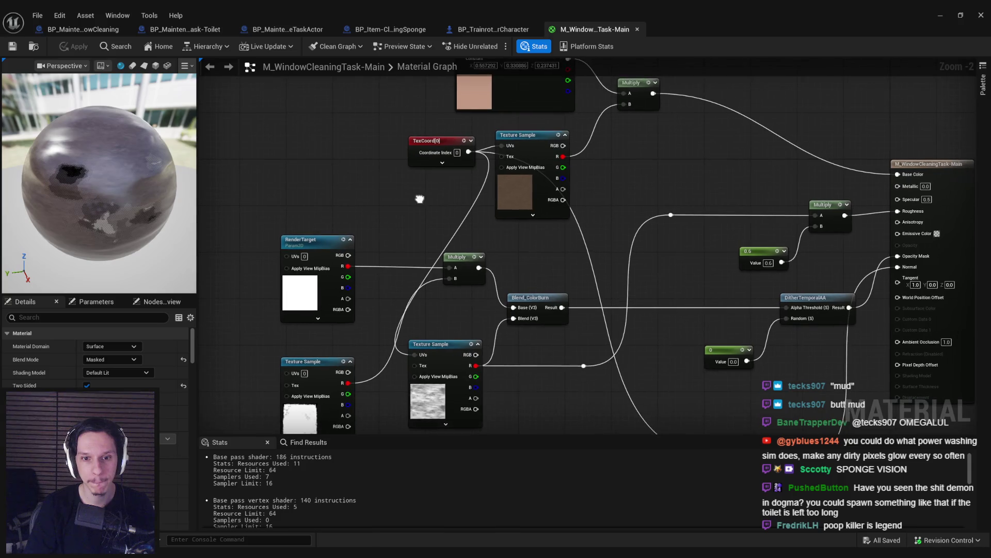
click(428, 419)
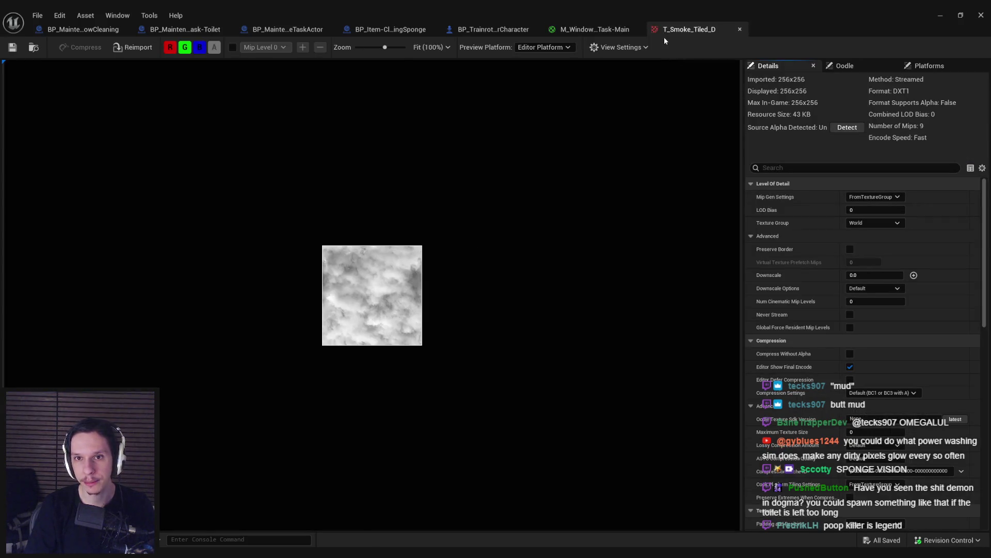
middle_click(664, 36)
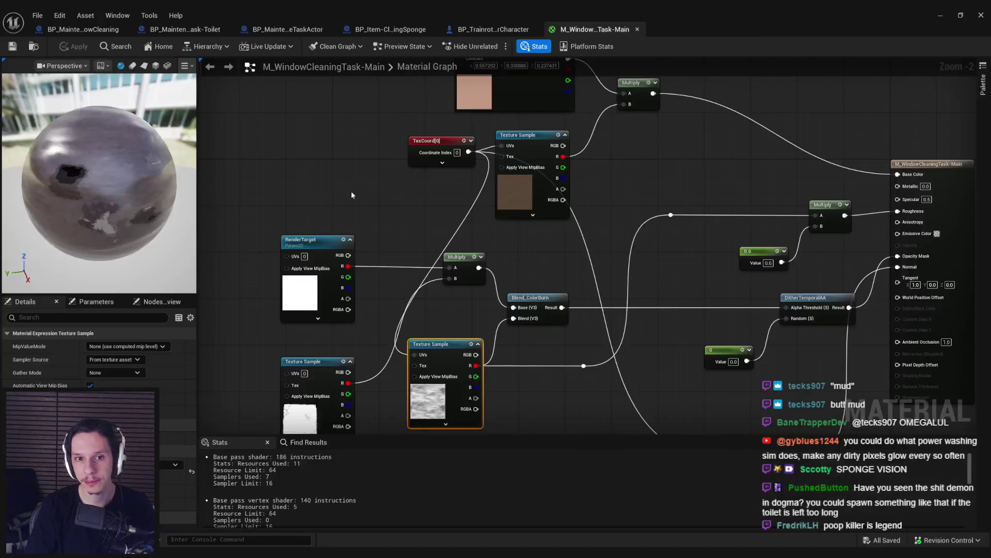
drag(352, 195, 389, 99)
Step: Inspect the left texture sample and render target, then close the M_WindowCleaningTask material editor
click(338, 323)
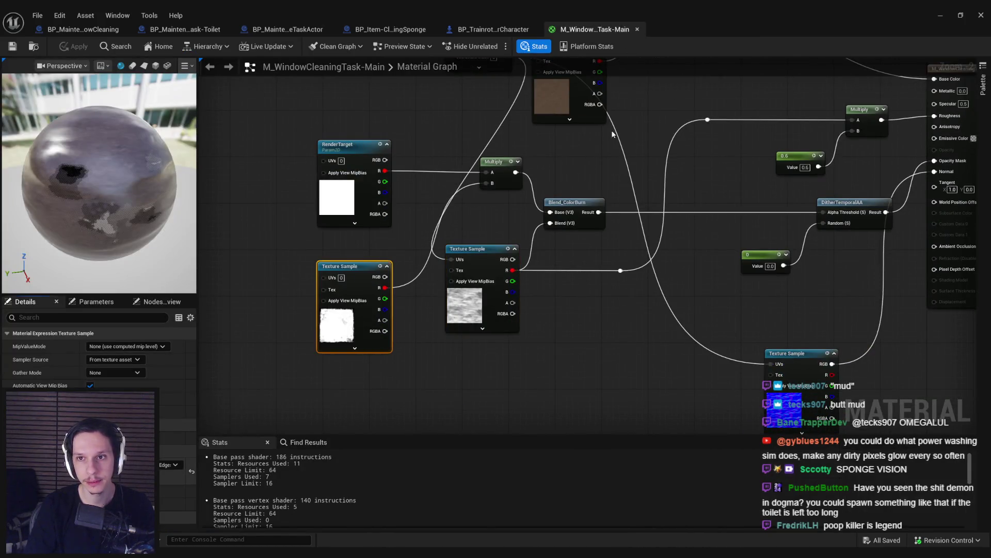
double_click(342, 191)
middle_click(690, 30)
mouse_move(342, 191)
mouse_down()
mouse_move(310, 243)
mouse_move(351, 222)
mouse_move(361, 233)
mouse_move(311, 285)
mouse_up()
click(310, 243)
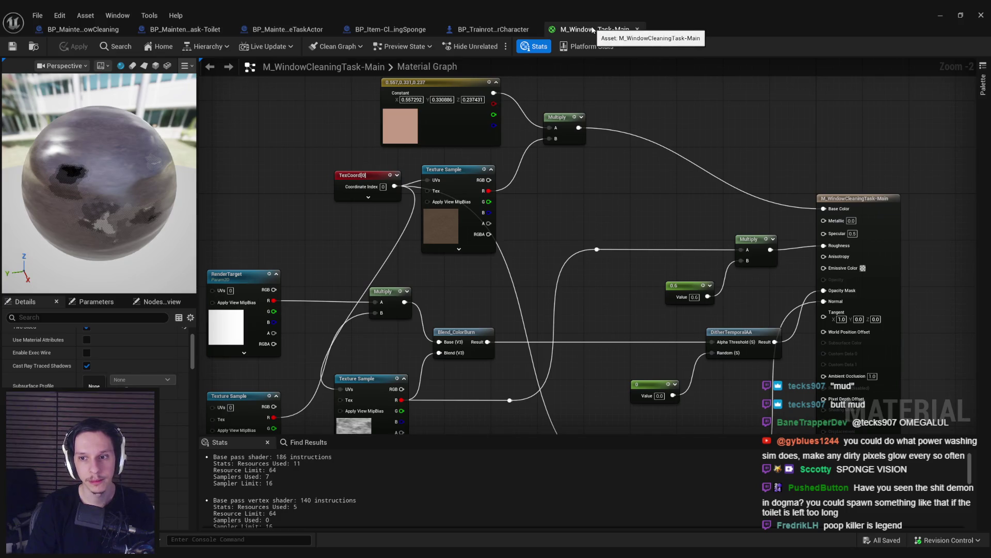
middle_click(591, 29)
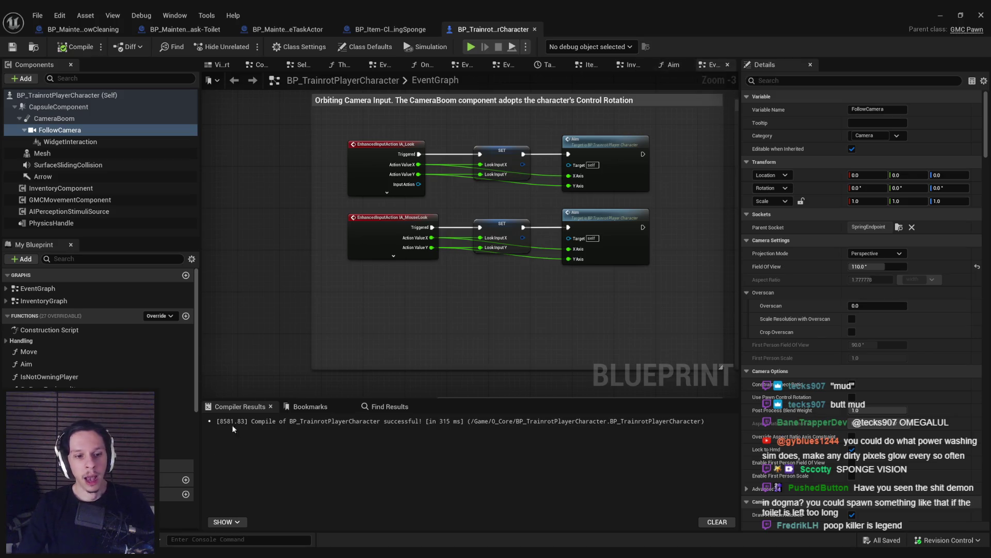
Step: In Trello, tick Multiplayer replication and Start/begin maintenance task event on the card
click(184, 521)
click(251, 346)
click(251, 364)
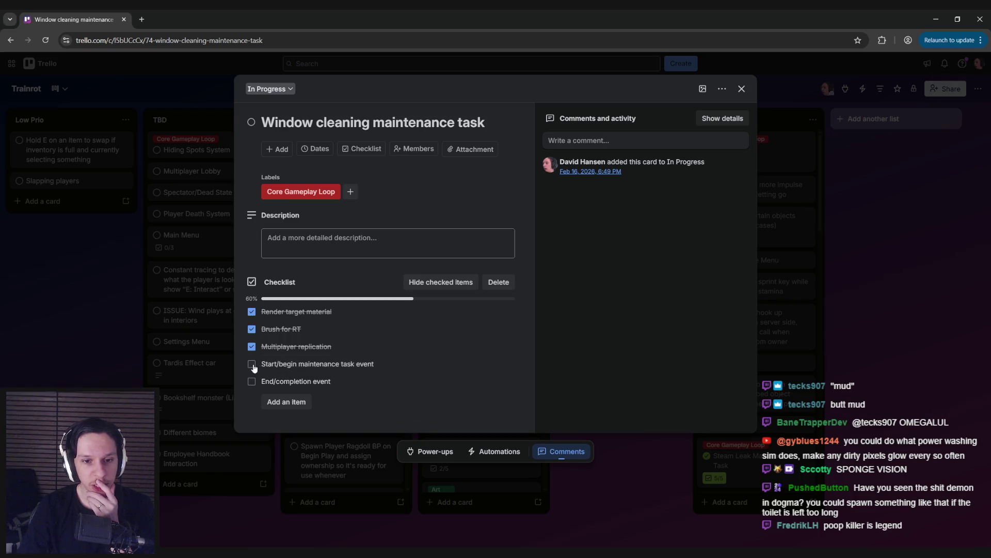
Step: Tick the End/completion event item, bringing the card's checklist to 100%
click(252, 383)
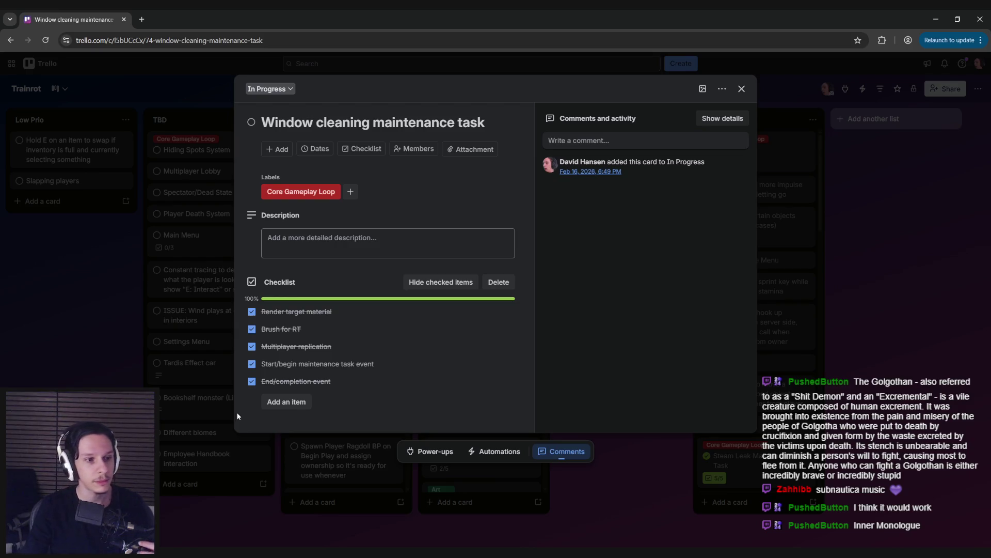
click(141, 19)
key(ctrl+w)
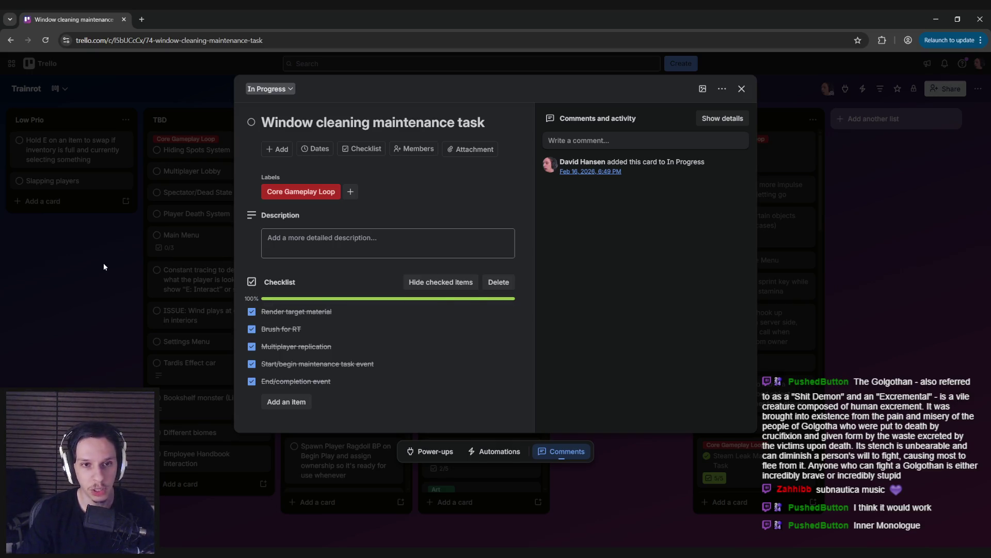
Step: Mark the Window cleaning maintenance task card complete and drag it from In Progress to Needs Testing
click(103, 262)
click(483, 309)
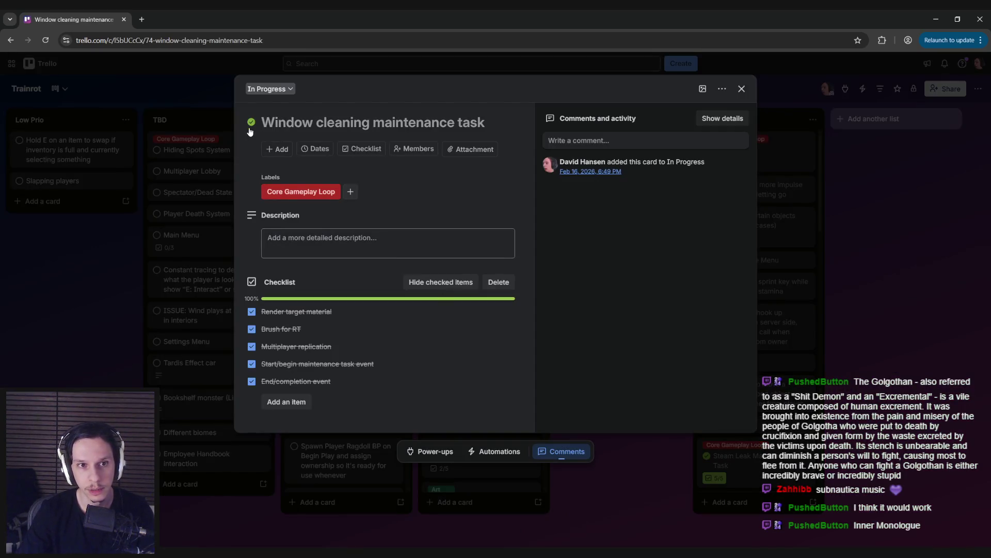
click(86, 291)
drag(483, 310, 622, 285)
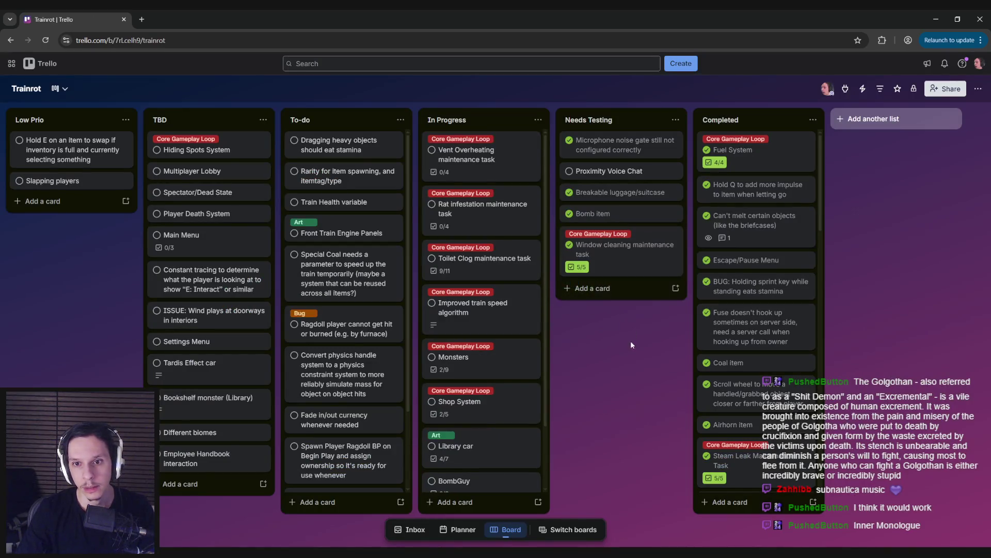
mouse_move(773, 155)
mouse_down()
mouse_move(749, 480)
mouse_move(770, 160)
mouse_up()
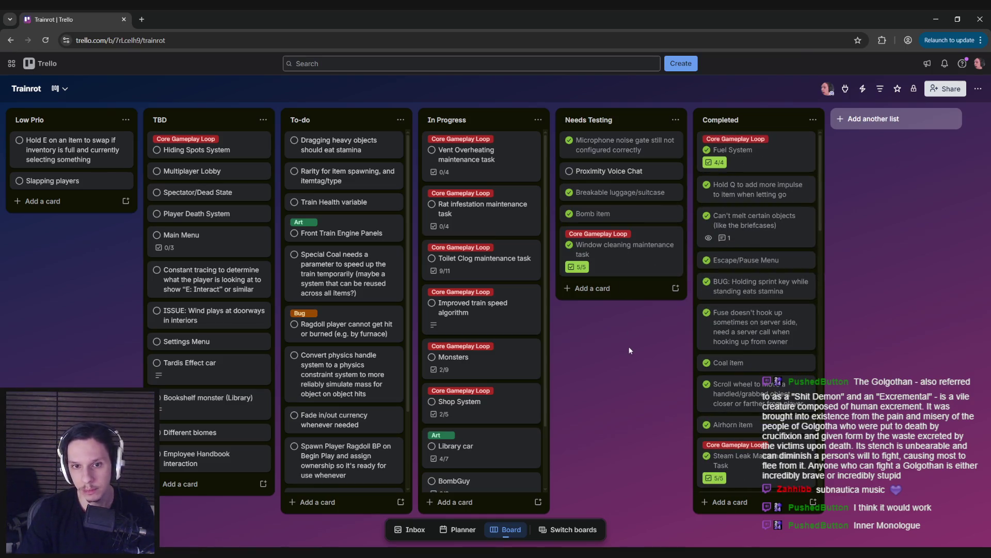
scroll(755, 326, down, 3)
scroll(755, 326, down, 3)
scroll(755, 326, up, 7)
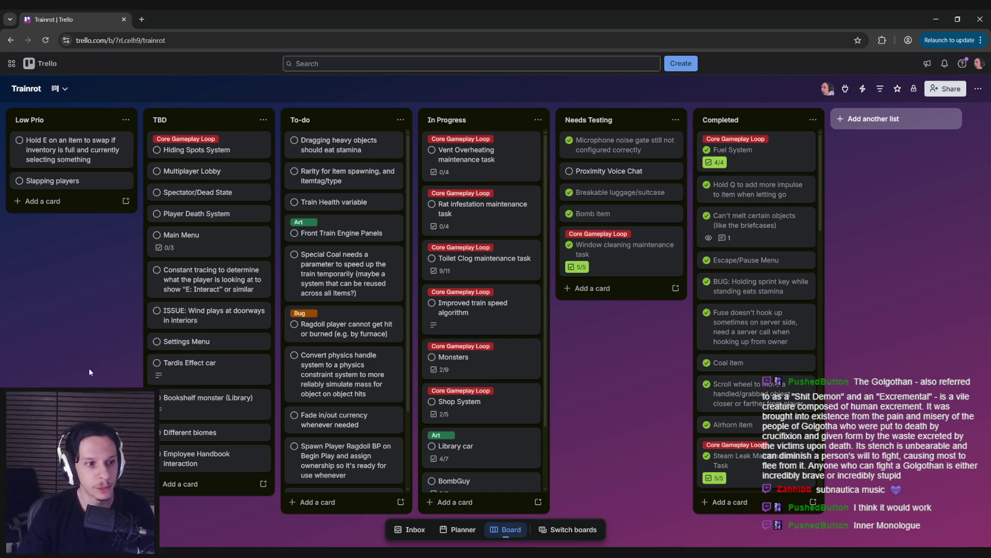
Step: Add a card titled 'Window cleaning task polish' to the Low Prio list
click(180, 484)
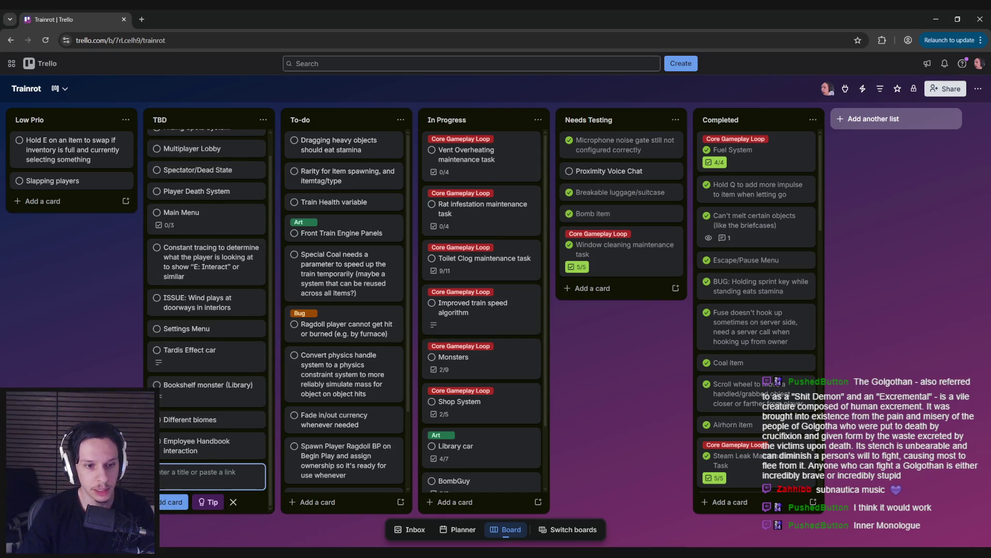
click(61, 202)
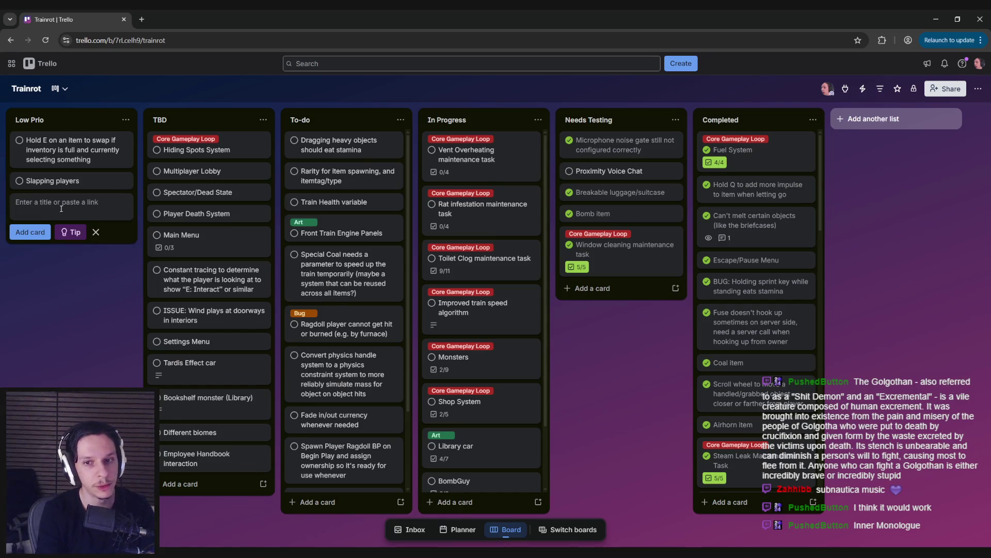
text(Polish window cleaning task,)
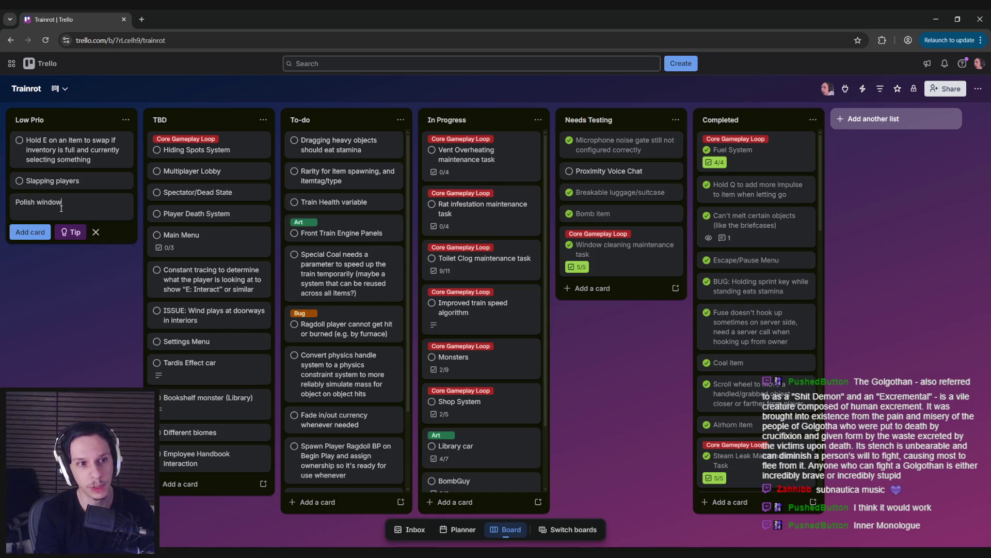
key(BackSpace)
key(BackSpace)
key(ctrl+a)
text(Window clea)
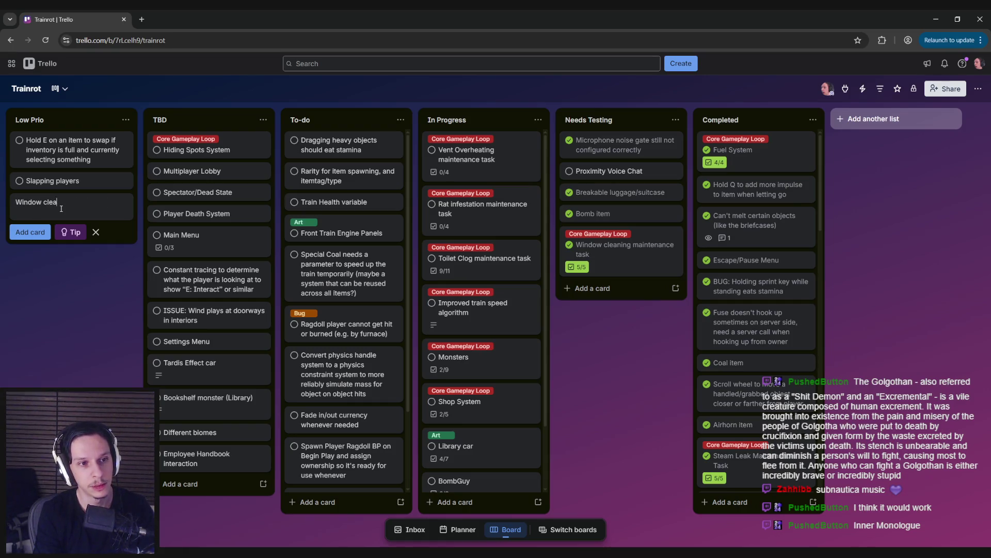
text(ning task polish)
key(Return)
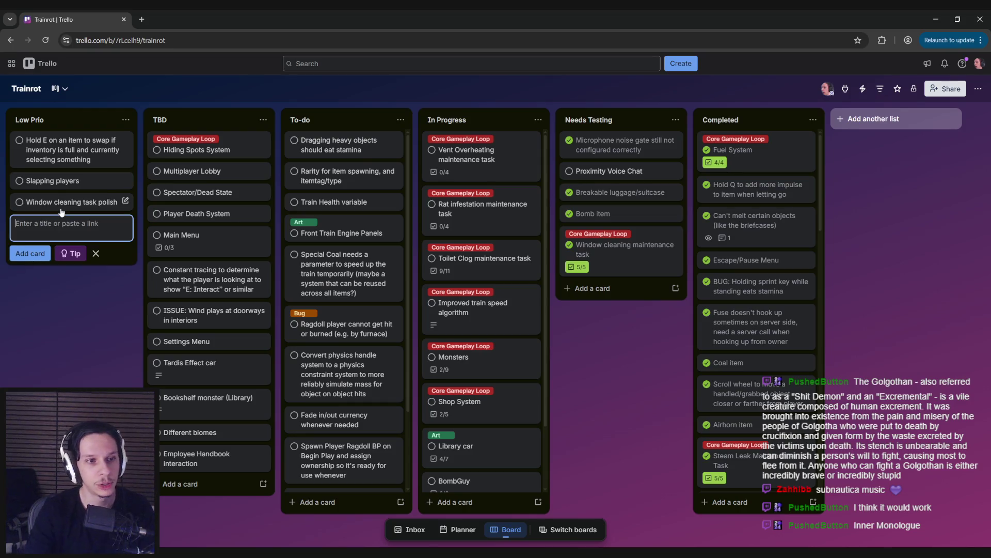
Step: Tag the new card with the Art label and add a checklist to it
click(60, 205)
click(316, 149)
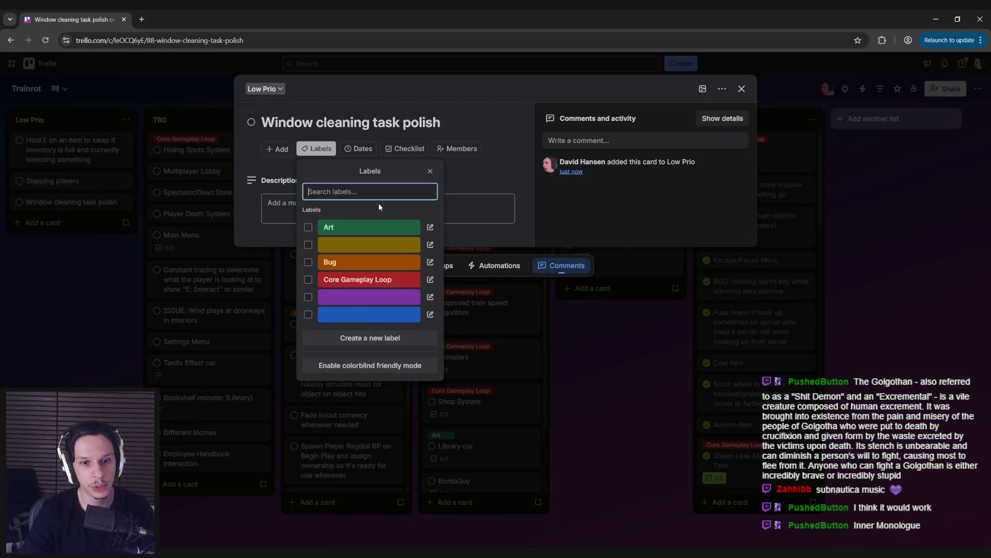
click(333, 233)
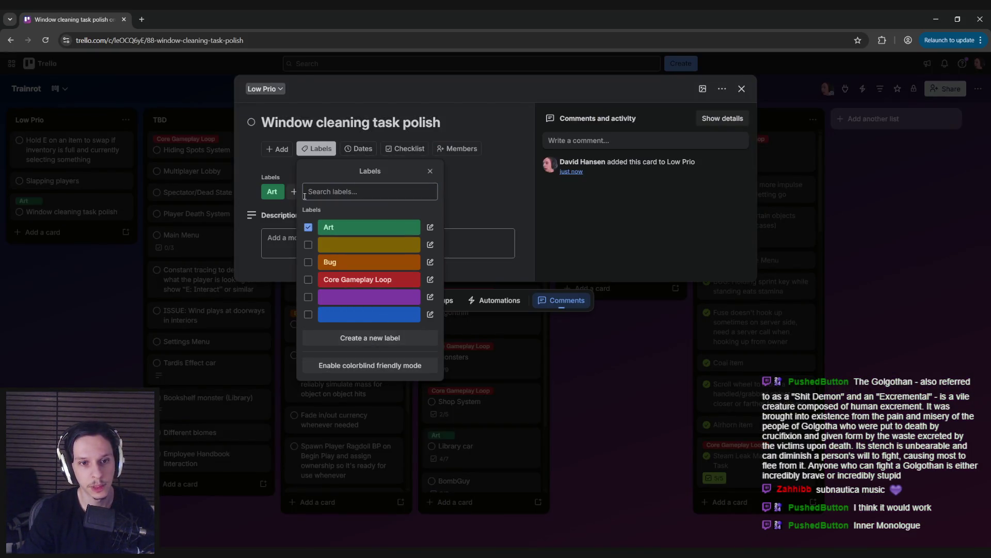
click(405, 149)
click(363, 267)
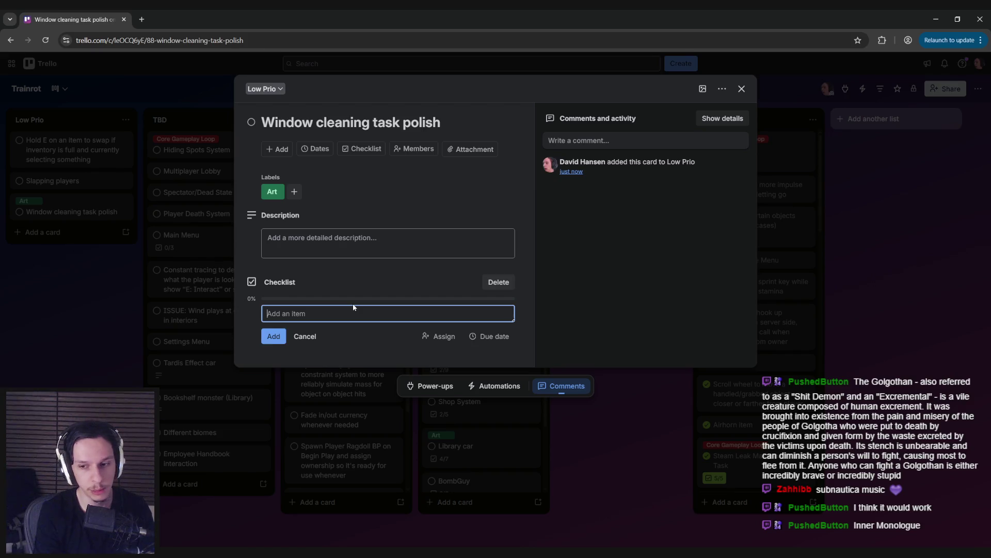
Step: Add checklist items 'Soapy particle effects' and 'Proper sound effects', then close the card
text(Soapy particle effects)
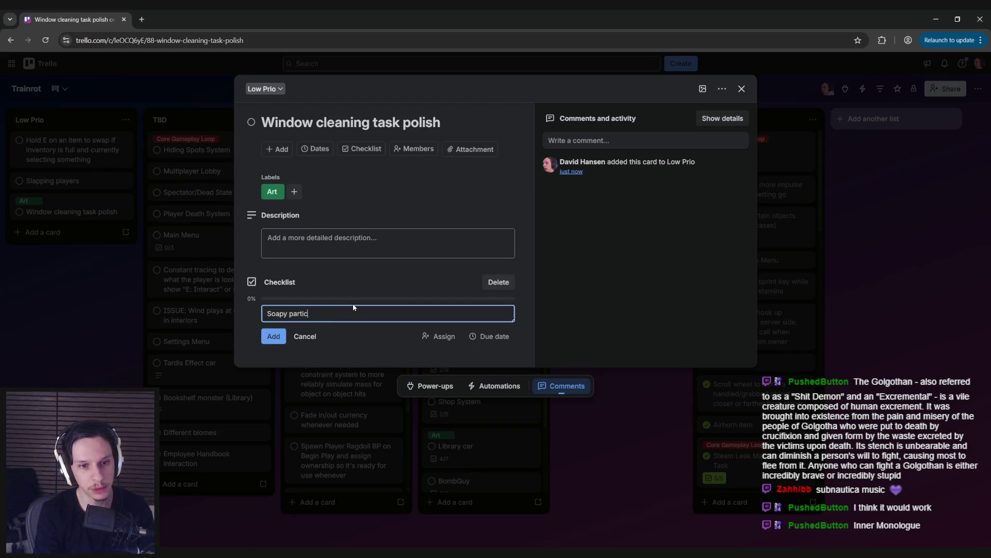
key(Return)
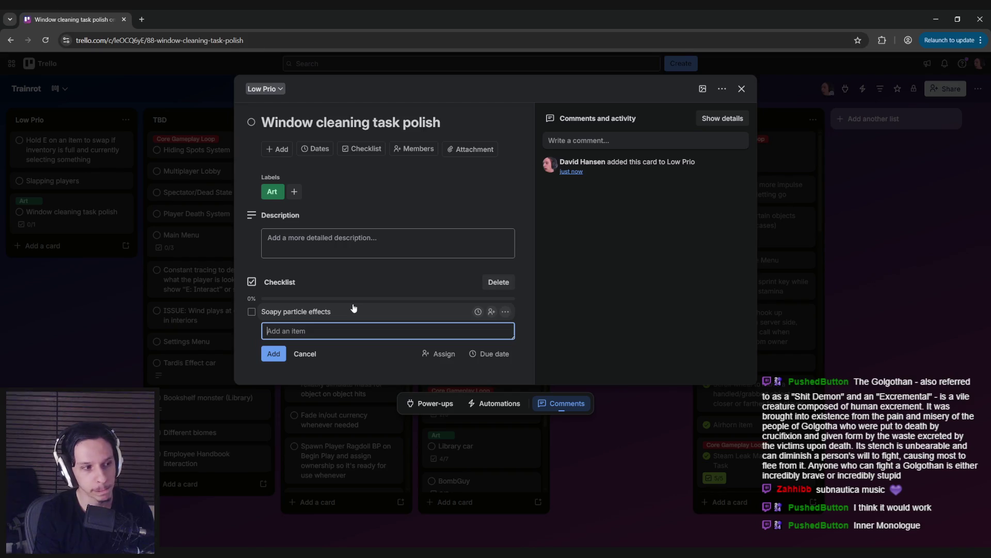
text(P)
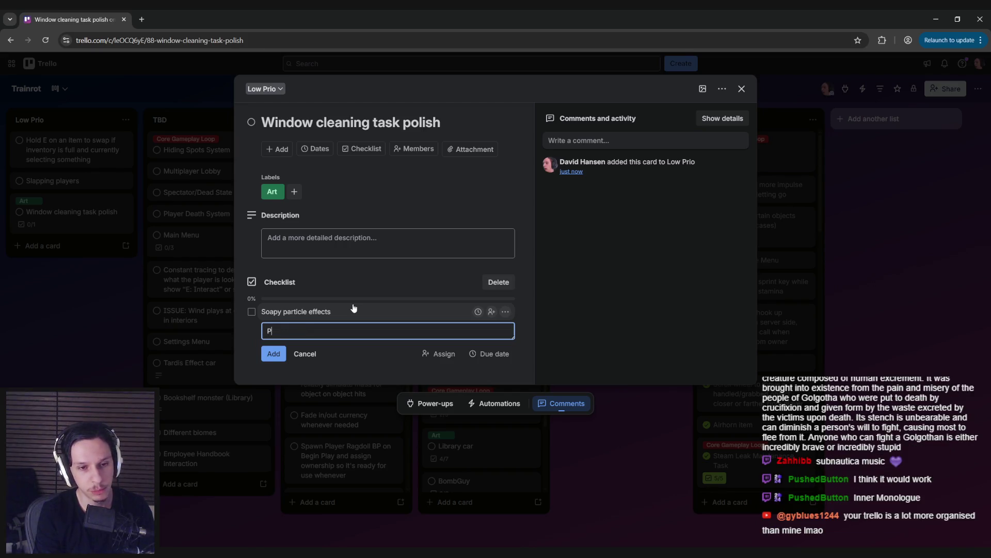
text(roper sound effects)
key(Return)
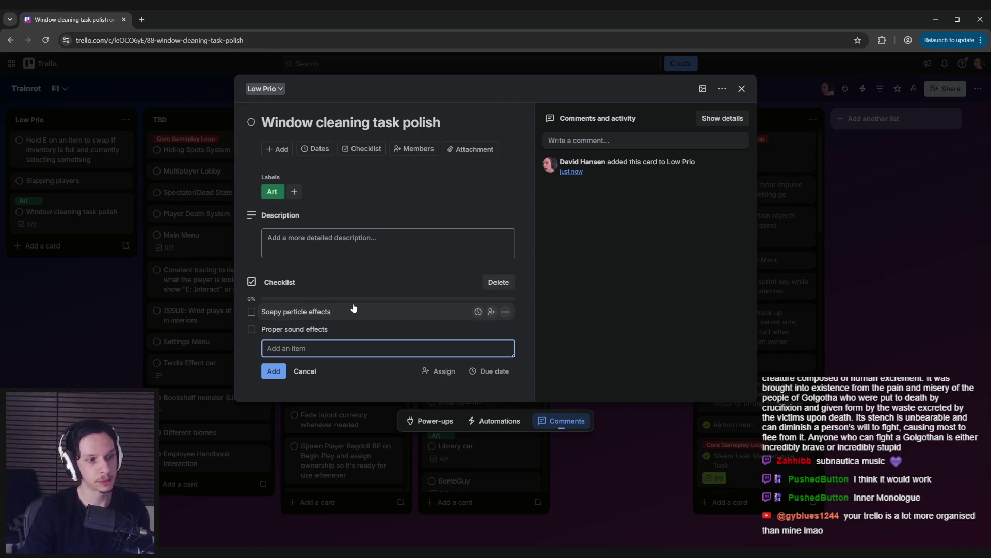
click(584, 316)
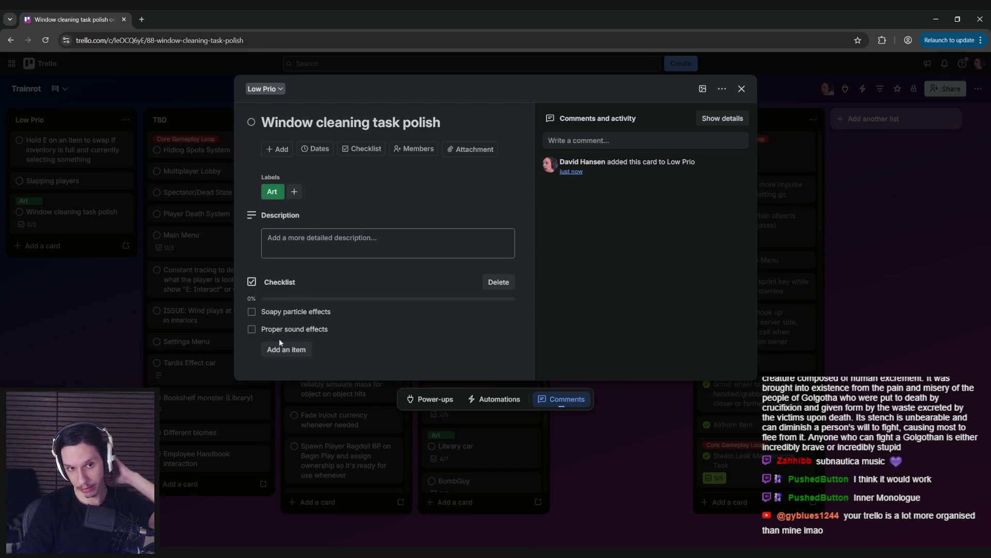
click(17, 337)
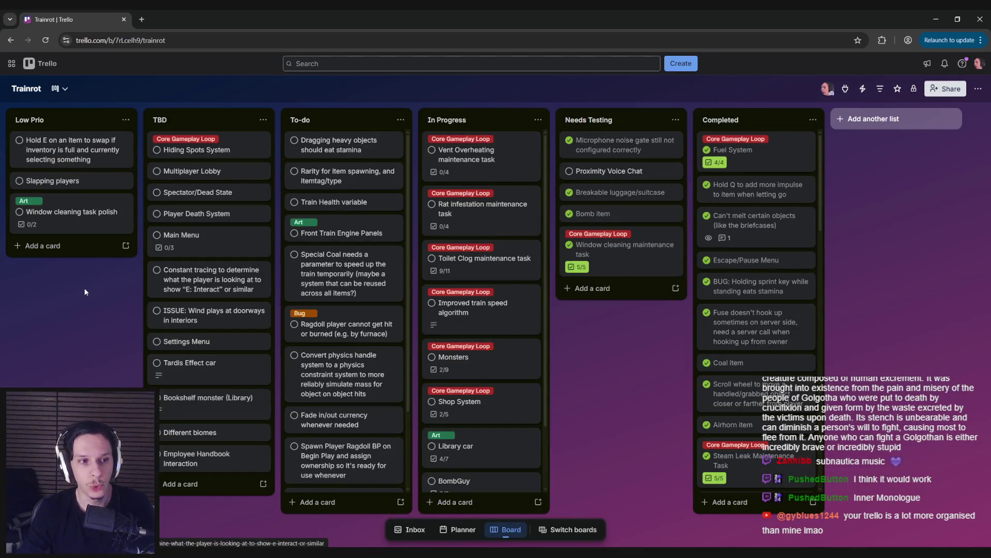